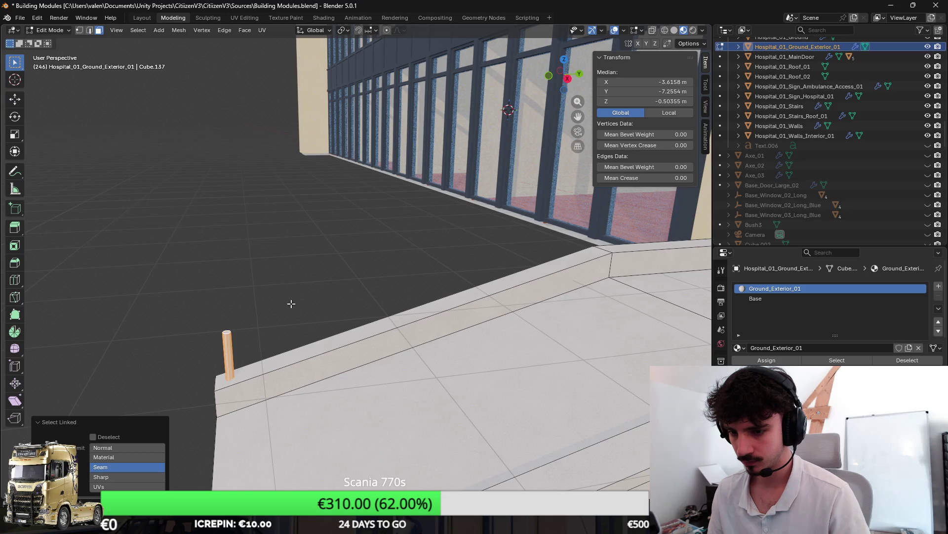
# Rotate the rail copy -60° around the X axis.
pyautogui.write('rx-45')
pyautogui.press('BackSpace')
pyautogui.press('BackSpace')
pyautogui.write('60')
pyautogui.press('Return')
# In Right Ortho view, lower the rail copy along Z.
pyautogui.press('KP_3')
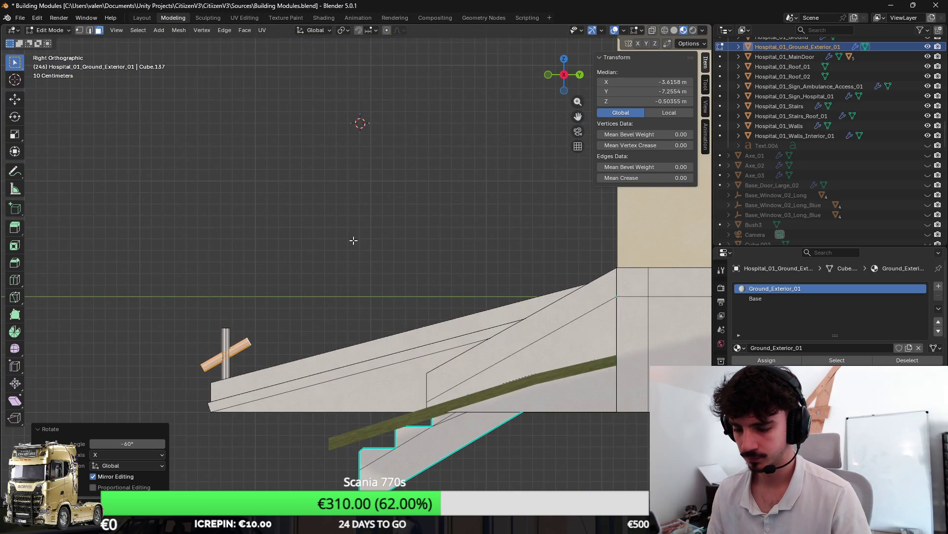
pyautogui.press('r')
pyautogui.press('Escape')
pyautogui.press('g')
pyautogui.press('z')
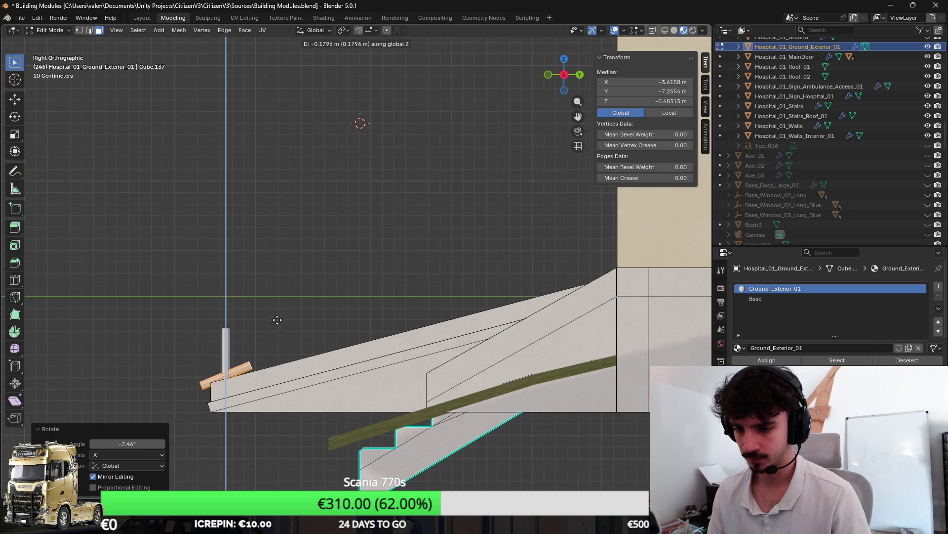
pyautogui.click(287, 364)
pyautogui.scroll(5, 287, 364)
# Fine-tune the rail copy's tilt to -1.25° and place it above the ramp.
pyautogui.press('r')
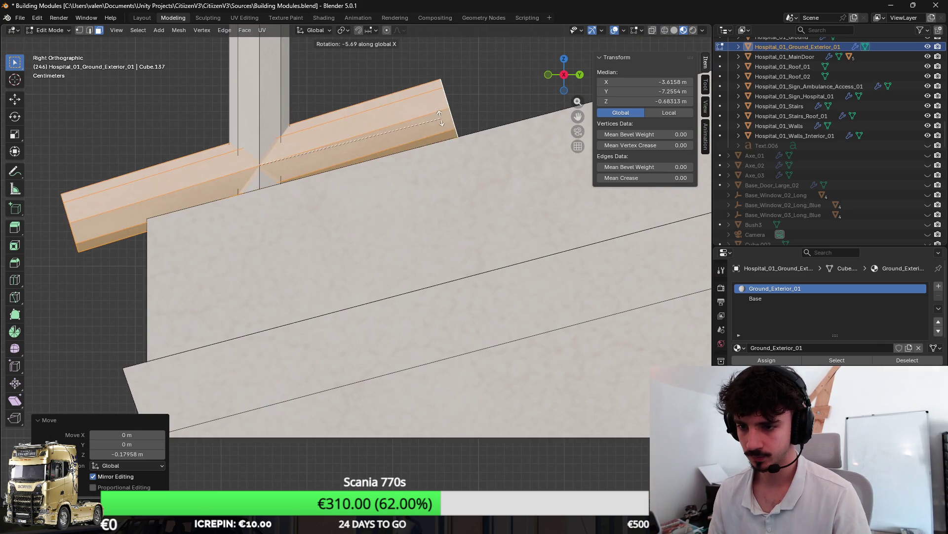
pyautogui.click(441, 121)
pyautogui.hotkey('shift', 'z')
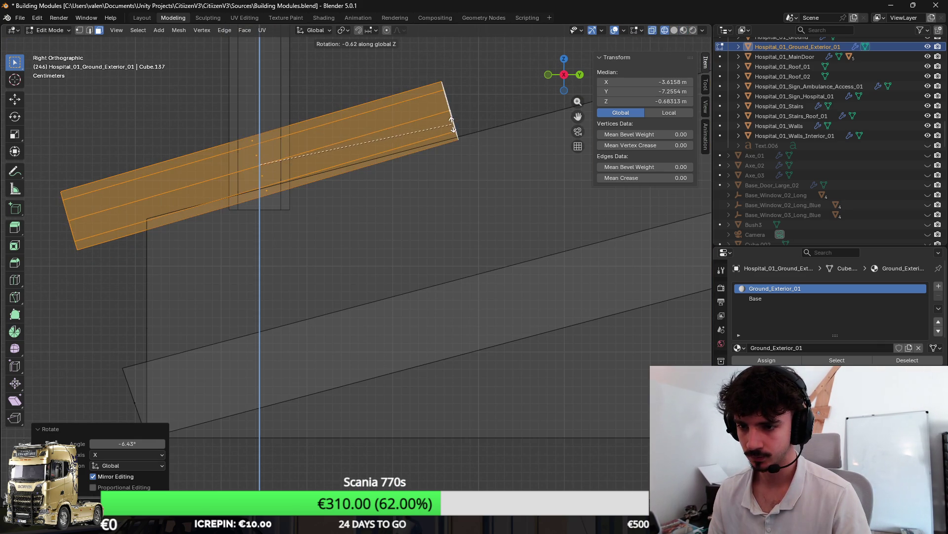
pyautogui.press('r')
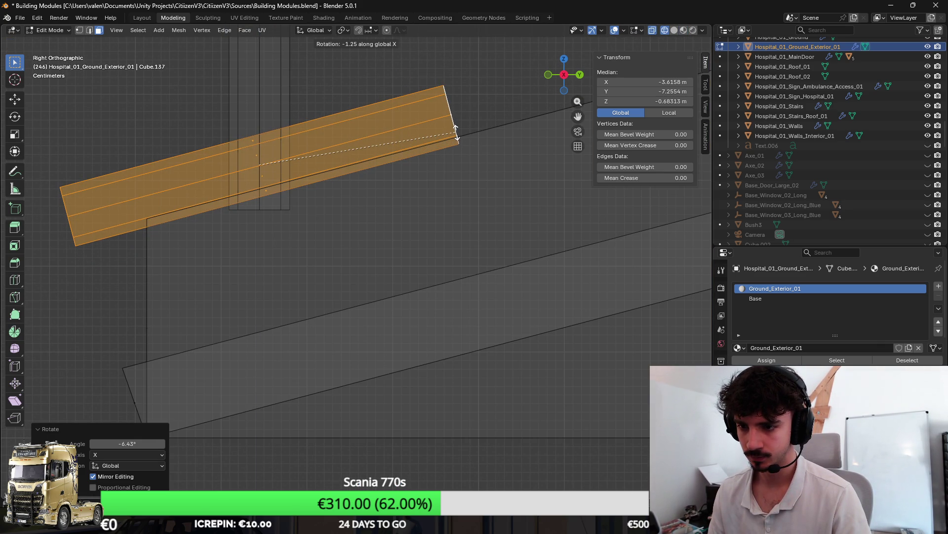
pyautogui.click(456, 132)
pyautogui.scroll(-7, 409, 184)
pyautogui.press('g')
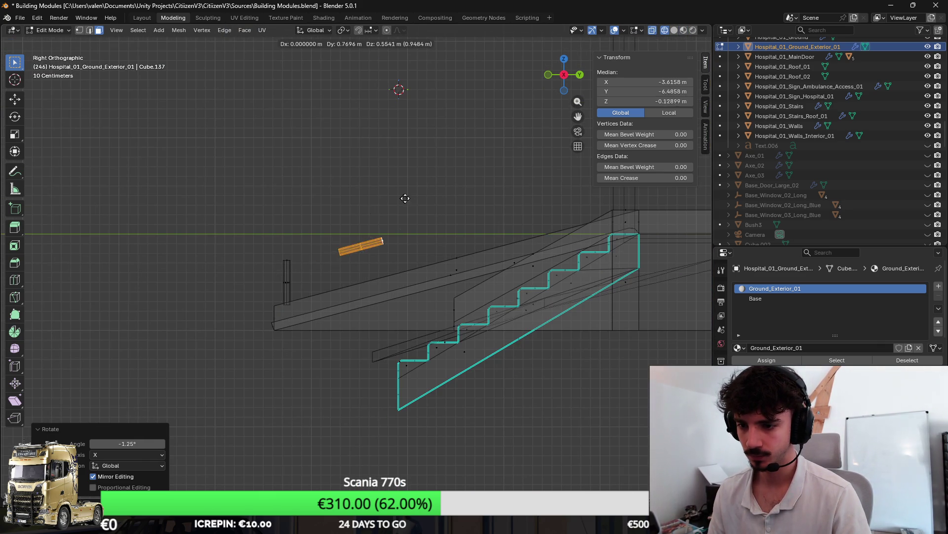
pyautogui.click(378, 193)
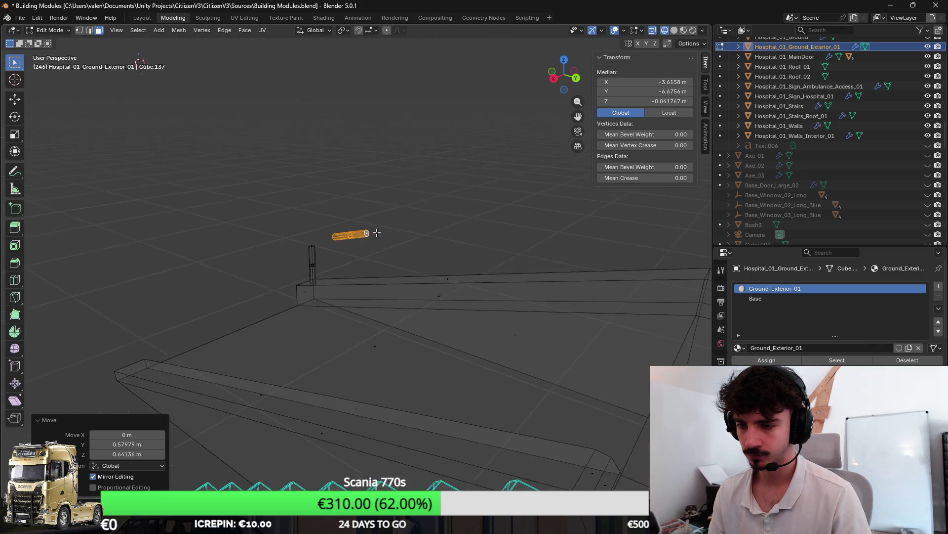
# Select the whole rail piece and lower it along Z in side view.
pyautogui.click(369, 227)
pyautogui.scroll(-3, 368, 233)
pyautogui.scroll(3, 414, 239)
pyautogui.press('KP_3')
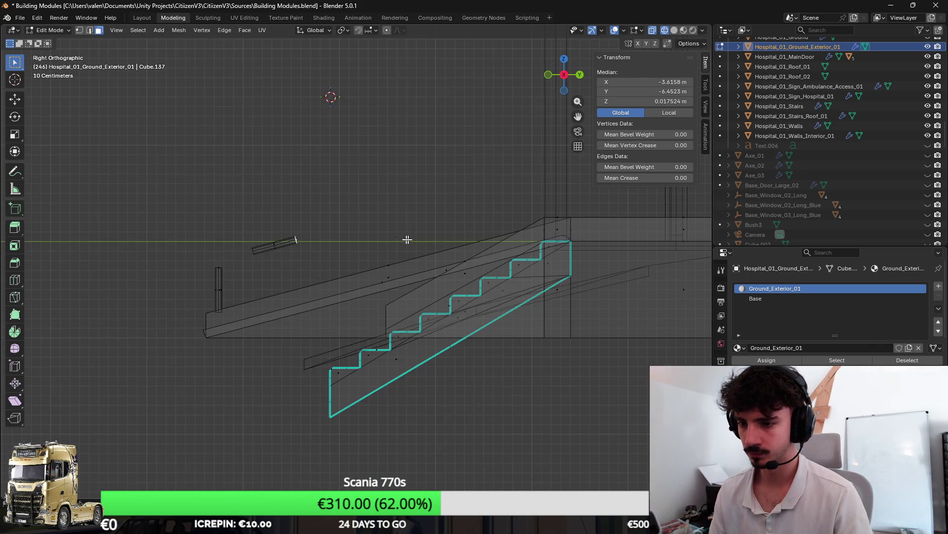
pyautogui.scroll(3, 280, 289)
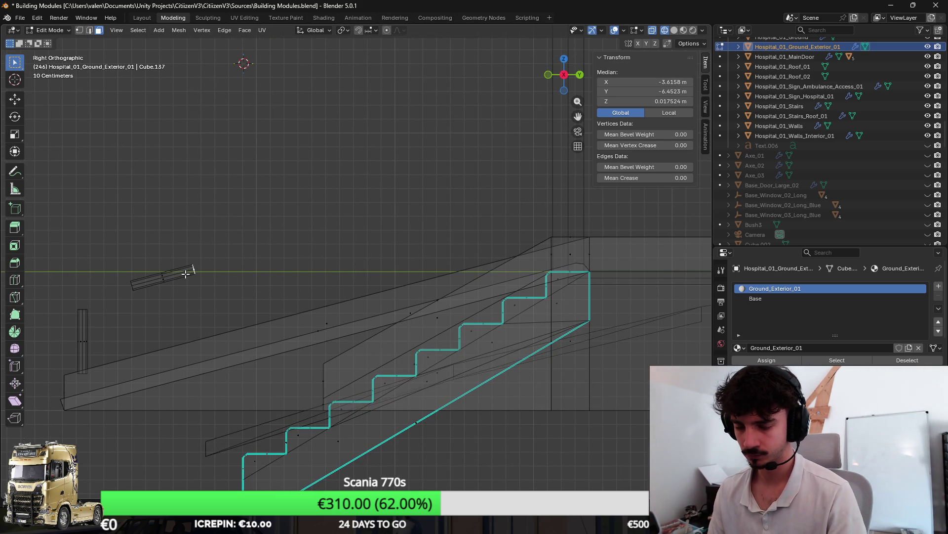
pyautogui.press('l')
pyautogui.press('g')
pyautogui.press('z')
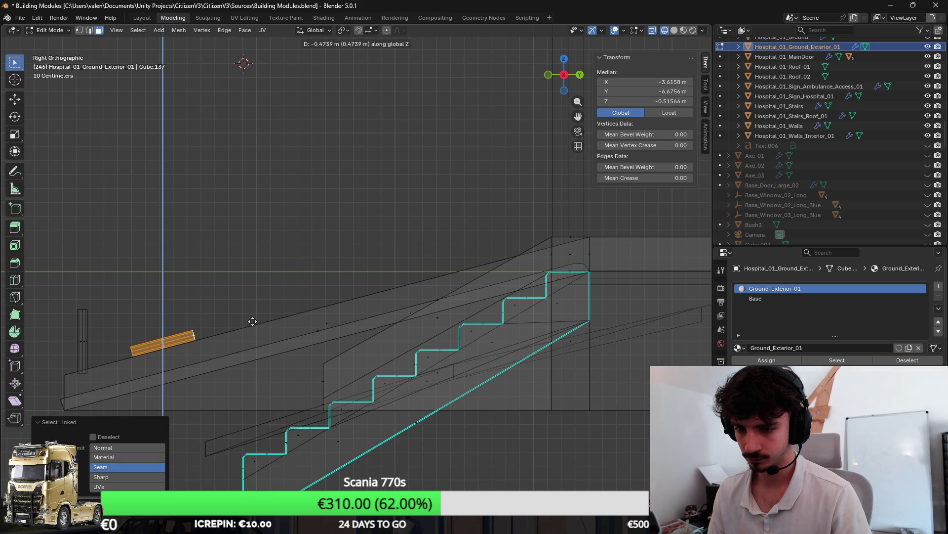
pyautogui.click(258, 327)
# Try a vertical extension of the rail, then undo it and the previous move.
pyautogui.moveTo(258, 326)
pyautogui.mouseDown()
pyautogui.moveTo(250, 284)
pyautogui.moveTo(200, 254)
pyautogui.moveTo(262, 236)
pyautogui.mouseUp()
pyautogui.scroll(-3, 150, 301)
pyautogui.press('l')
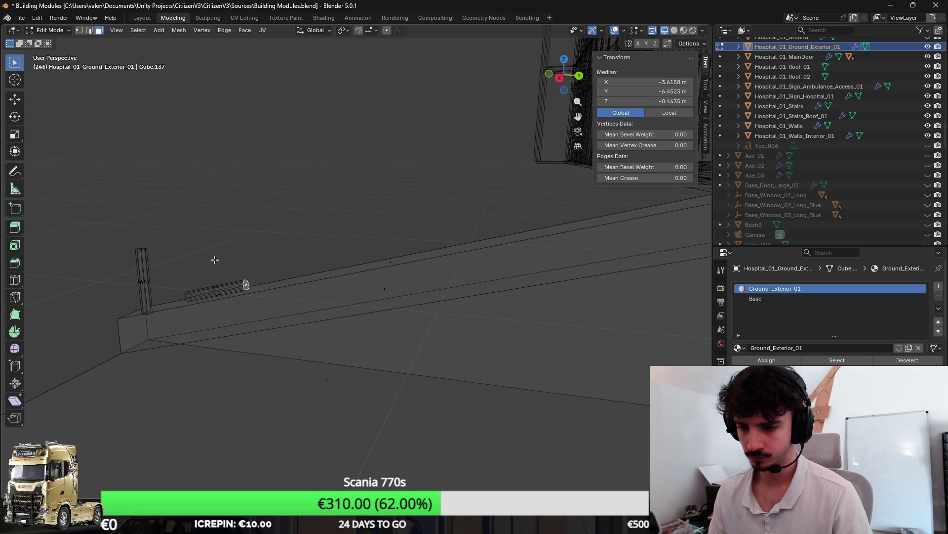
pyautogui.press('KP_3')
pyautogui.press('g')
pyautogui.press('z')
pyautogui.press('z')
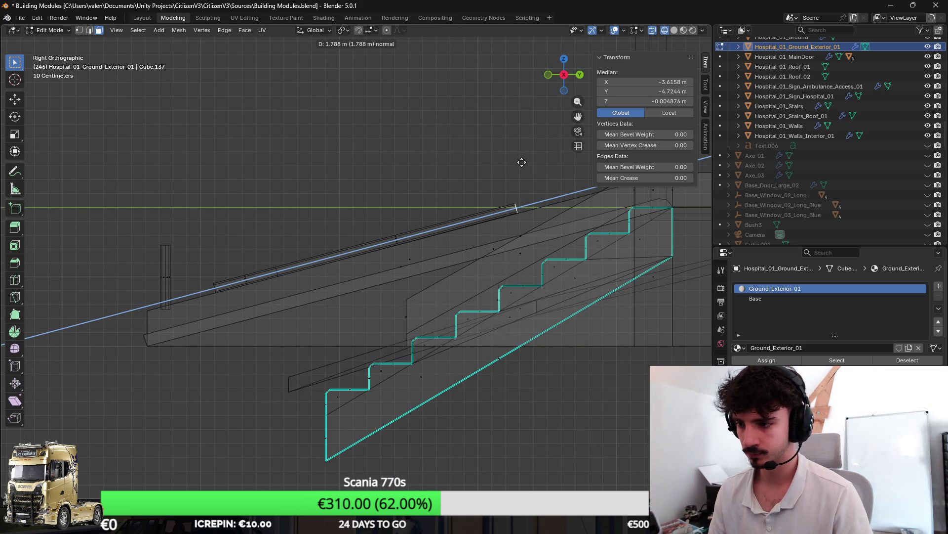
pyautogui.click(521, 162)
pyautogui.moveTo(540, 151); pyautogui.dragTo(378, 246)
pyautogui.hotkey('ctrl', 'z')
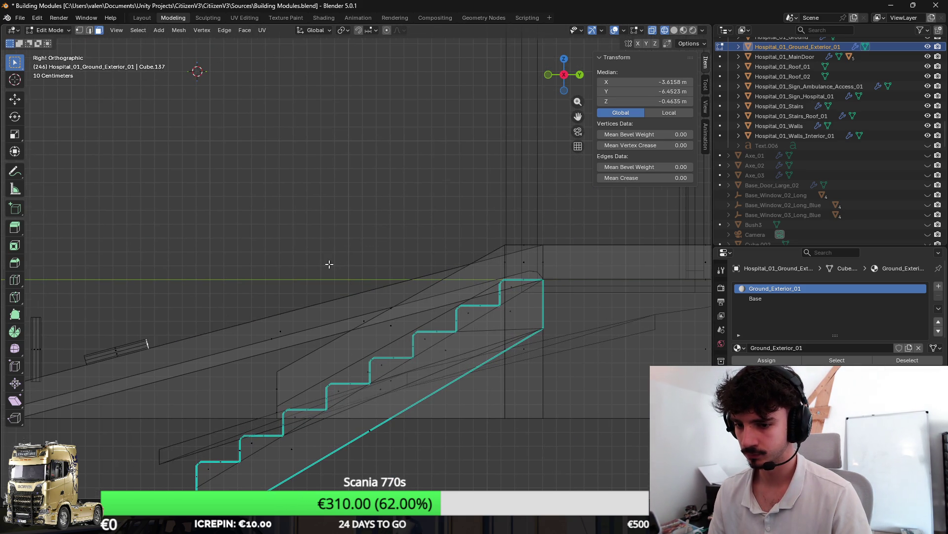
pyautogui.scroll(-2, 267, 294)
pyautogui.hotkey('ctrl', 'z')
# Extrude the rail end 2.9273 m along the ramp slope.
pyautogui.moveTo(269, 288); pyautogui.dragTo(169, 269)
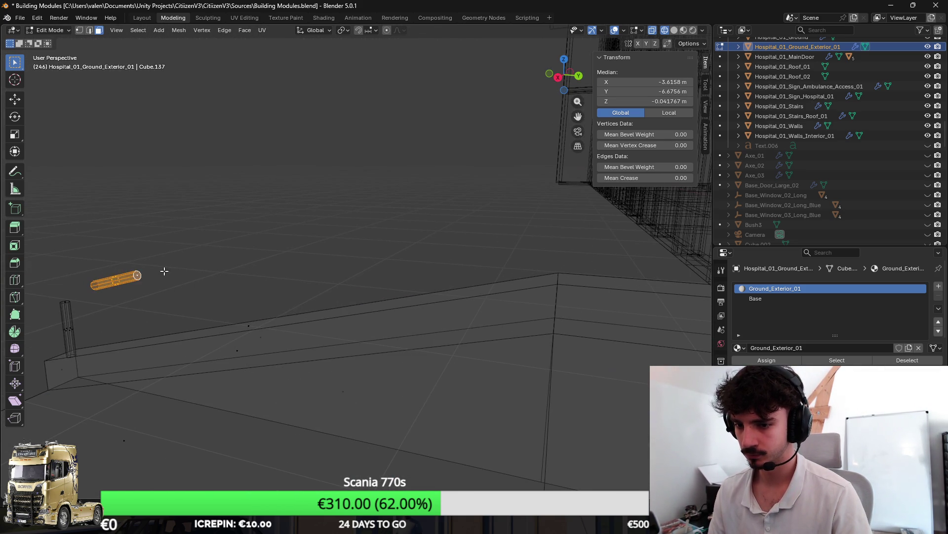
pyautogui.press('KP_3')
pyautogui.press('e')
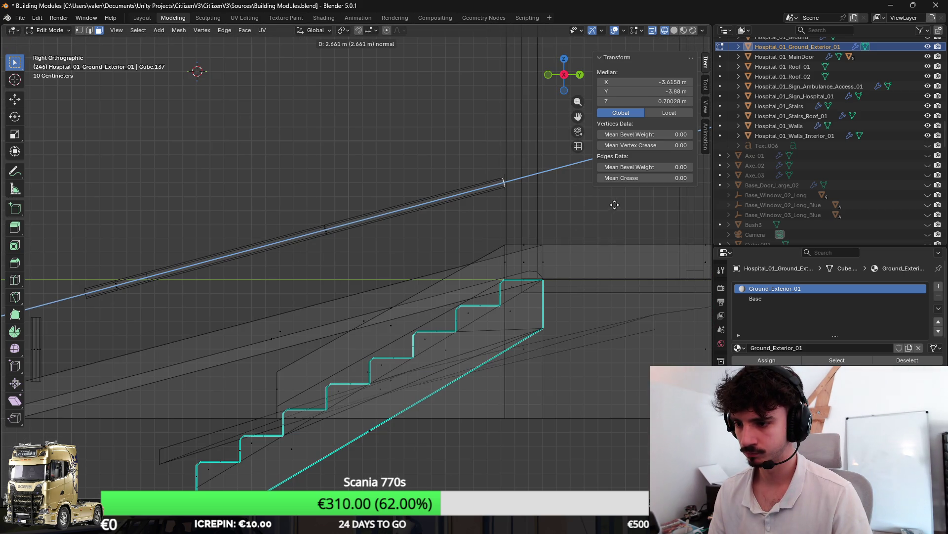
pyautogui.click(651, 197)
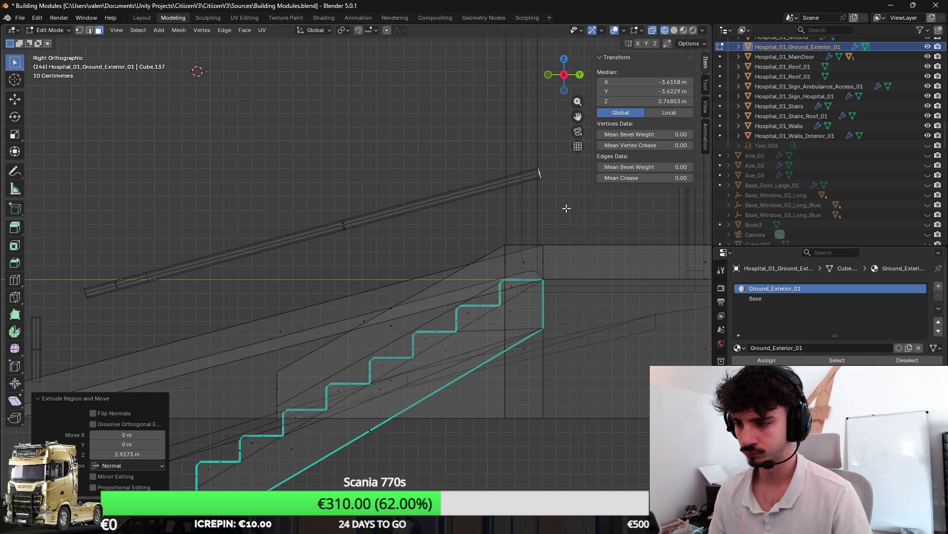
# Edge-slide the rail's end loop slightly and return to textured shading.
pyautogui.press('g')
pyautogui.press('g')
pyautogui.click(563, 180)
pyautogui.moveTo(277, 244)
pyautogui.mouseDown()
pyautogui.moveTo(306, 240)
pyautogui.moveTo(220, 276)
pyautogui.moveTo(326, 258)
pyautogui.mouseUp()
pyautogui.hotkey('shift', 'z')
pyautogui.scroll(3, 309, 282)
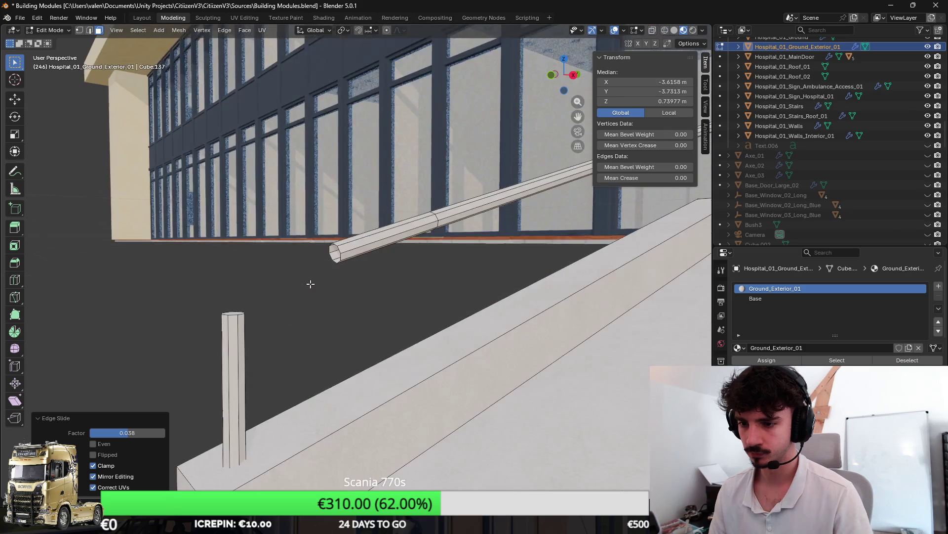
# Select the post top and rail end loops and bridge them with Bridge Edge Loops.
pyautogui.scroll(3, 341, 340)
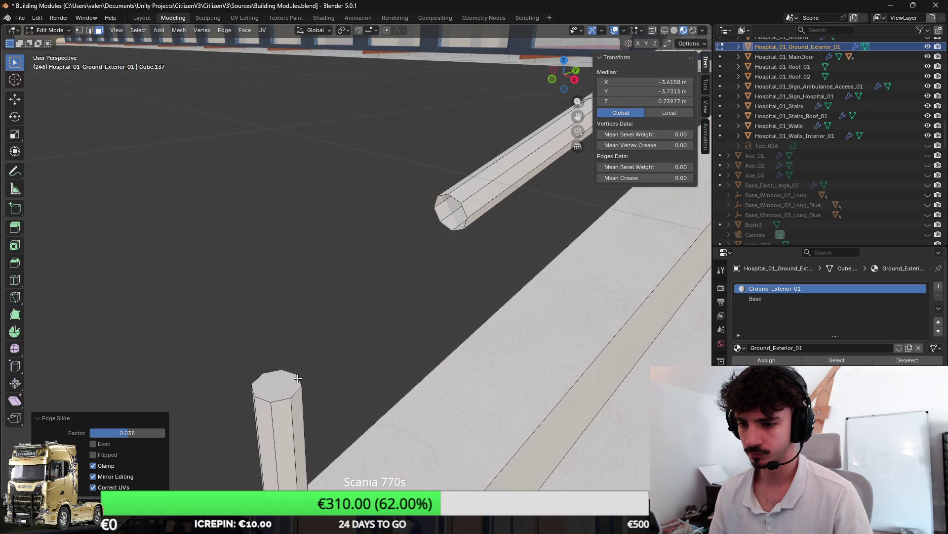
pyautogui.click(296, 379)
pyautogui.click(90, 30)
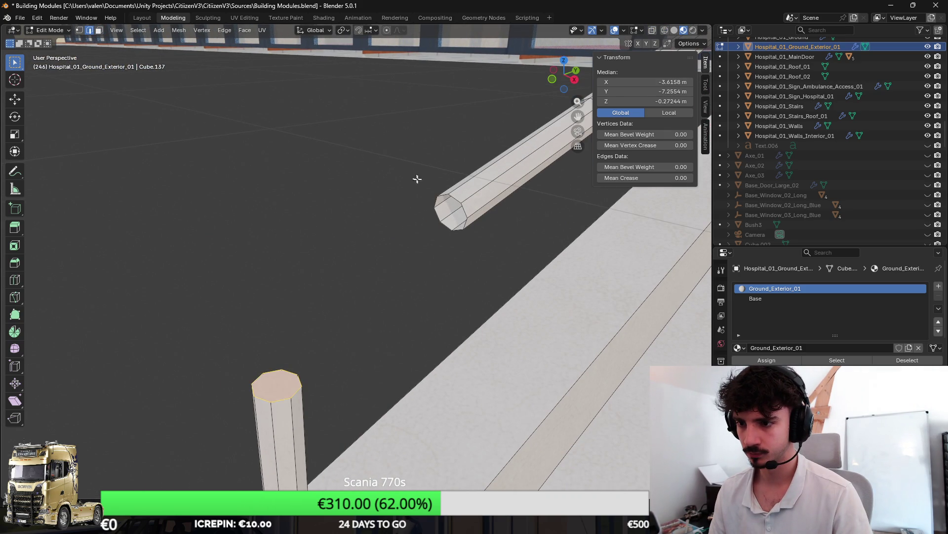
pyautogui.click(458, 197)
pyautogui.keyDown('alt'); pyautogui.click(457, 199); pyautogui.keyUp('alt')
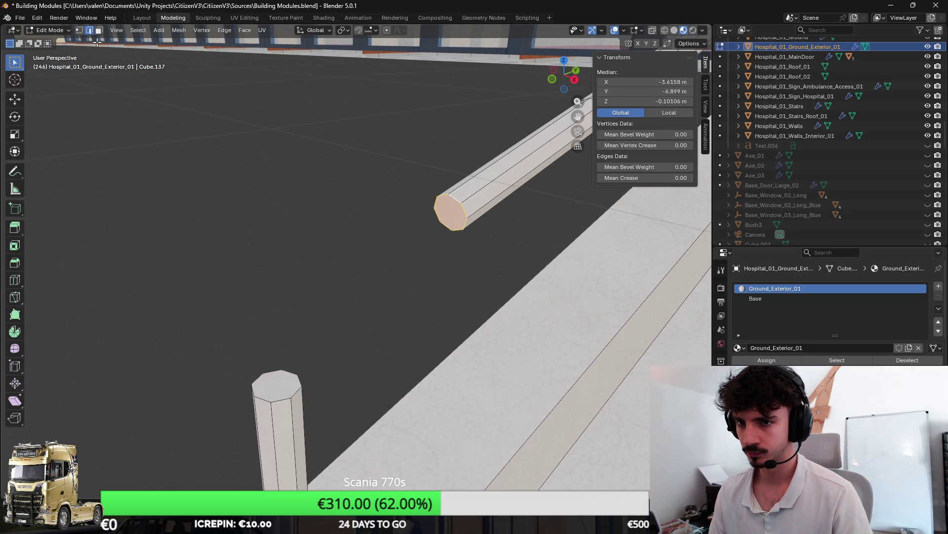
pyautogui.hotkey('ctrl', 'e')
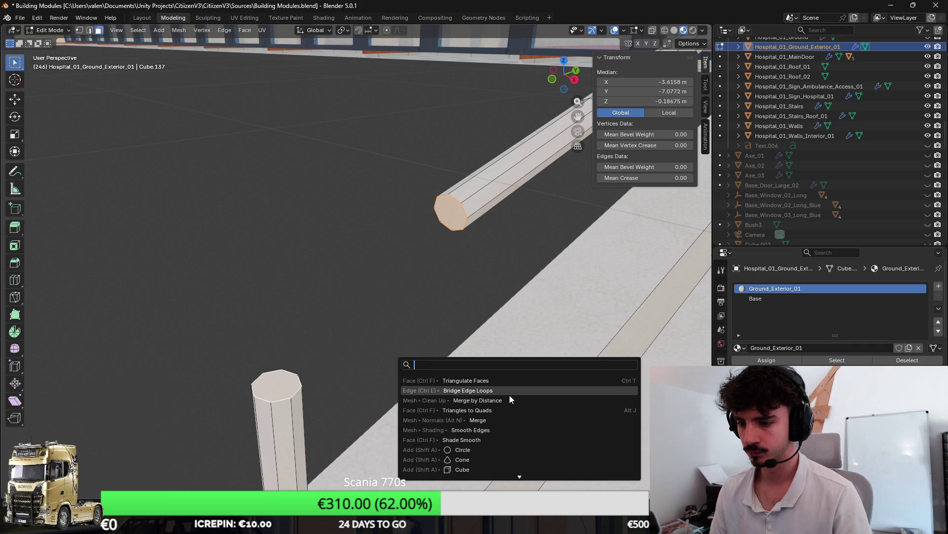
pyautogui.click(497, 393)
# Set the bridge's twist back to 0.
pyautogui.moveTo(252, 363)
pyautogui.mouseDown()
pyautogui.moveTo(288, 349)
pyautogui.moveTo(388, 349)
pyautogui.moveTo(364, 352)
pyautogui.mouseUp()
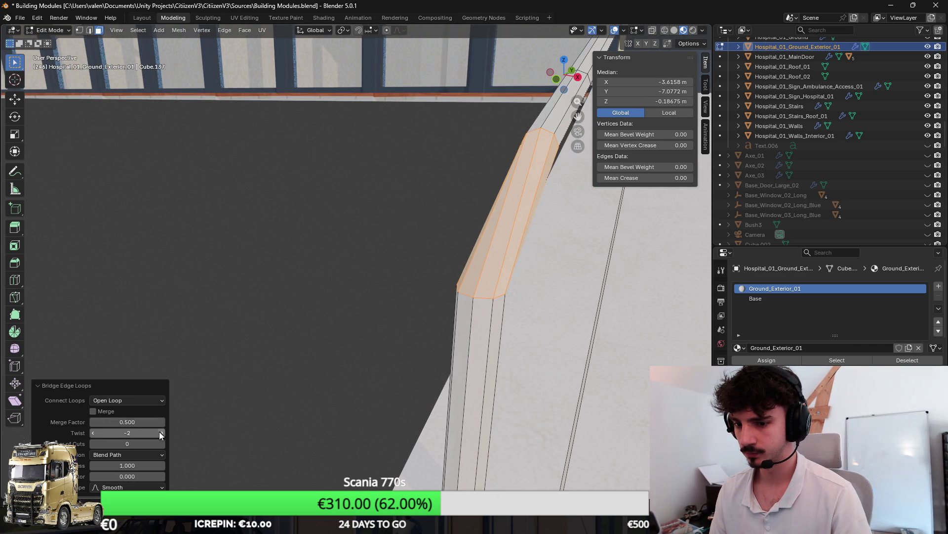
pyautogui.click(93, 433)
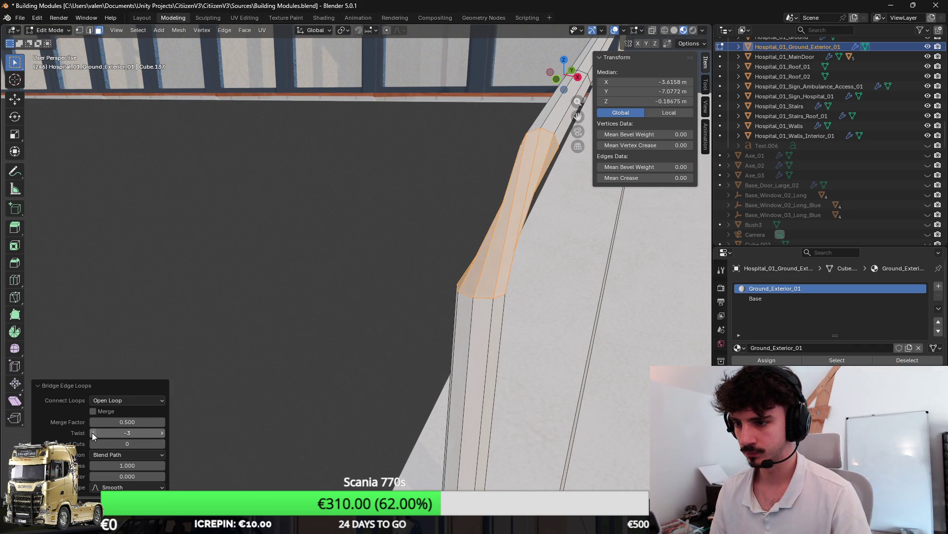
pyautogui.click(92, 432)
pyautogui.click(162, 433)
pyautogui.click(162, 433)
pyautogui.click(162, 433)
pyautogui.click(162, 433)
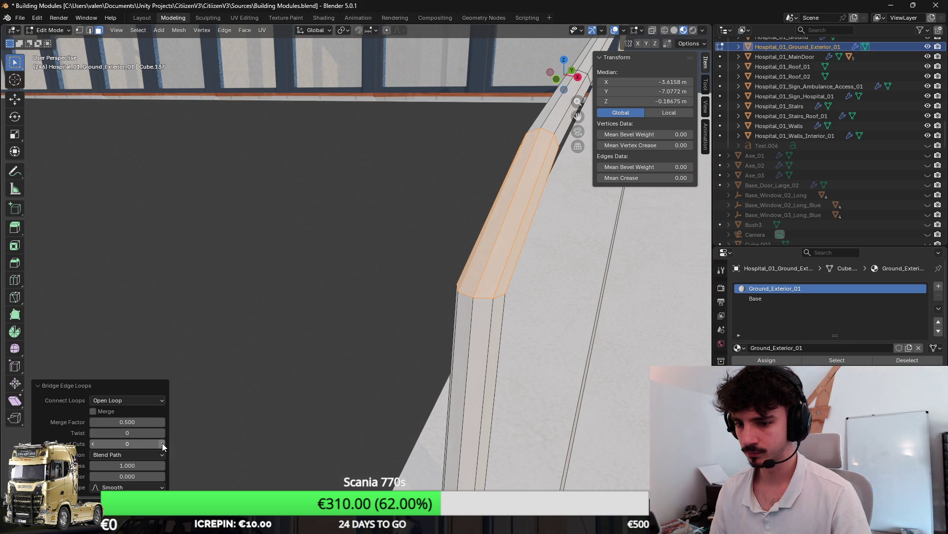
# Give the bridge one cut and lower its smoothness to 0.300.
pyautogui.click(162, 442)
pyautogui.scroll(-3, 385, 362)
pyautogui.scroll(-3, 385, 362)
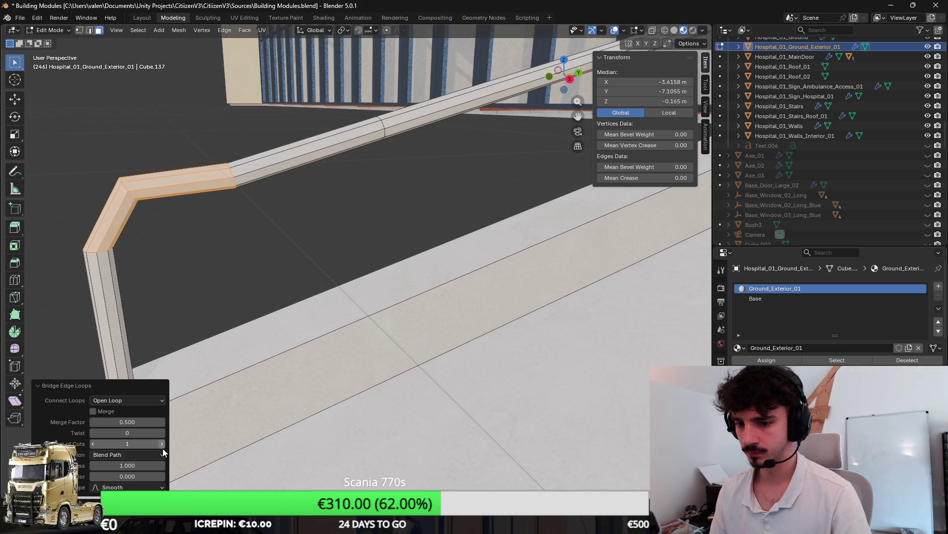
pyautogui.click(162, 443)
pyautogui.scroll(3, 317, 339)
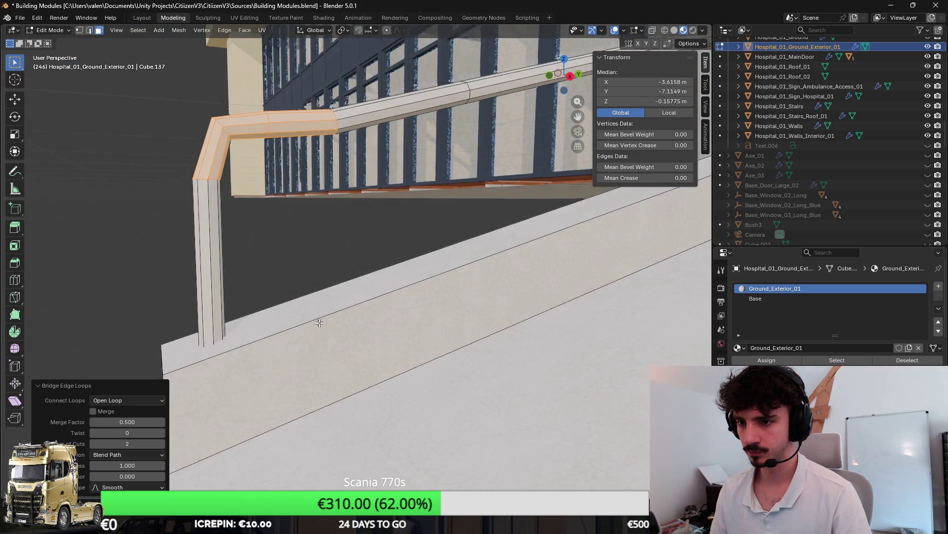
pyautogui.click(93, 443)
pyautogui.moveTo(123, 465)
pyautogui.mouseDown()
pyautogui.moveTo(89, 465)
pyautogui.moveTo(146, 460)
pyautogui.moveTo(129, 465)
pyautogui.mouseUp()
# Raise the elbow to 2 cuts and add a loop cut near the post top.
pyautogui.click(161, 443)
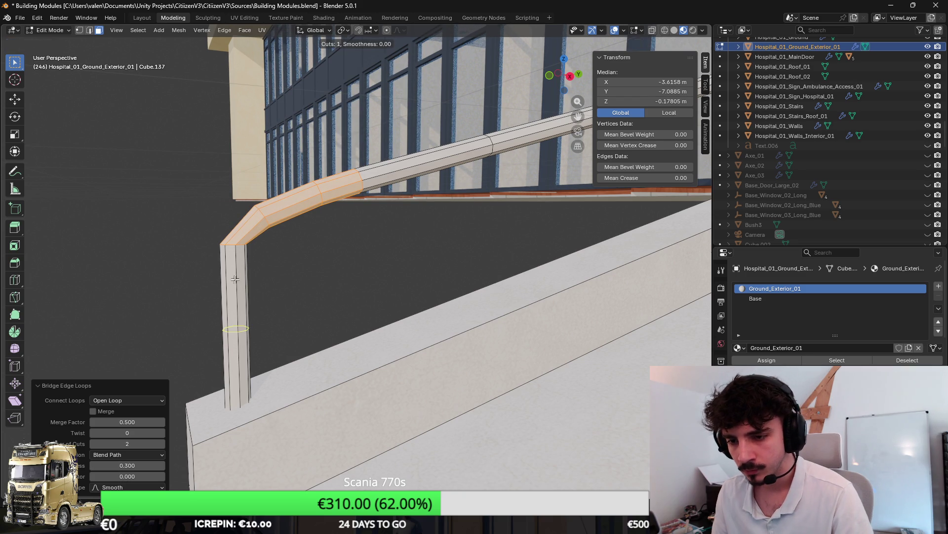
pyautogui.hotkey('ctrl', 'r')
pyautogui.click(243, 250)
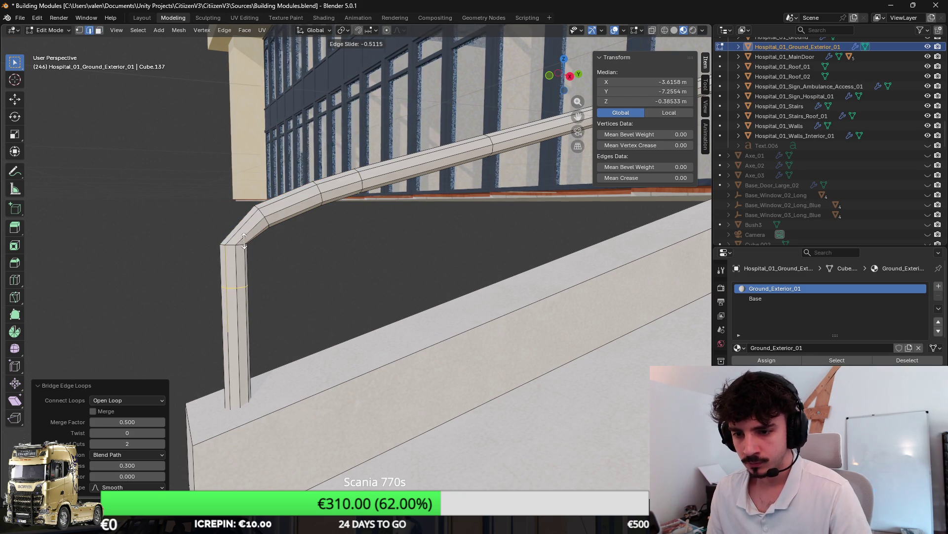
pyautogui.click(244, 242)
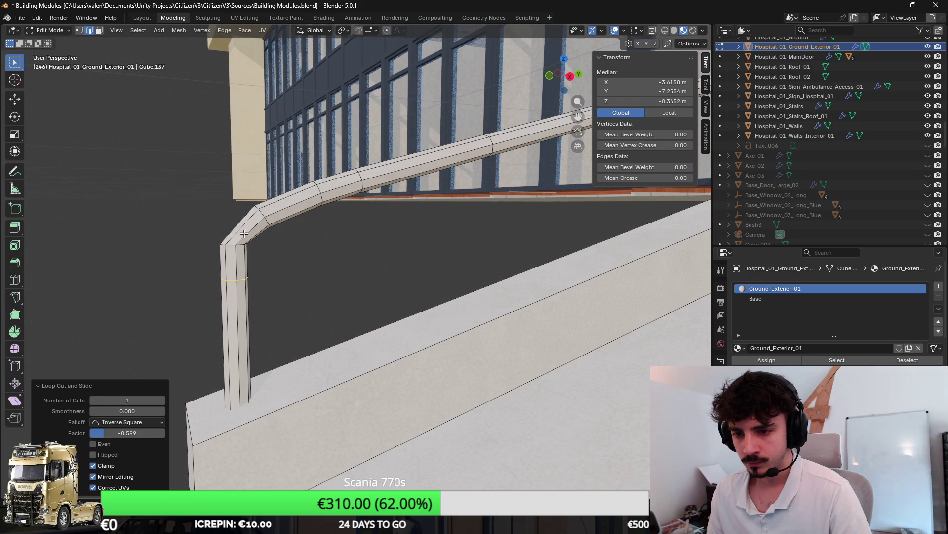
pyautogui.rightClick(371, 223)
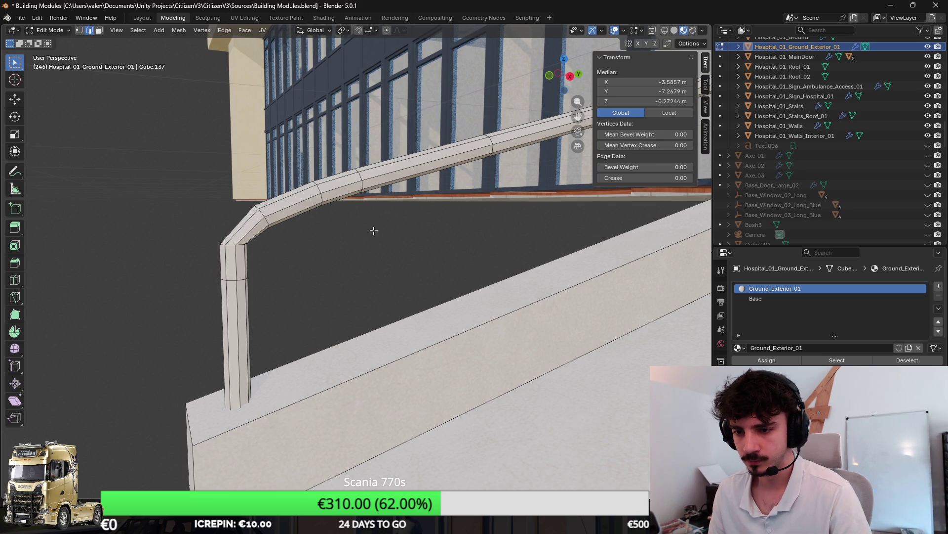
# Rotate the new loop around X to follow the bend.
pyautogui.press('r')
pyautogui.press('x')
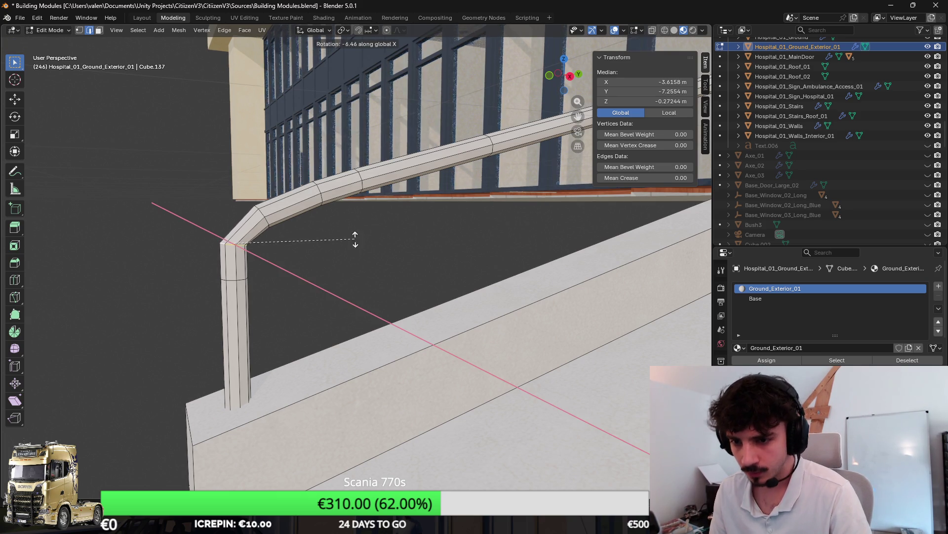
pyautogui.click(381, 260)
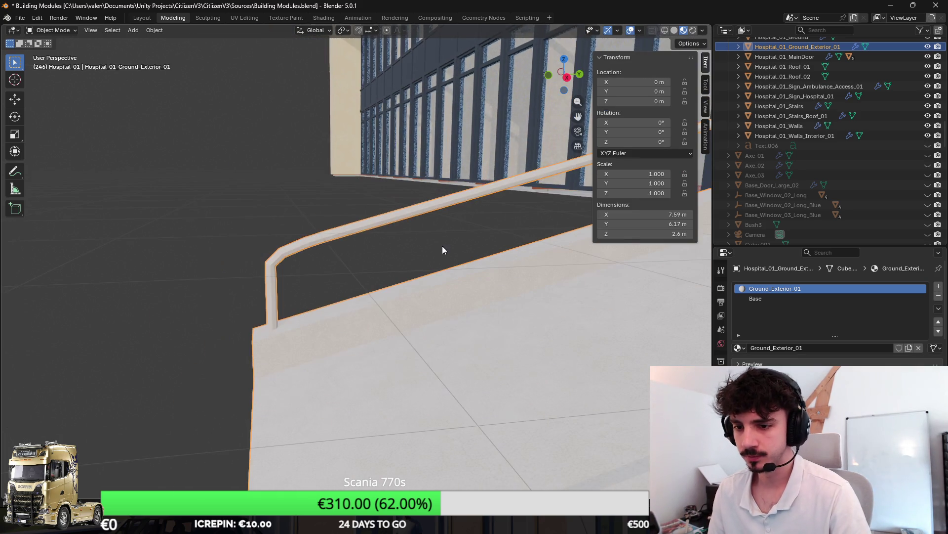
# Slide the railing's corner loop and rotate the corner edges around X.
pyautogui.click(300, 234)
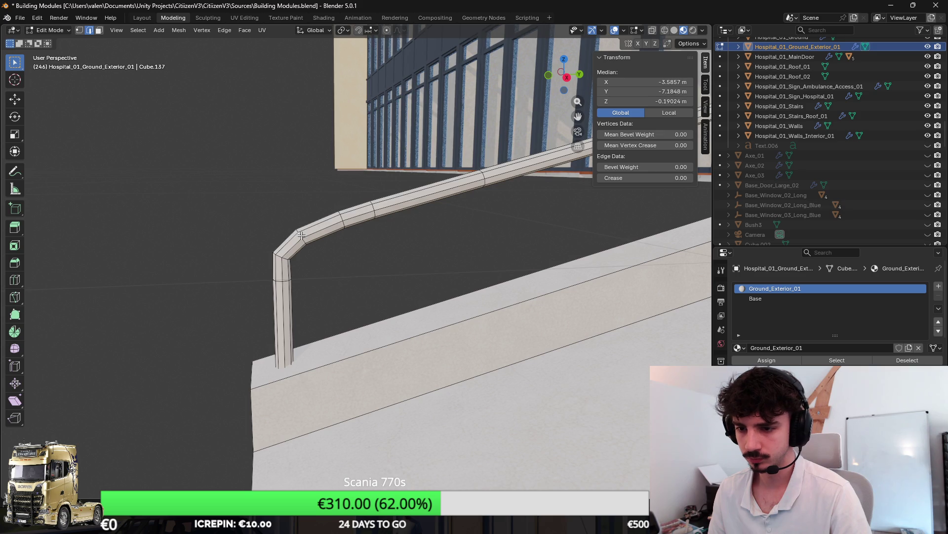
pyautogui.keyDown('alt'); pyautogui.click(302, 236); pyautogui.keyUp('alt')
pyautogui.press('g')
pyautogui.press('g')
pyautogui.click(396, 225)
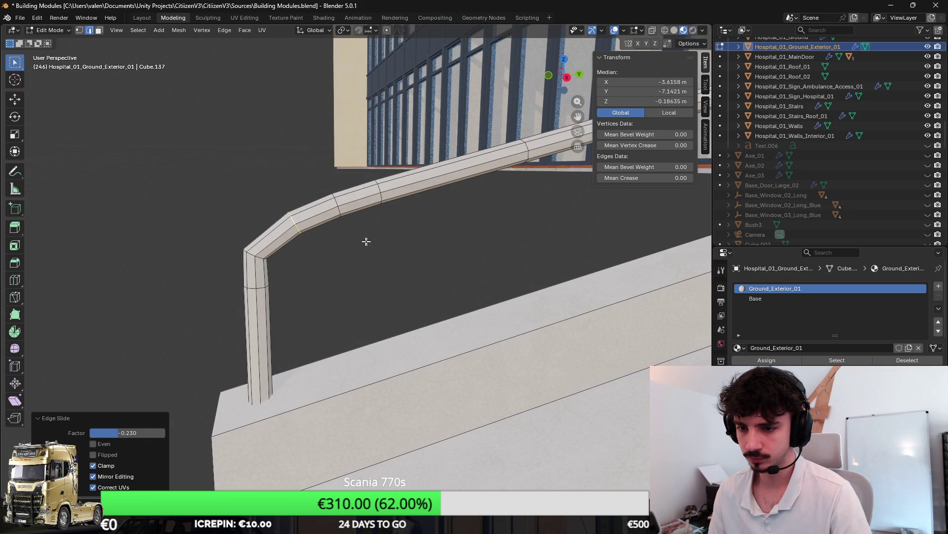
pyautogui.click(247, 254)
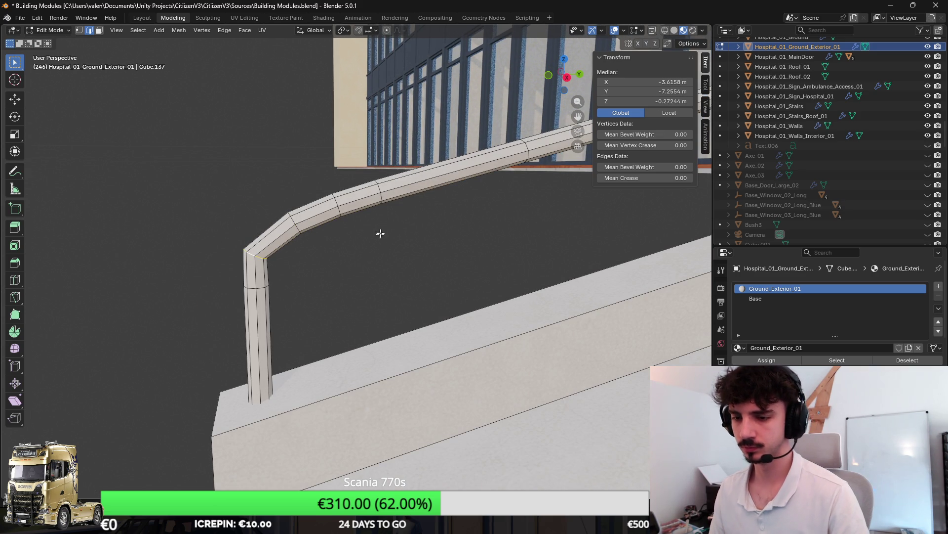
pyautogui.press('r')
pyautogui.press('x')
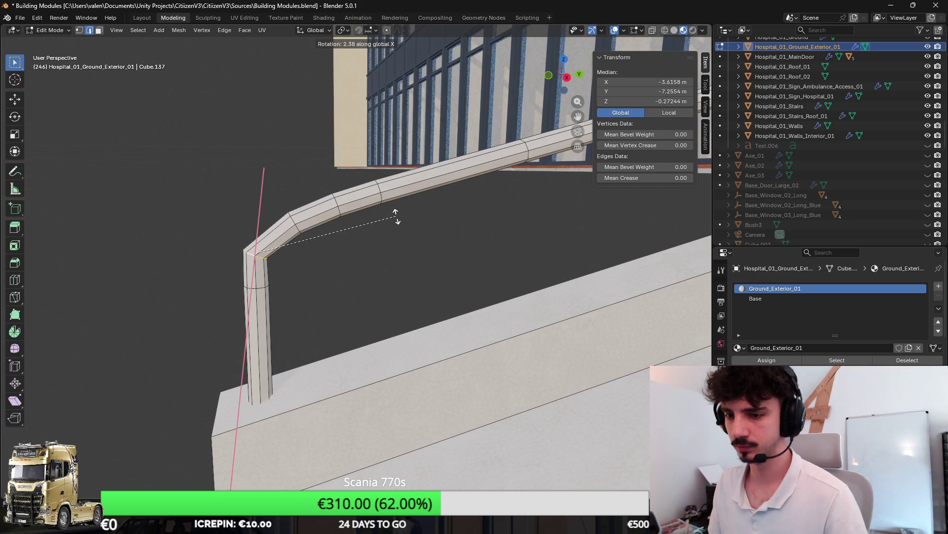
pyautogui.click(395, 214)
# Slide a post edge loop and adjust it vertically along Z.
pyautogui.click(252, 287)
pyautogui.press('g')
pyautogui.press('g')
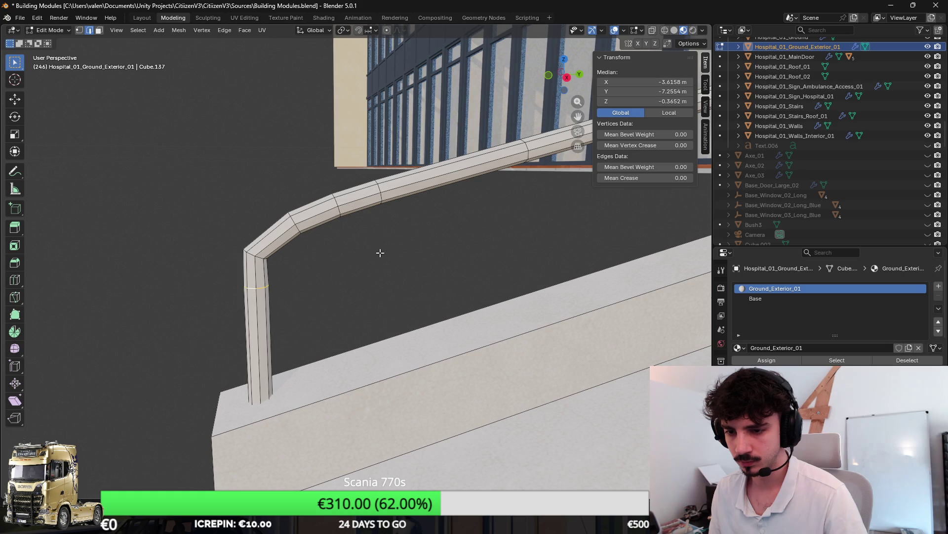
pyautogui.press('g')
pyautogui.press('z')
pyautogui.click(331, 257)
pyautogui.press('Tab')
pyautogui.rightClick(368, 225)
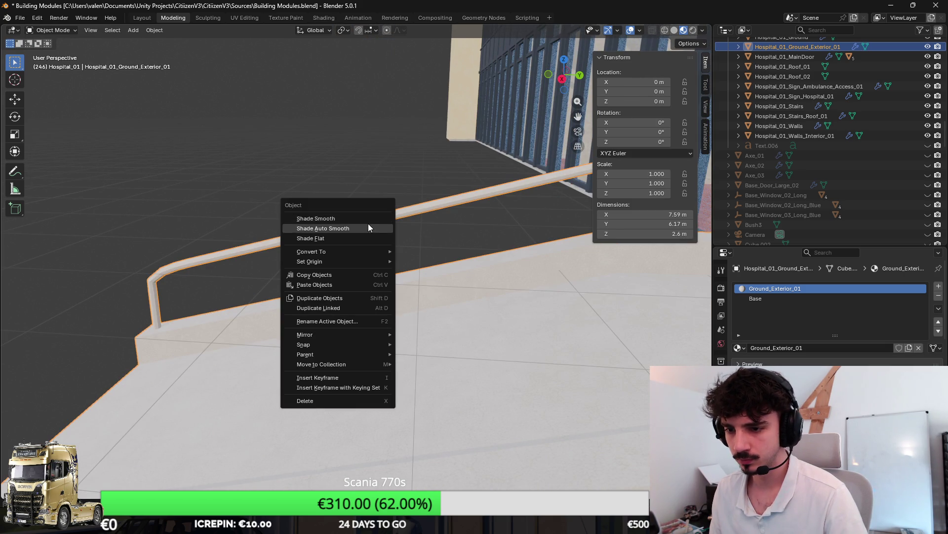
pyautogui.press('Escape')
pyautogui.press('Tab')
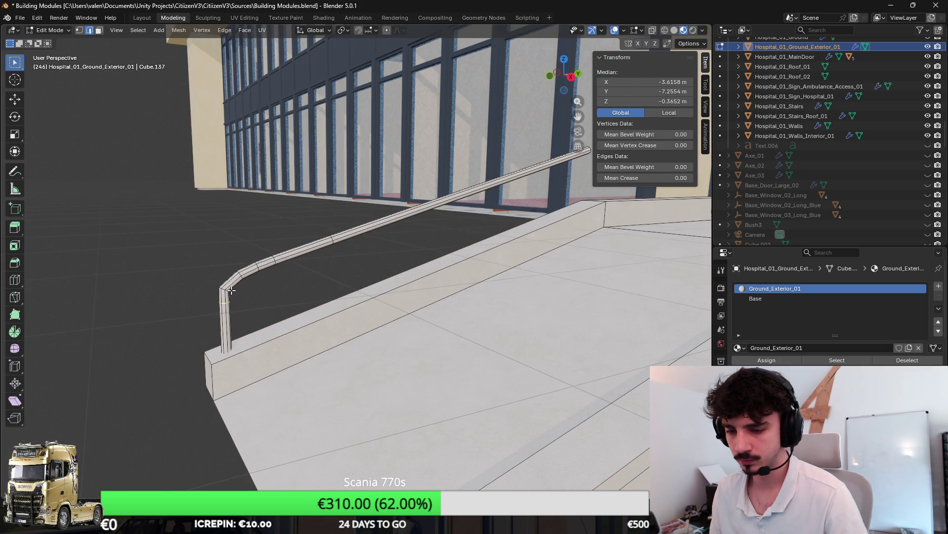
# Bevel the edge loop at the railing bend with Ctrl+B to round it.
pyautogui.scroll(5, 230, 291)
pyautogui.keyDown('alt'); pyautogui.click(268, 218); pyautogui.keyUp('alt')
pyautogui.hotkey('ctrl', 'b')
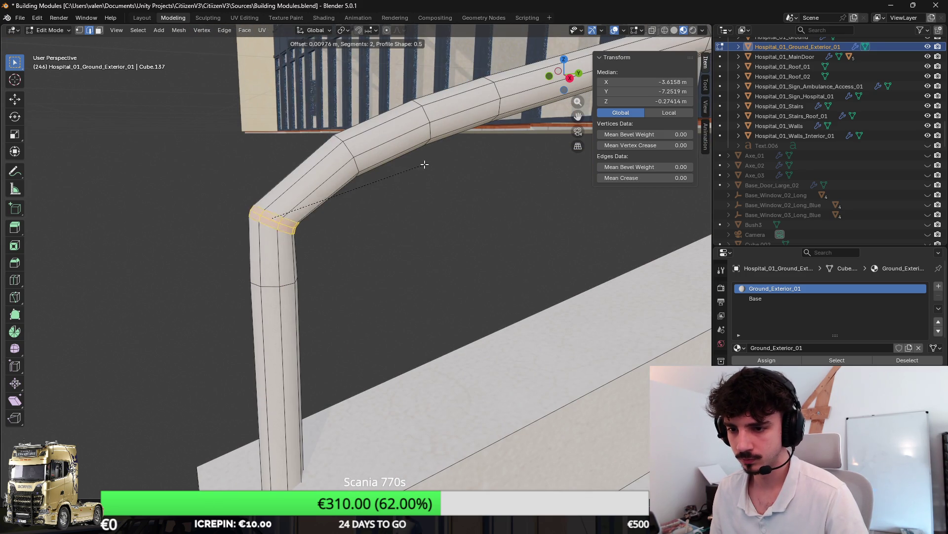
pyautogui.click(456, 154)
# Slide an edge loop down the vertical pipe.
pyautogui.click(278, 285)
pyautogui.press('g')
pyautogui.press('g')
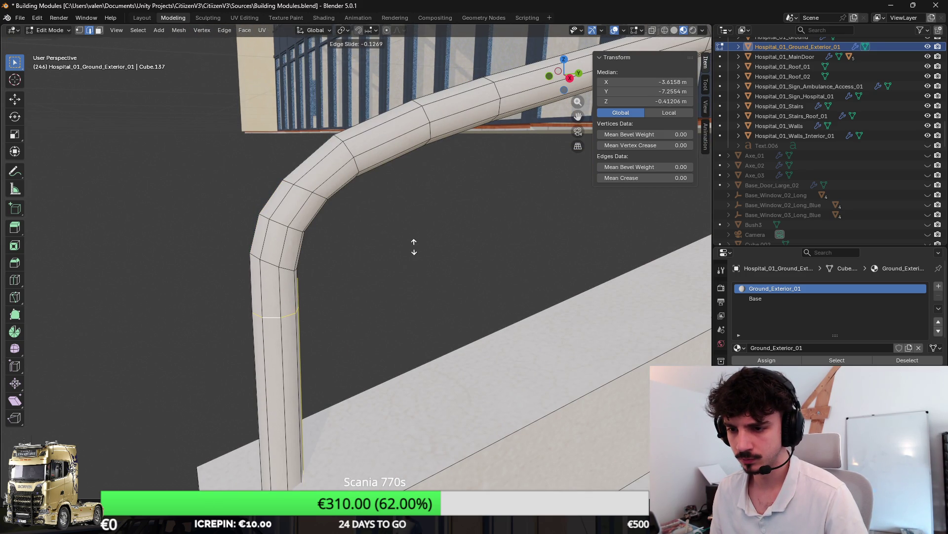
pyautogui.click(415, 239)
pyautogui.scroll(-2, 421, 235)
# Rotate another bend loop around X and check the whole rail.
pyautogui.keyDown('alt'); pyautogui.click(328, 218); pyautogui.keyUp('alt')
pyautogui.scroll(2, 392, 197)
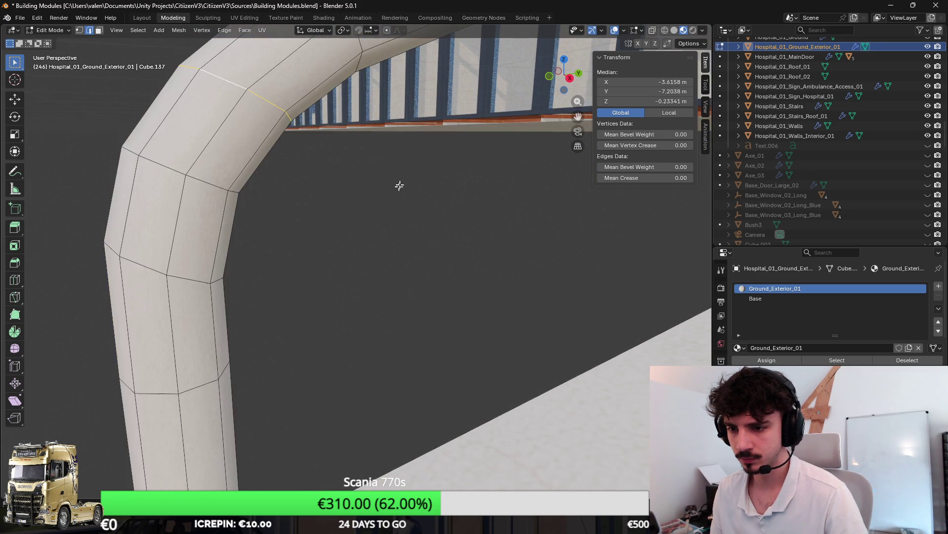
pyautogui.scroll(-1, 413, 109)
pyautogui.press('r')
pyautogui.press('x')
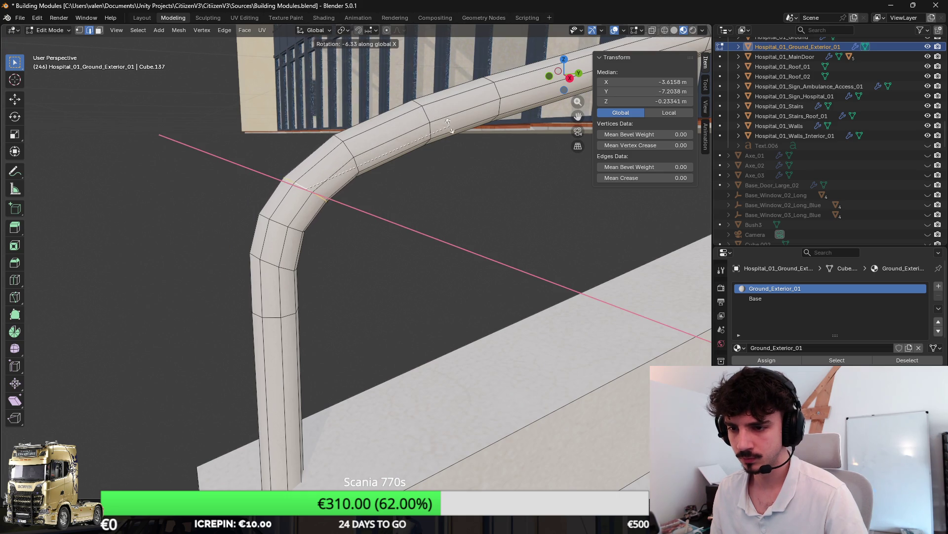
pyautogui.click(445, 138)
pyautogui.press('Tab')
pyautogui.scroll(-3, 465, 168)
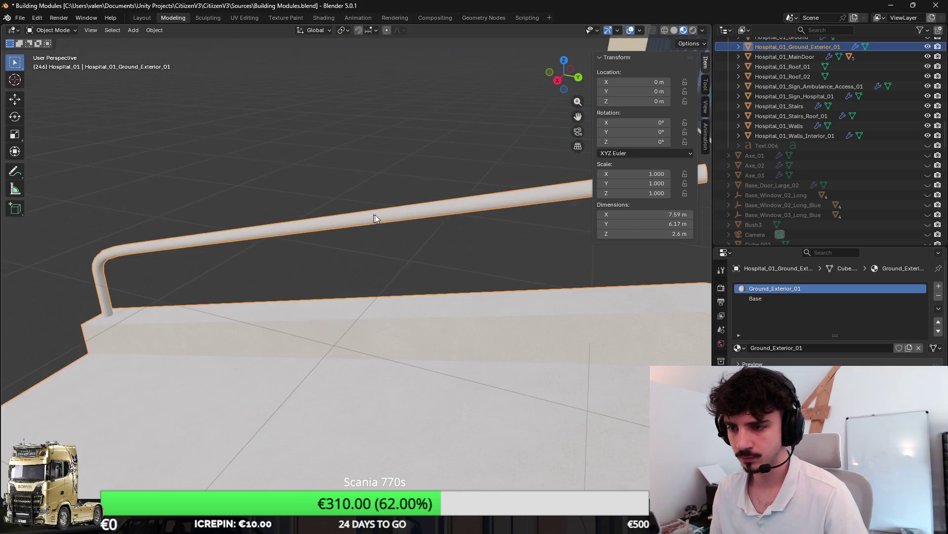
pyautogui.press('Tab')
pyautogui.scroll(-1, 494, 232)
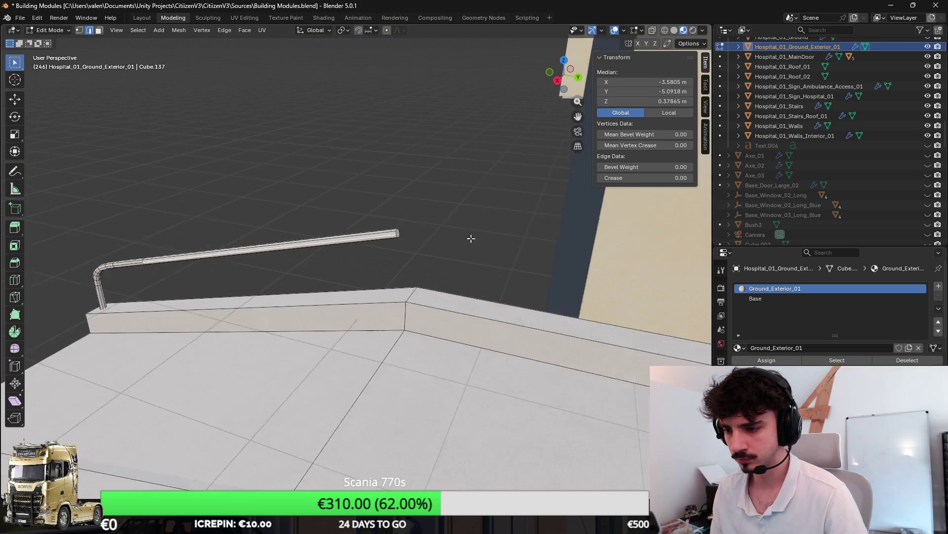
# Select the rail's open end face and switch to see-through shading.
pyautogui.click(99, 30)
pyautogui.scroll(-1, 380, 224)
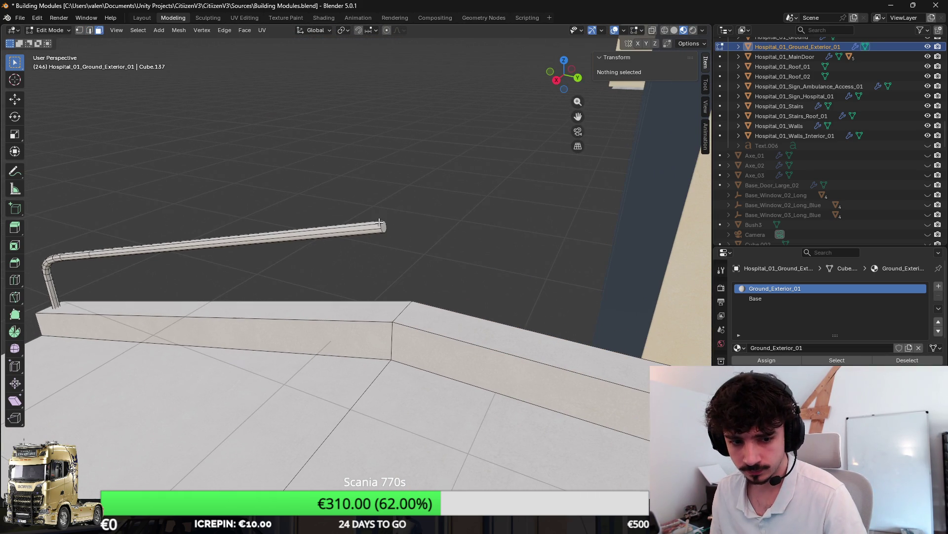
pyautogui.click(381, 243)
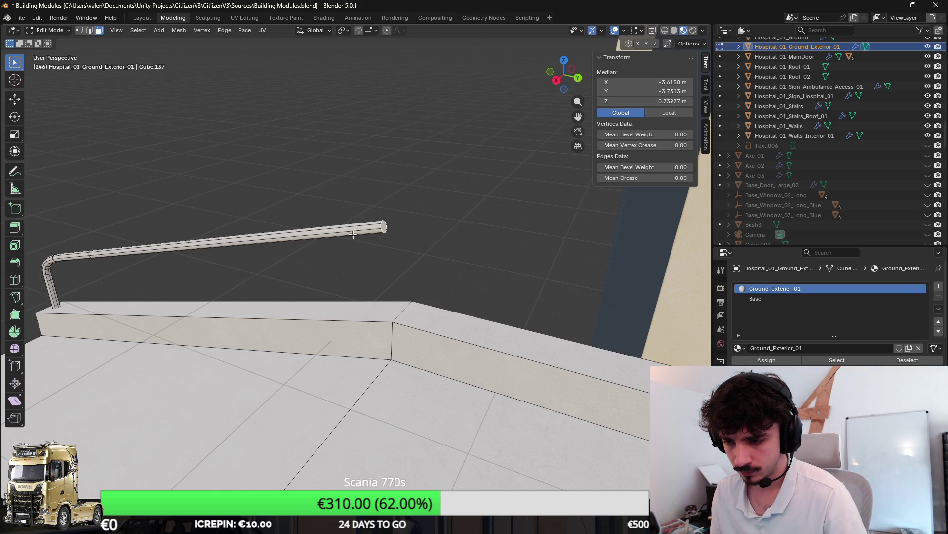
pyautogui.scroll(1, 414, 244)
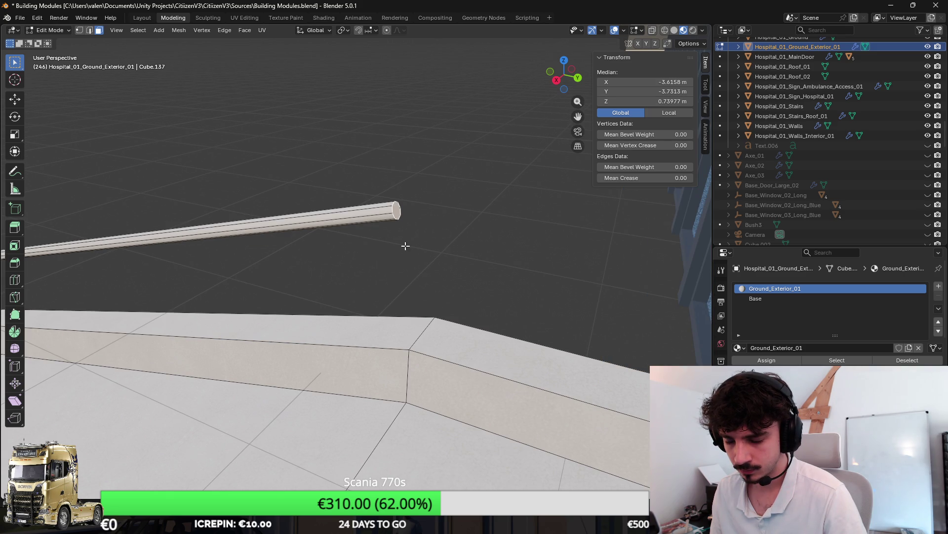
pyautogui.scroll(-3, 386, 219)
pyautogui.scroll(2, 149, 267)
pyautogui.hotkey('shift', 'z')
# Circle-select the railing post and duplicate it 4.0339 m along Y.
pyautogui.press('c')
pyautogui.moveTo(287, 269); pyautogui.dragTo(288, 253)
pyautogui.scroll(-3, 385, 239)
pyautogui.hotkey('shift', 'd')
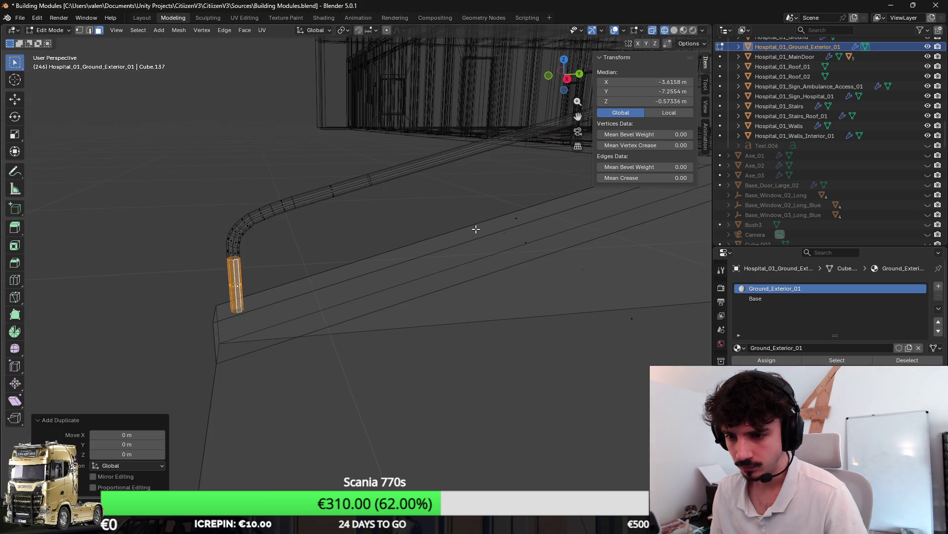
pyautogui.press('y')
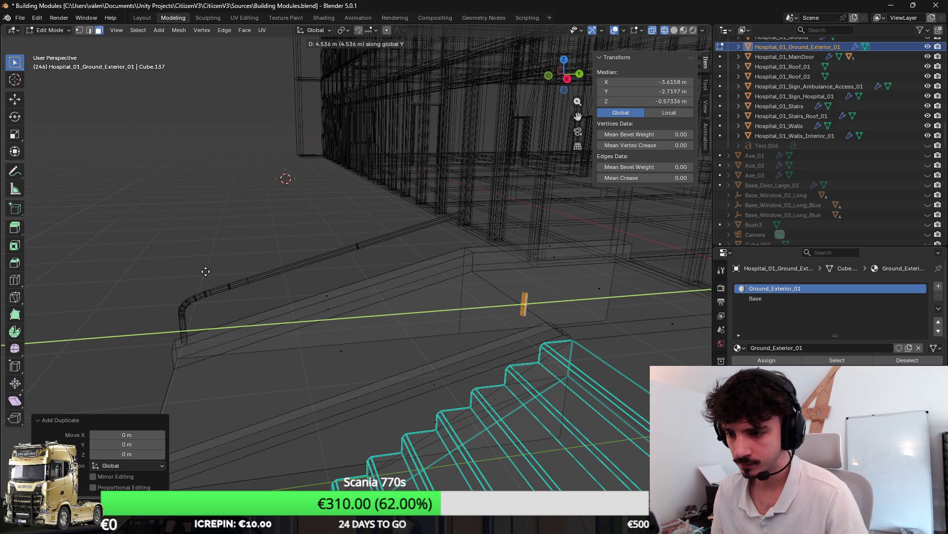
pyautogui.click(200, 272)
pyautogui.scroll(-2, 441, 249)
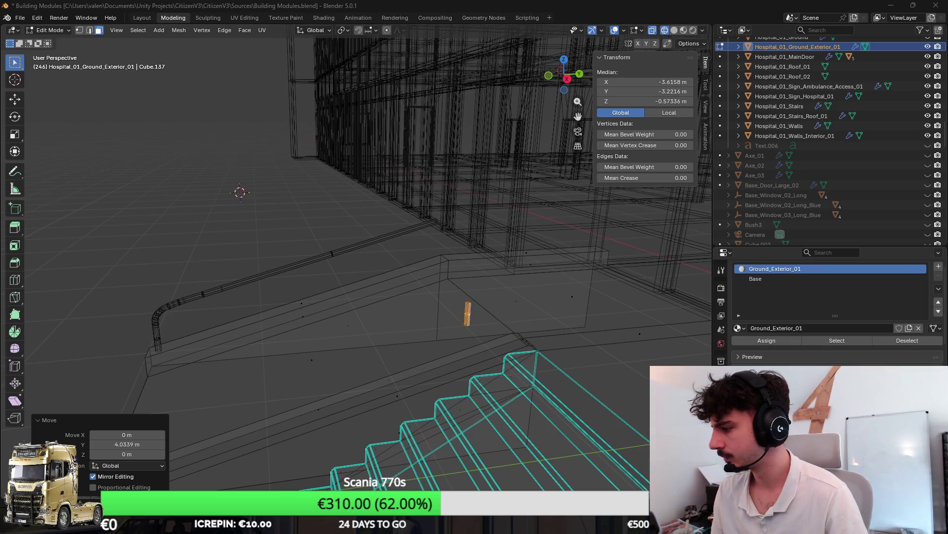
pyautogui.moveTo(442, 276)
pyautogui.mouseDown()
pyautogui.moveTo(373, 226)
pyautogui.moveTo(461, 243)
pyautogui.moveTo(425, 235)
pyautogui.moveTo(429, 265)
pyautogui.mouseUp()
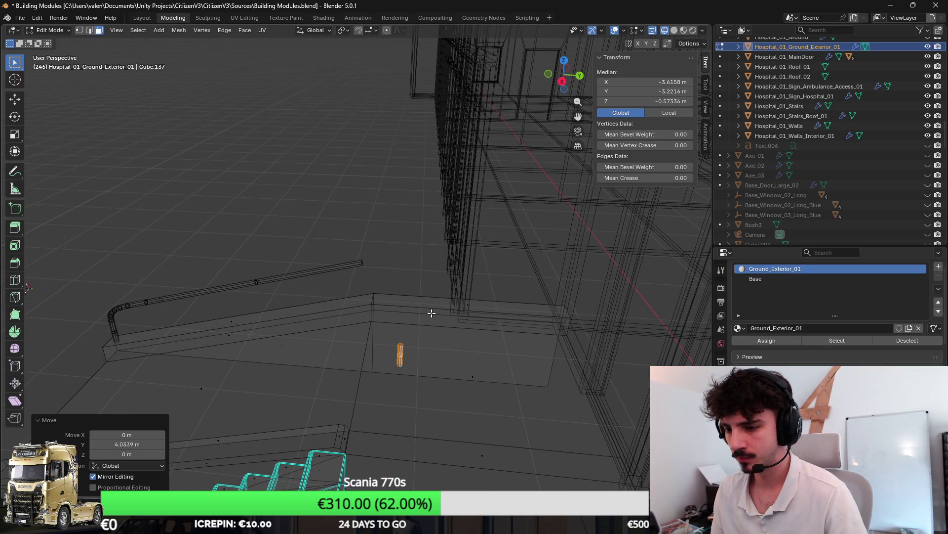
# Raise the copied post about 0.94 m along Z onto the ledge.
pyautogui.hotkey('shift', 'z')
pyautogui.press('KP_3')
pyautogui.moveTo(473, 339); pyautogui.dragTo(451, 335)
pyautogui.scroll(3, 444, 316)
pyautogui.press('g')
pyautogui.press('z')
pyautogui.click(449, 176)
pyautogui.scroll(-2, 425, 247)
# Nudge the copied post slightly along Y into place.
pyautogui.press('g')
pyautogui.press('x')
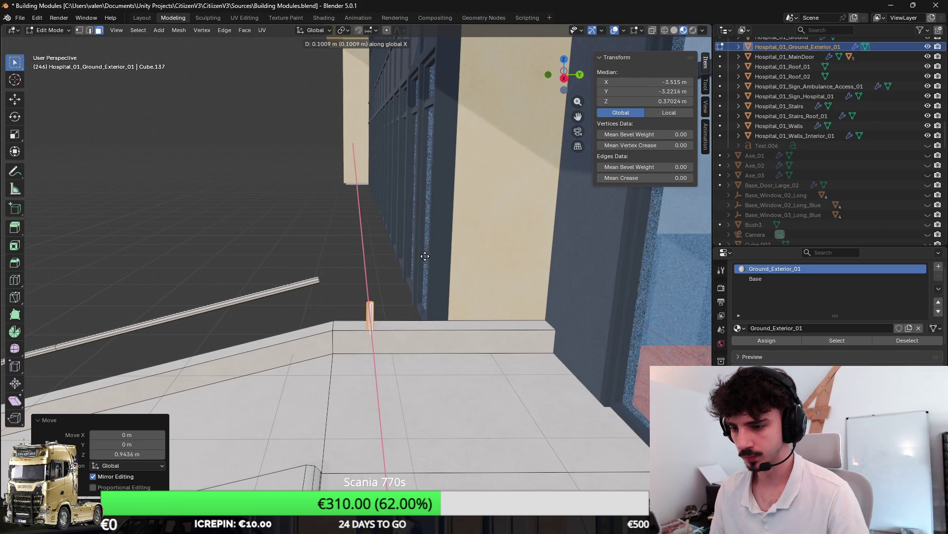
pyautogui.press('y')
pyautogui.click(417, 261)
pyautogui.scroll(4, 392, 293)
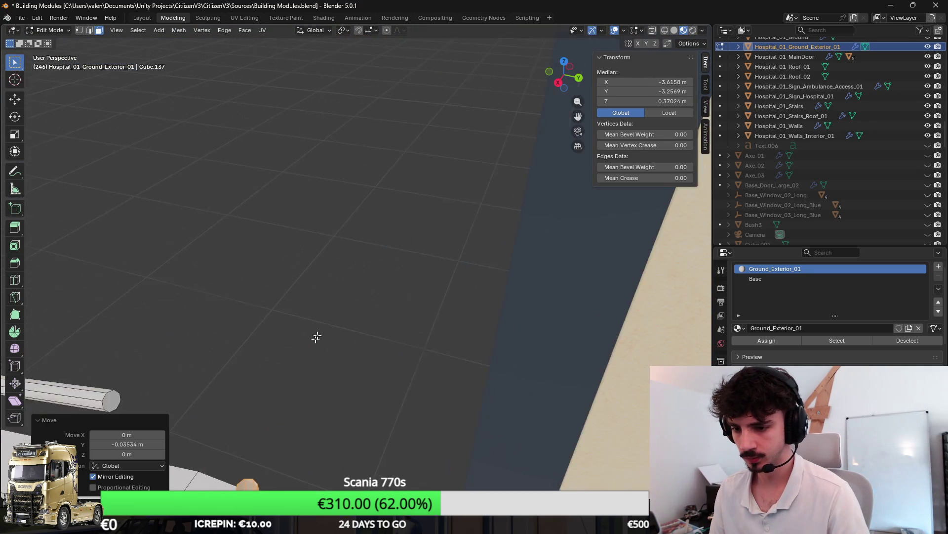
# Select the whole top edge ring of the second post.
pyautogui.scroll(-5, 308, 349)
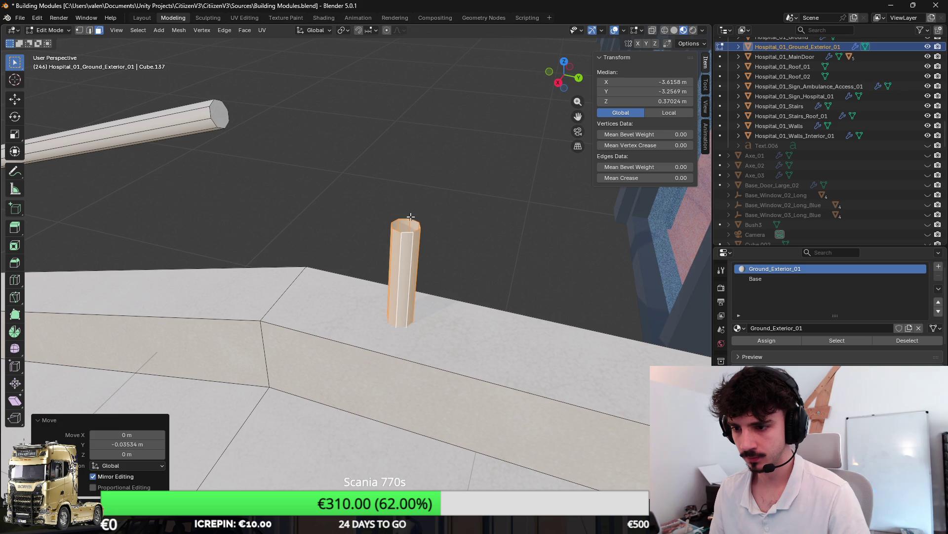
pyautogui.click(401, 231)
pyautogui.click(90, 31)
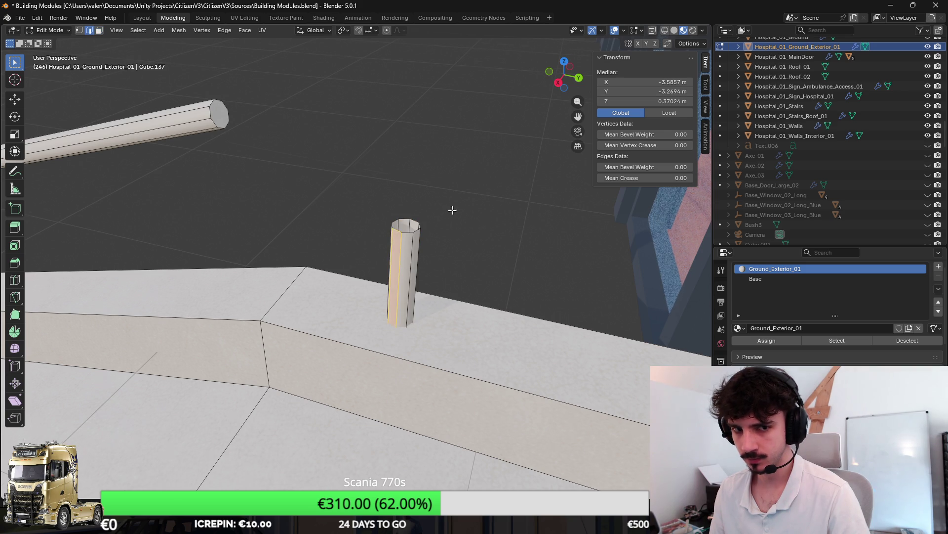
pyautogui.click(380, 252)
pyautogui.keyDown('alt'); pyautogui.click(376, 249); pyautogui.keyUp('alt')
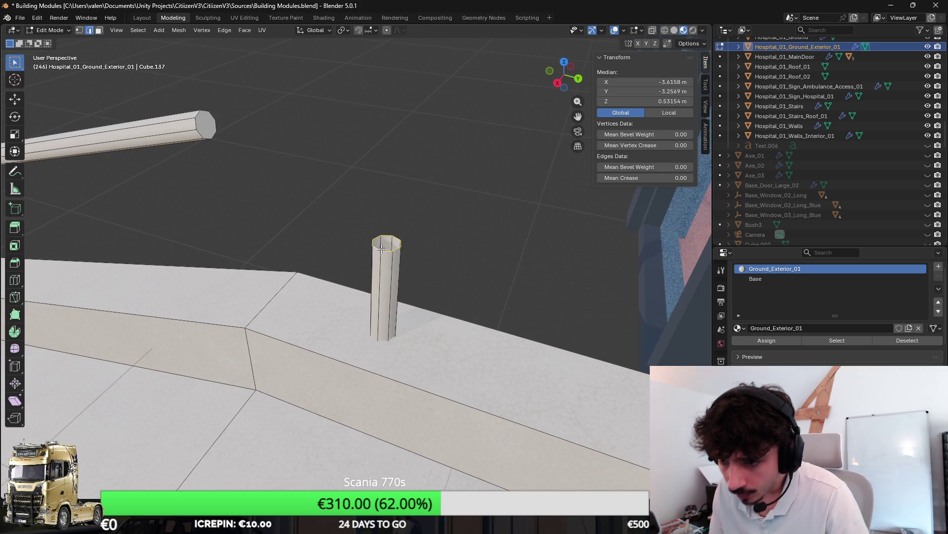
pyautogui.click(99, 31)
pyautogui.scroll(-2, 388, 226)
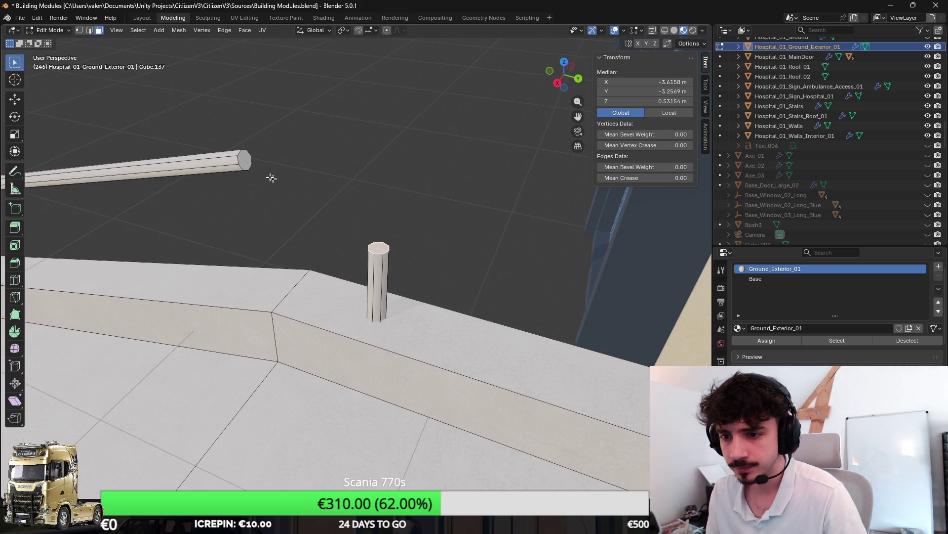
# Bridge the rail end to the post top with two cuts, then undo it.
pyautogui.hotkey('ctrl', 'e')
pyautogui.click(435, 218)
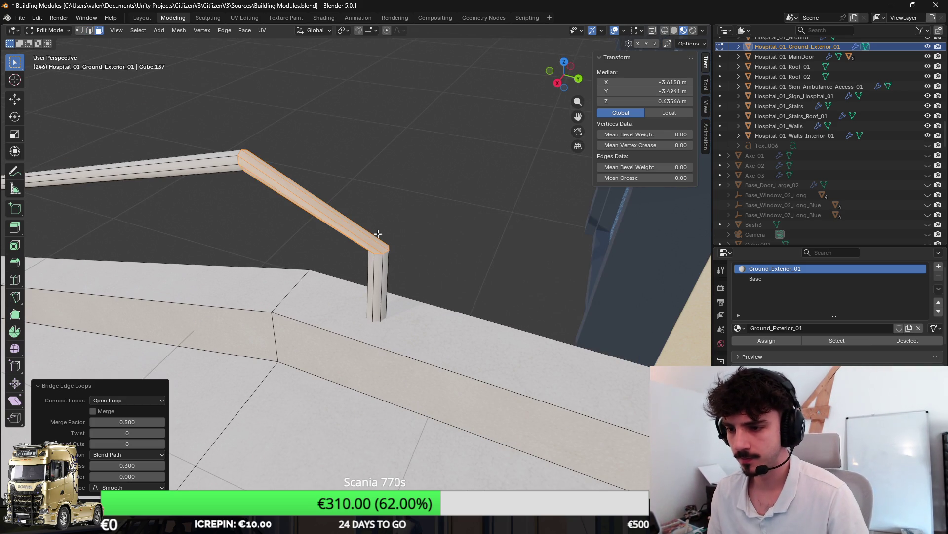
pyautogui.click(163, 444)
pyautogui.click(163, 443)
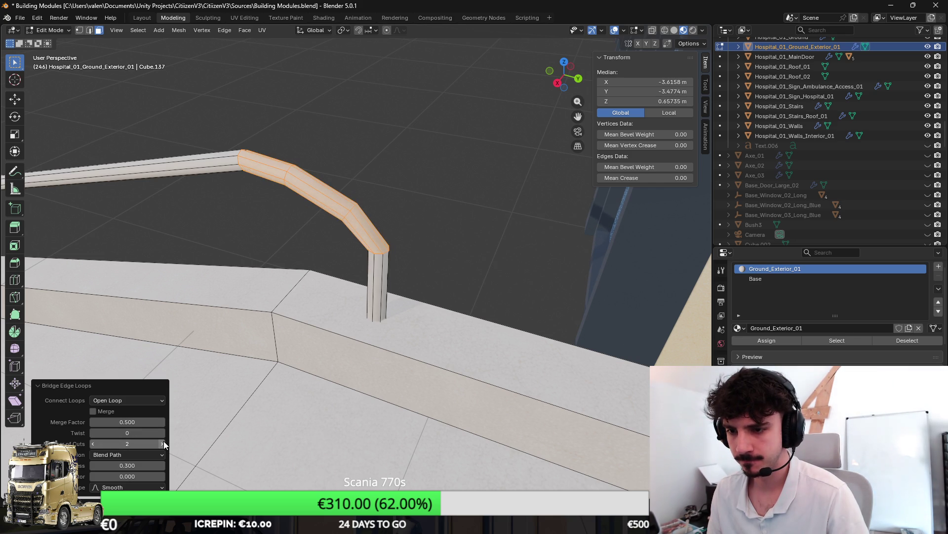
pyautogui.scroll(-5, 375, 260)
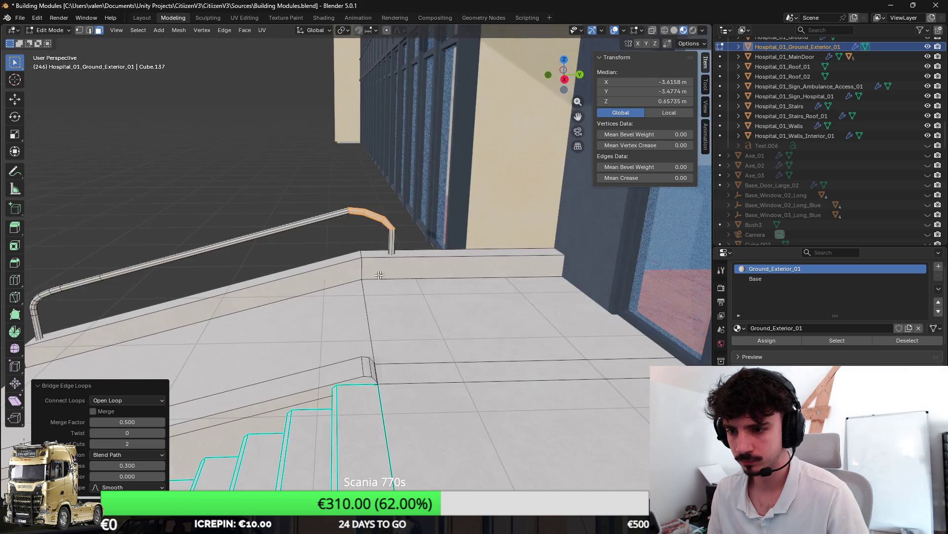
pyautogui.scroll(6, 375, 260)
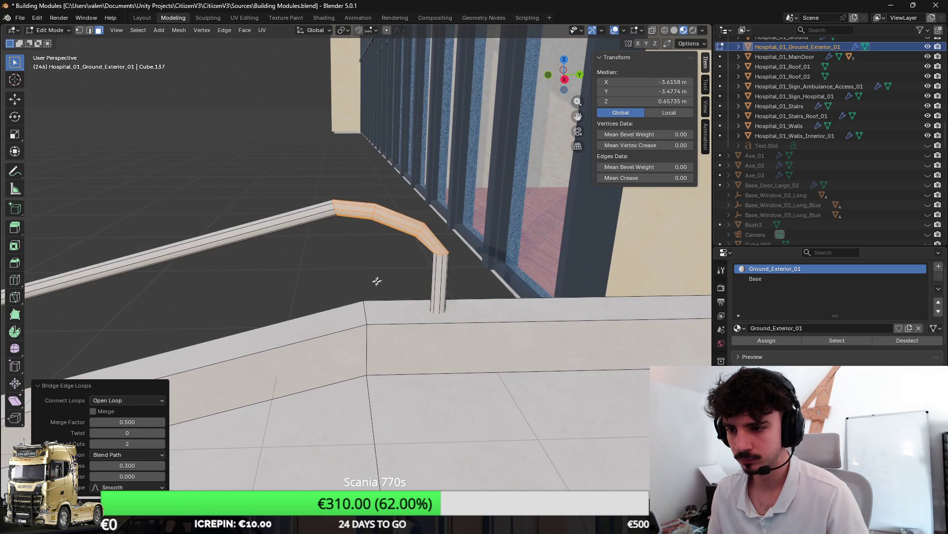
pyautogui.hotkey('ctrl', 'z')
pyautogui.hotkey('ctrl', 'z')
pyautogui.scroll(3, 419, 257)
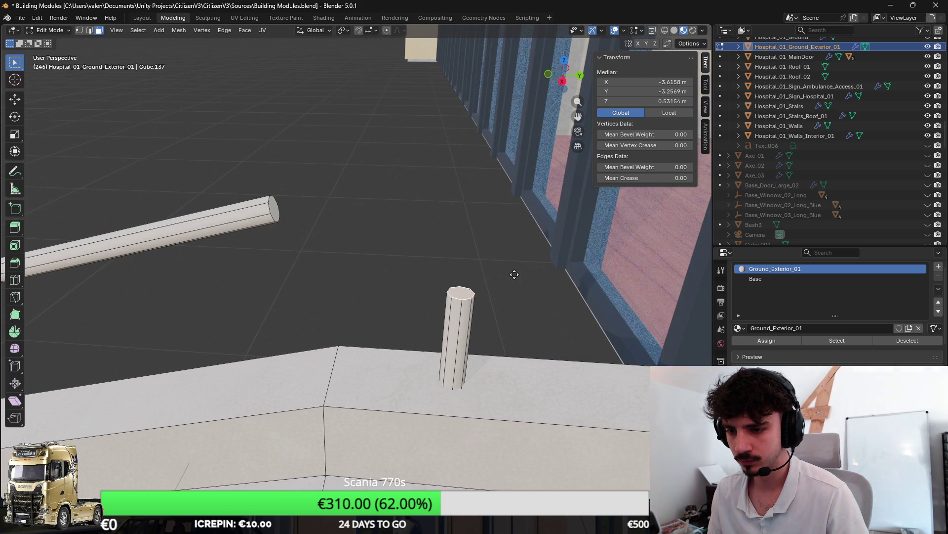
# Raise the post's top vertically along Z.
pyautogui.press('g')
pyautogui.press('z')
pyautogui.click(444, 264)
pyautogui.scroll(-3, 445, 264)
pyautogui.scroll(4, 445, 237)
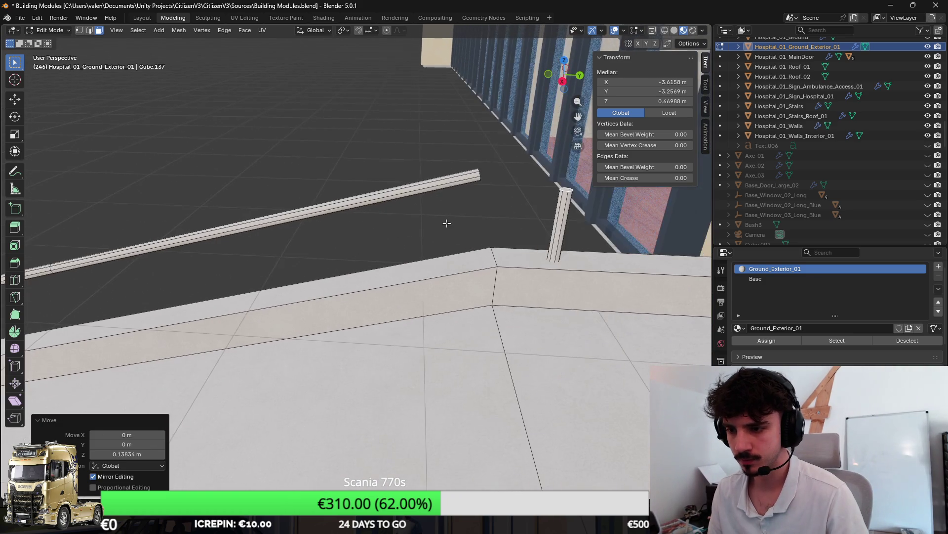
pyautogui.scroll(3, 386, 247)
# Extrude the rail end and bridge it to the post's top loop with an intermediate cut.
pyautogui.keyDown('alt'); pyautogui.click(324, 243); pyautogui.keyUp('alt')
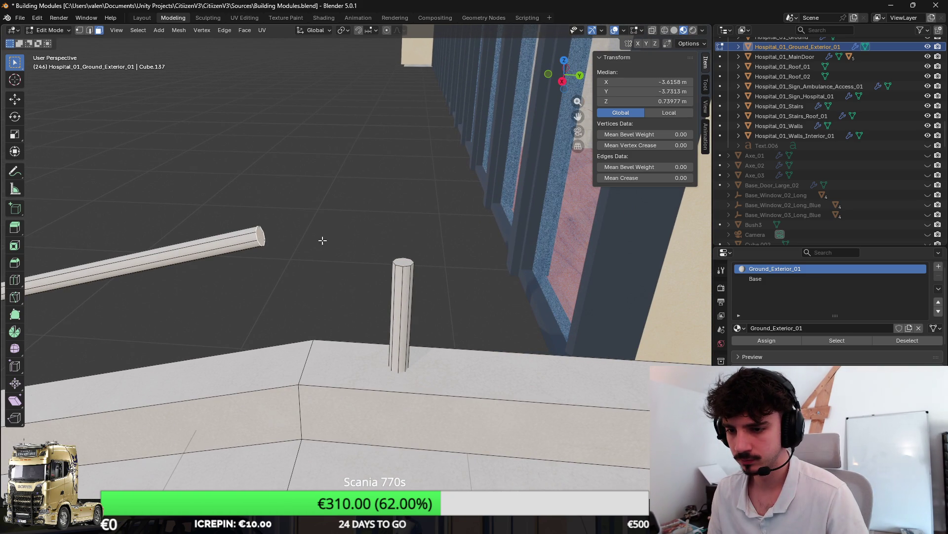
pyautogui.press('e')
pyautogui.click(335, 248)
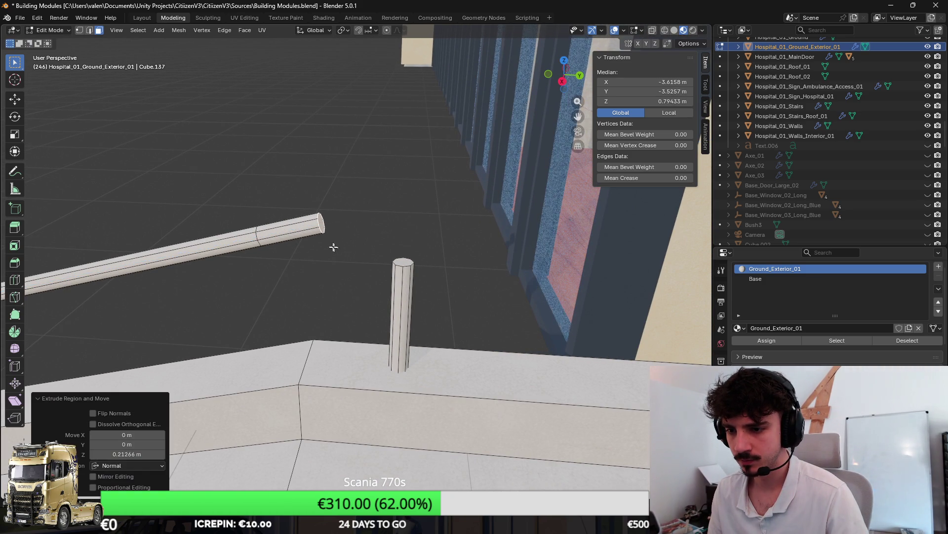
pyautogui.keyDown('alt'); pyautogui.keyDown('shift'); pyautogui.click(414, 267); pyautogui.keyUp('shift'); pyautogui.keyUp('alt')
pyautogui.hotkey('ctrl', 'e')
pyautogui.click(469, 303)
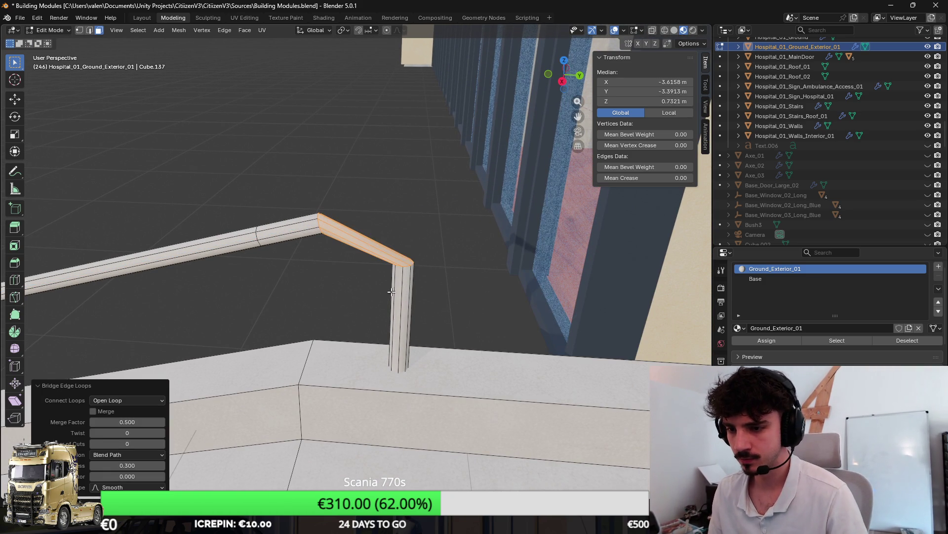
pyautogui.click(162, 443)
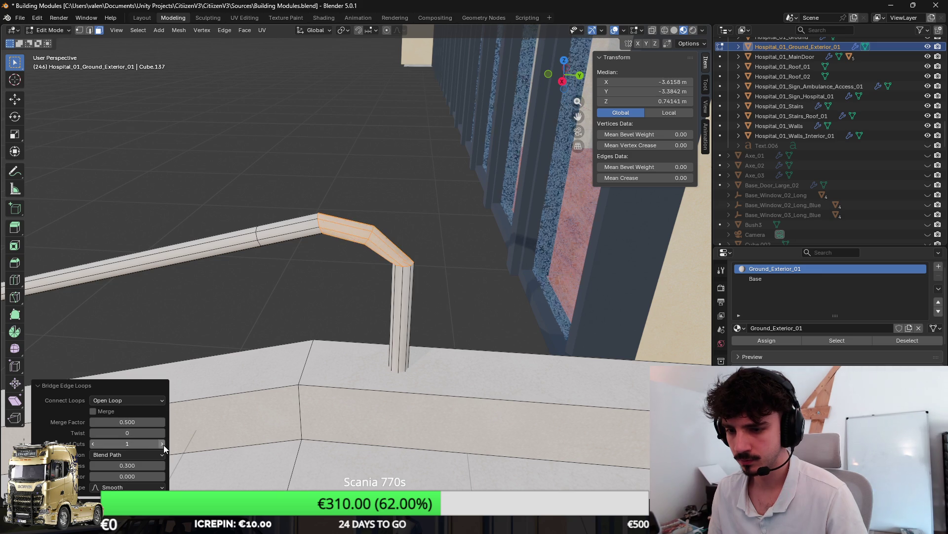
pyautogui.scroll(3, 414, 306)
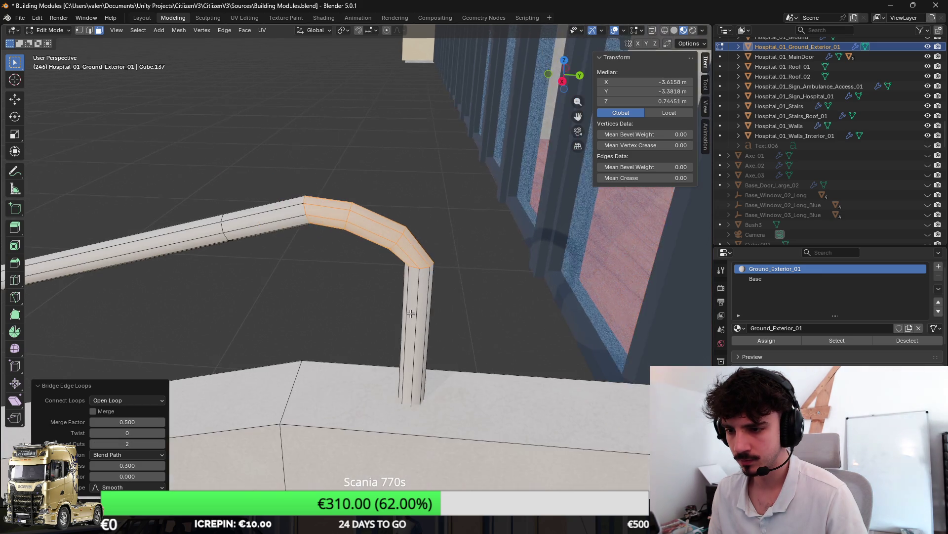
# Loop-cut the post near the bend and rotate an edge on X to round the elbow.
pyautogui.hotkey('ctrl', 'r')
pyautogui.click(433, 253)
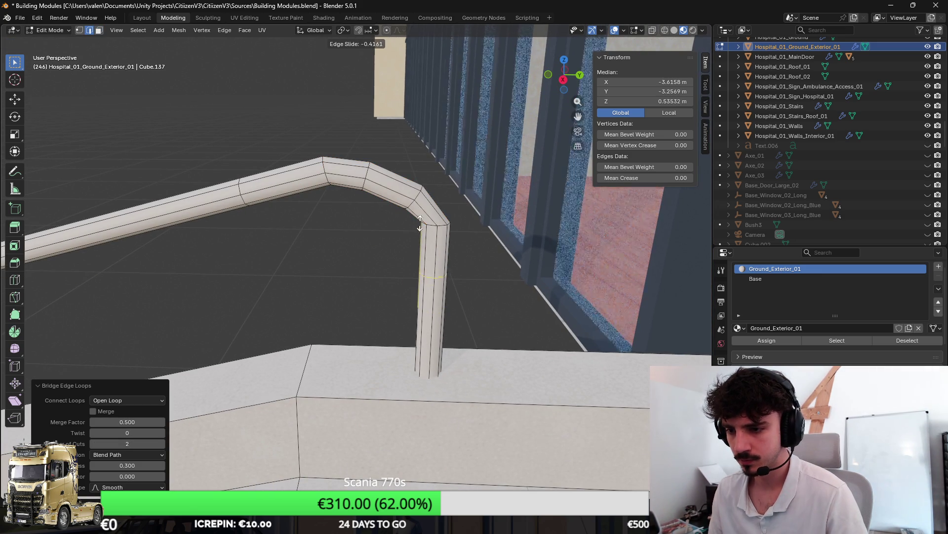
pyautogui.click(464, 224)
pyautogui.click(432, 225)
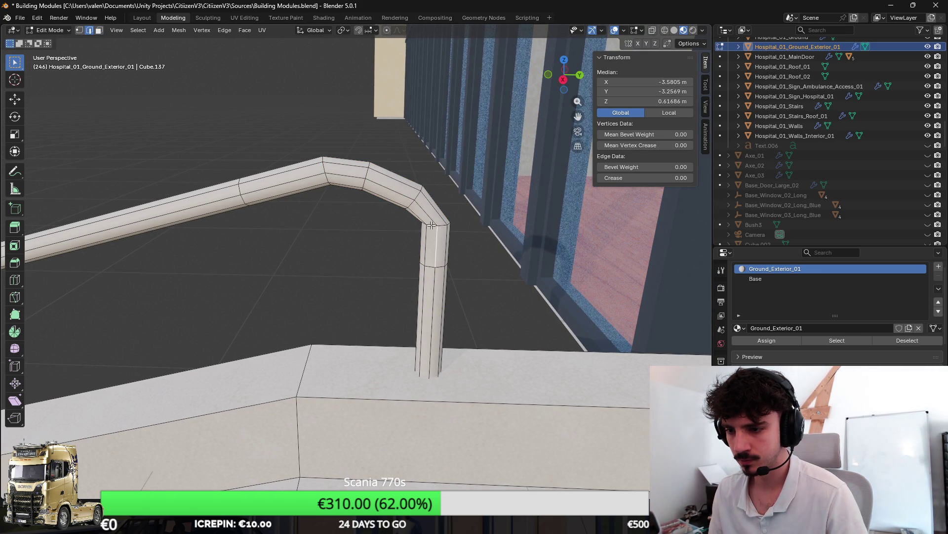
pyautogui.press('r')
pyautogui.press('x')
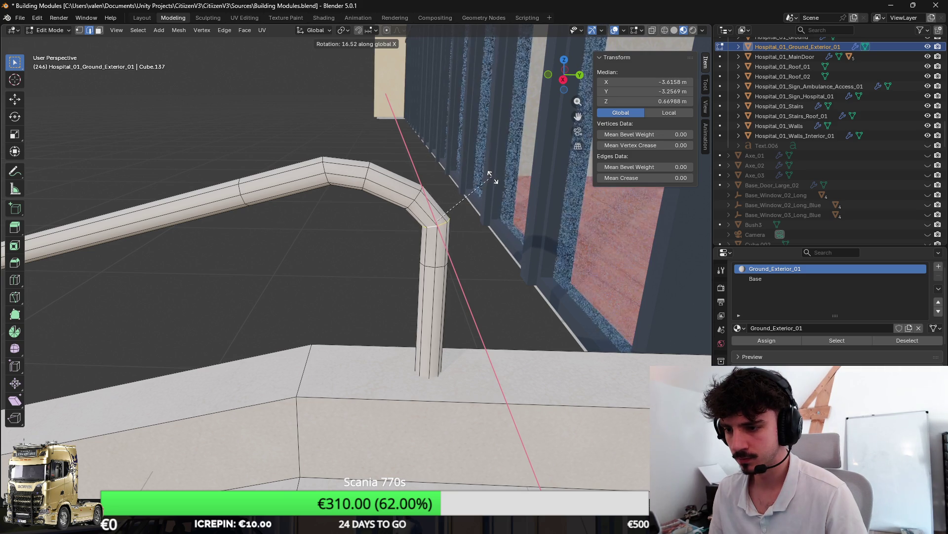
pyautogui.click(494, 179)
pyautogui.press('Tab')
pyautogui.scroll(-3, 269, 248)
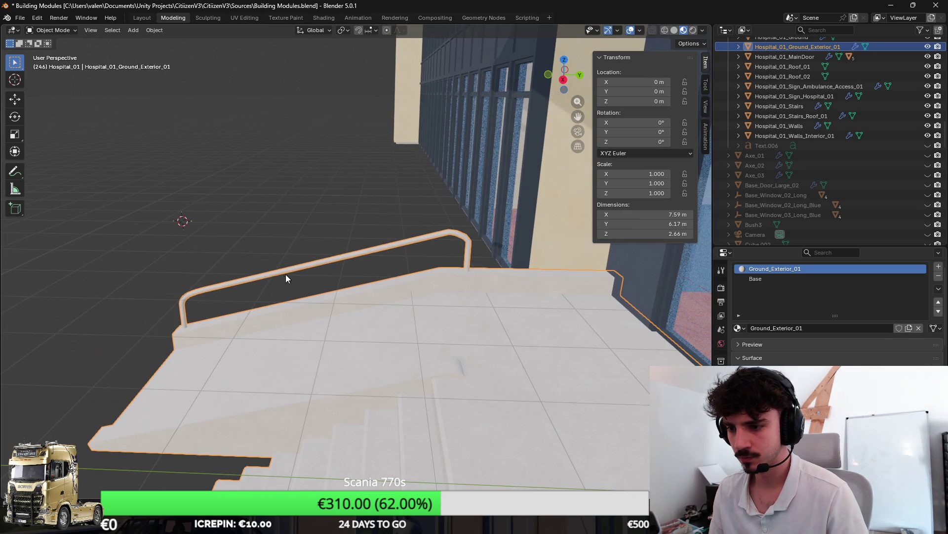
# Select the linked handrail, assign it the Base material slot, and frame it in UV Editing.
pyautogui.moveTo(264, 248); pyautogui.dragTo(358, 226)
pyautogui.moveTo(215, 222); pyautogui.dragTo(427, 218)
pyautogui.scroll(-3, 405, 213)
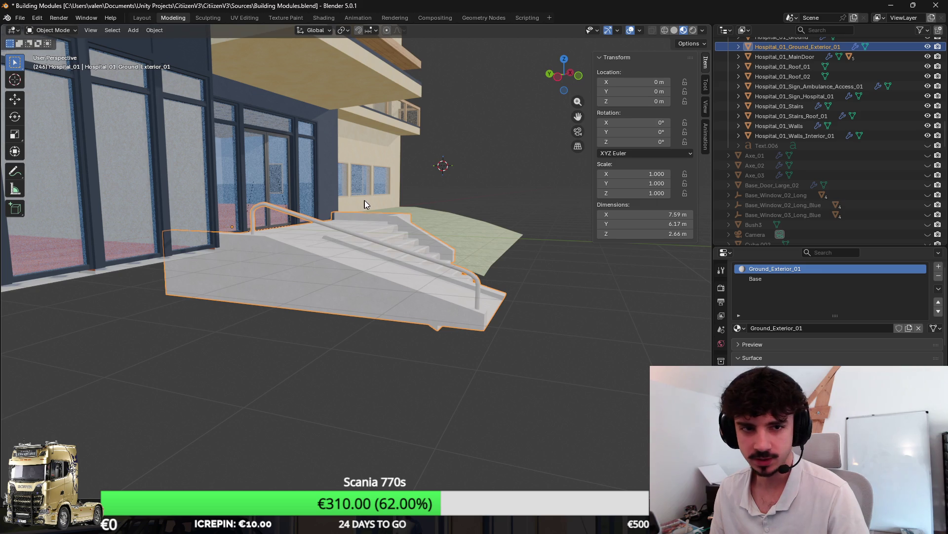
pyautogui.moveTo(360, 201); pyautogui.dragTo(381, 188)
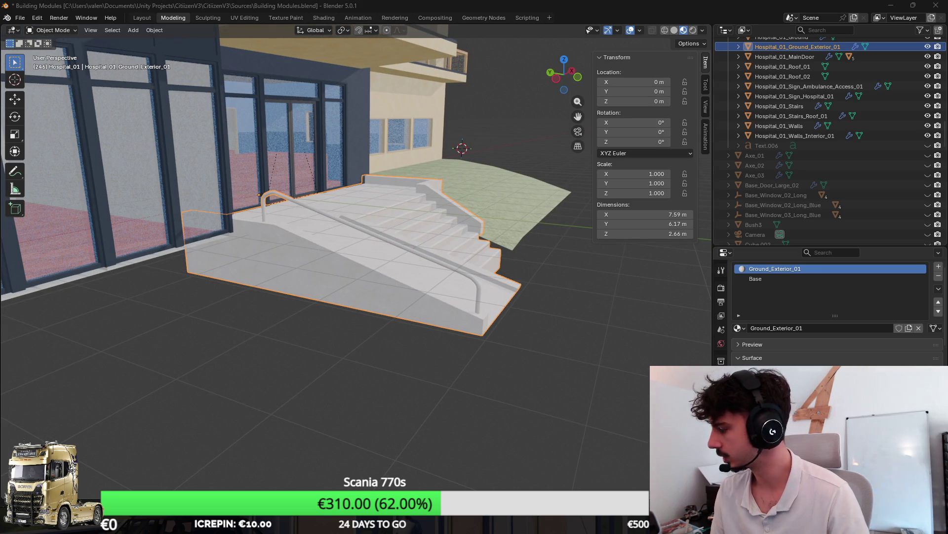
pyautogui.press('Tab')
pyautogui.scroll(4, 412, 274)
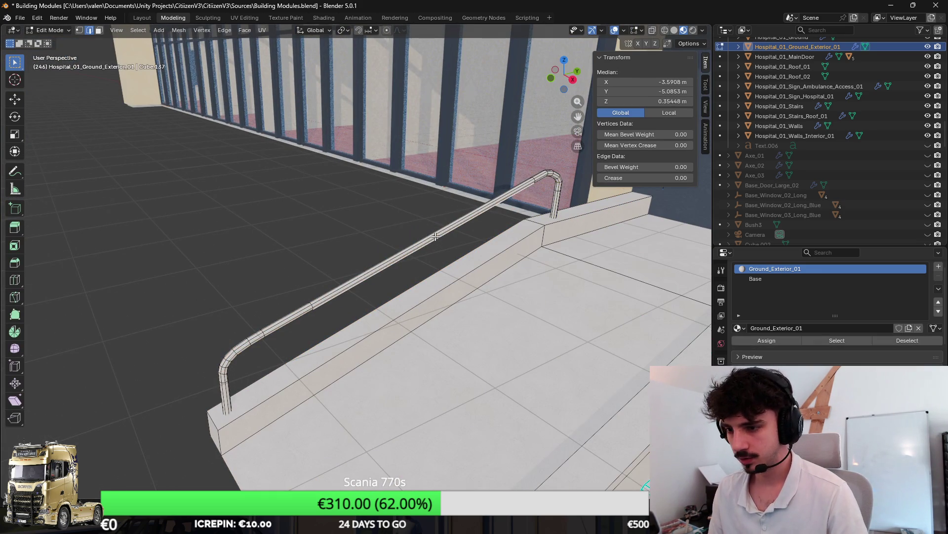
pyautogui.press('l')
pyautogui.click(778, 279)
pyautogui.click(775, 341)
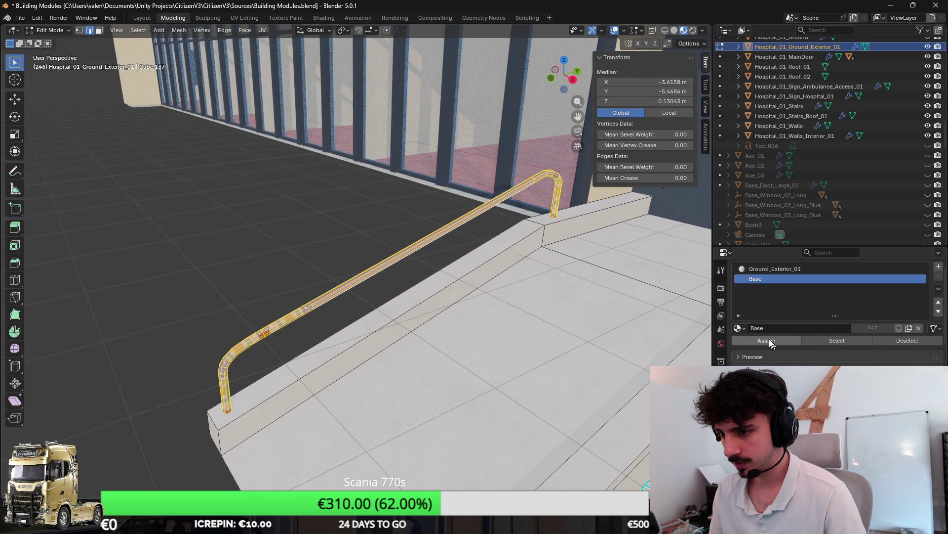
pyautogui.click(245, 18)
pyautogui.press('KP_Decimal')
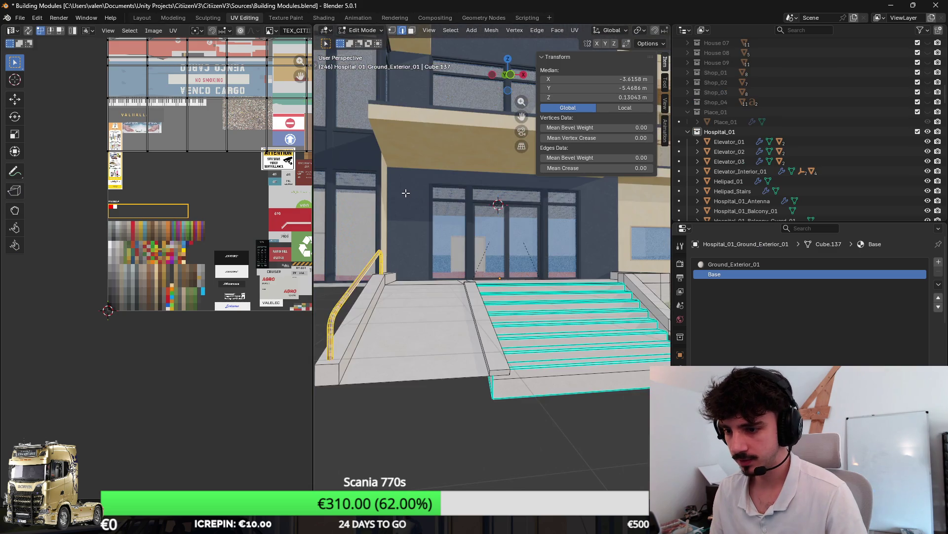
# Scale the handrail UVs down to 0.2 and move them onto a palette swatch.
pyautogui.scroll(-3, 149, 239)
pyautogui.scroll(-3, 166, 239)
pyautogui.write('s-0.3')
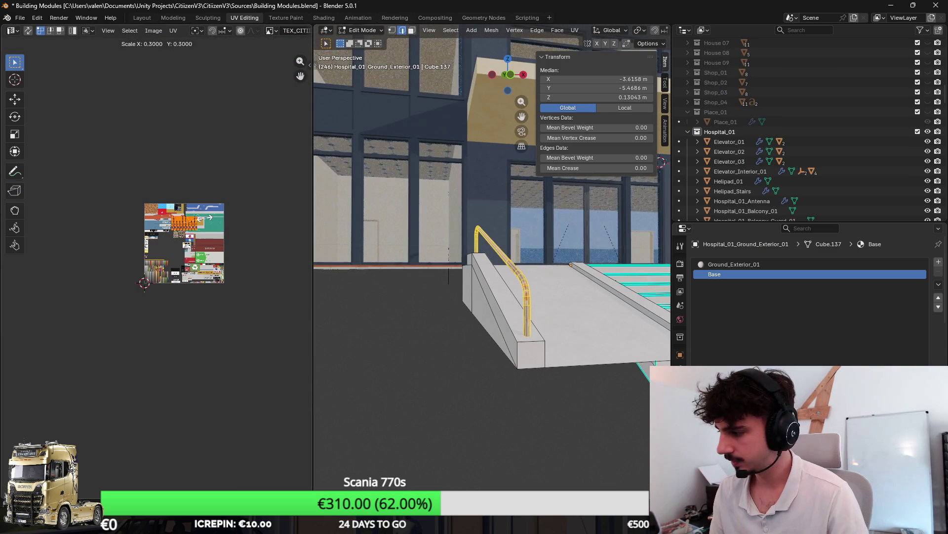
pyautogui.press('Return')
pyautogui.write('s0.2')
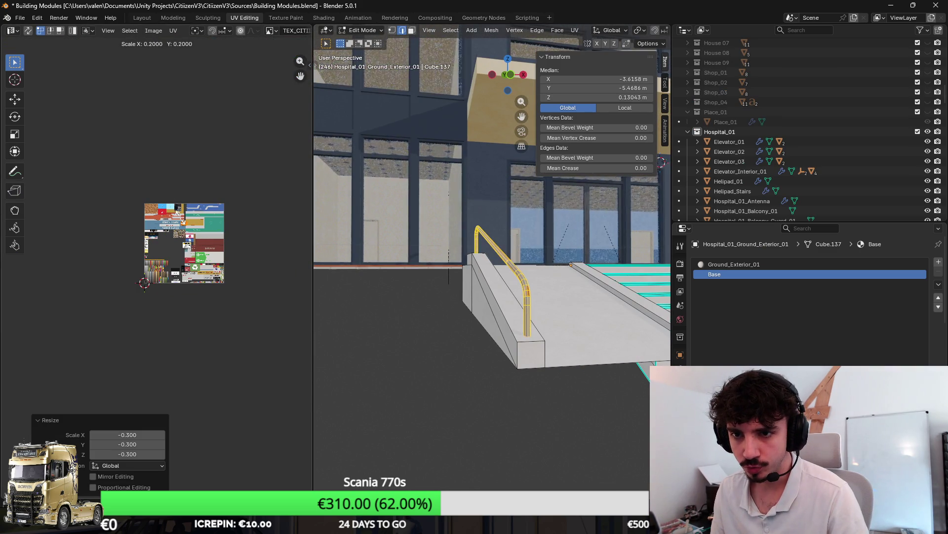
pyautogui.scroll(9, 149, 274)
pyautogui.press('g')
pyautogui.click(176, 251)
pyautogui.scroll(2, 168, 247)
pyautogui.scroll(-1, 166, 247)
pyautogui.scroll(1, 514, 305)
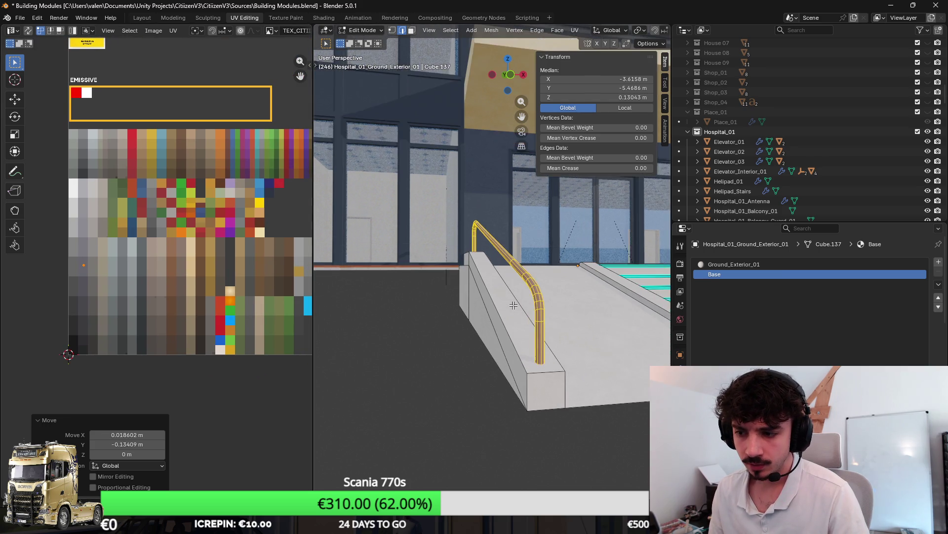
pyautogui.scroll(5, 514, 305)
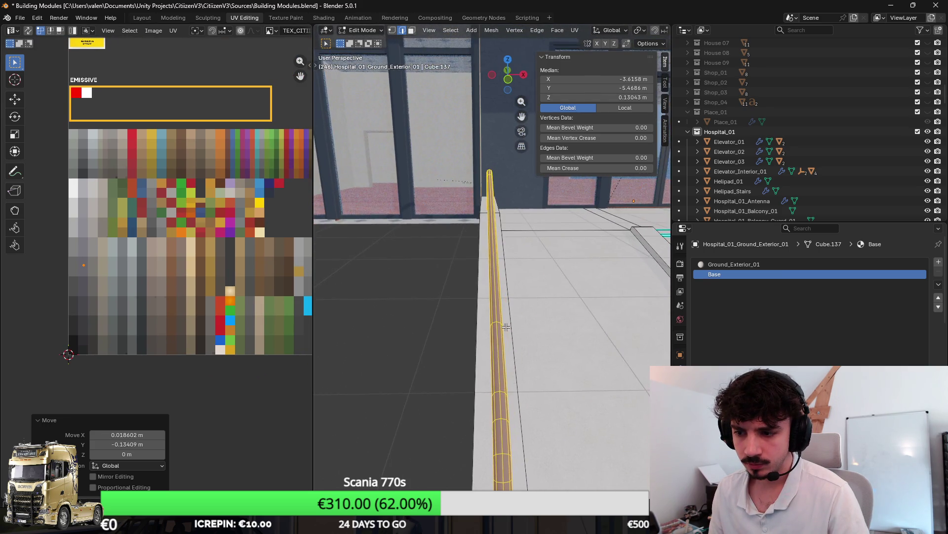
# Shift the rail UVs onto the dark green swatch and check the rail from above.
pyautogui.moveTo(506, 327); pyautogui.dragTo(522, 315)
pyautogui.hscroll(2, 170, 272)
pyautogui.scroll(1, 203, 302)
pyautogui.hscroll(1, 199, 307)
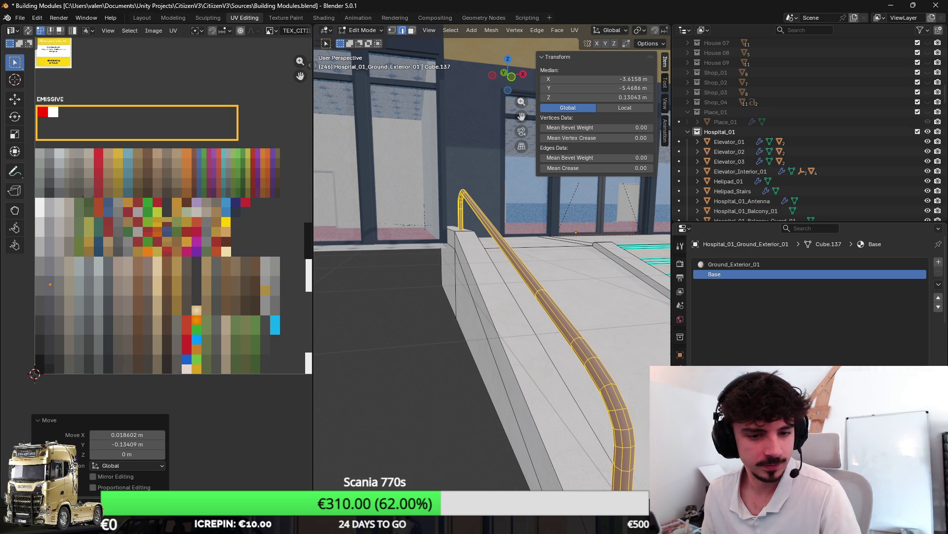
pyautogui.scroll(1, 409, 292)
pyautogui.hscroll(2, 212, 286)
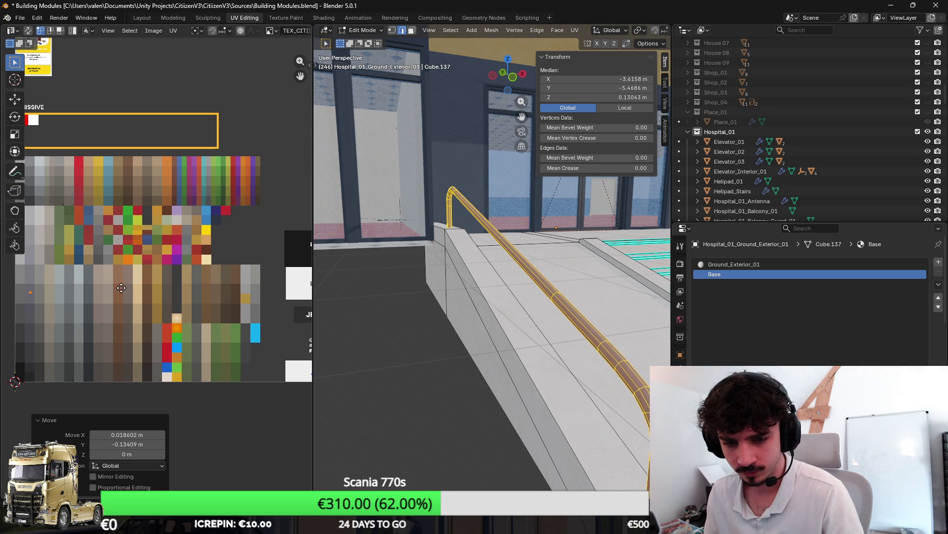
pyautogui.scroll(2, 121, 288)
pyautogui.hscroll(-2, 133, 299)
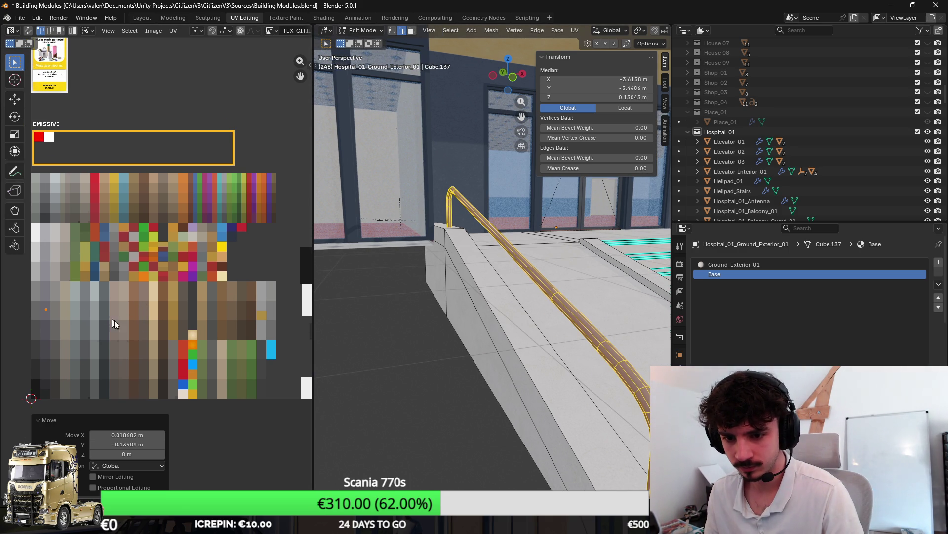
pyautogui.hscroll(1, 171, 312)
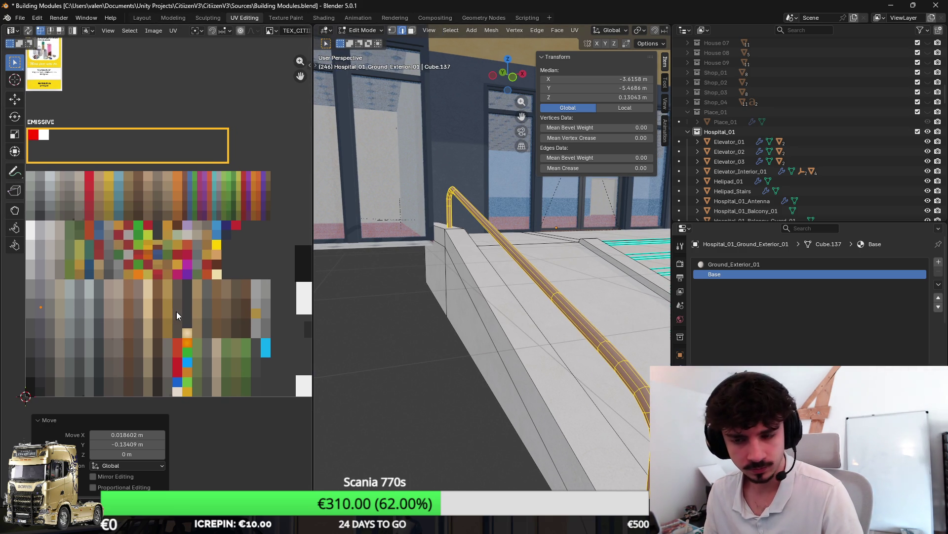
pyautogui.hscroll(1, 174, 313)
pyautogui.press('g')
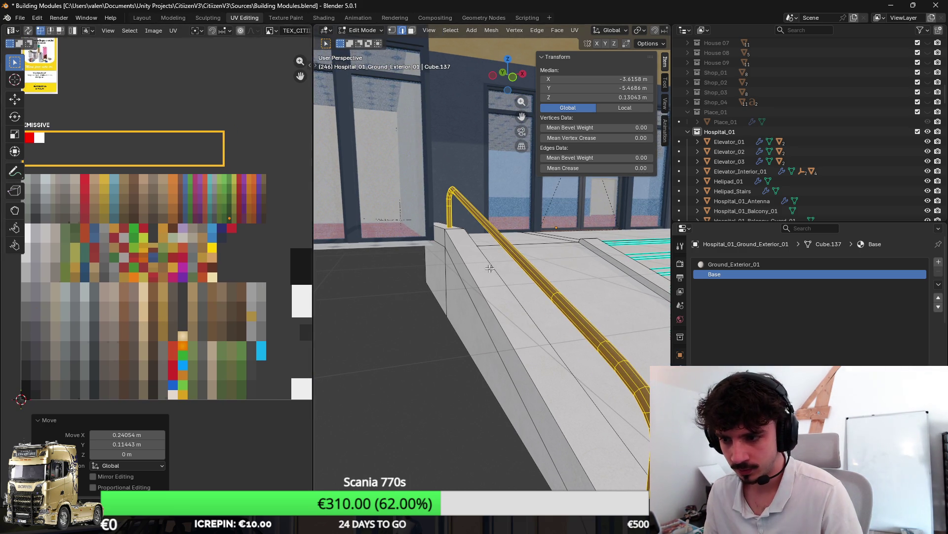
pyautogui.press('Tab')
pyautogui.scroll(4, 507, 288)
pyautogui.moveTo(465, 291)
pyautogui.mouseDown()
pyautogui.moveTo(506, 300)
pyautogui.moveTo(405, 335)
pyautogui.moveTo(346, 333)
pyautogui.moveTo(381, 289)
pyautogui.moveTo(367, 270)
pyautogui.mouseUp()
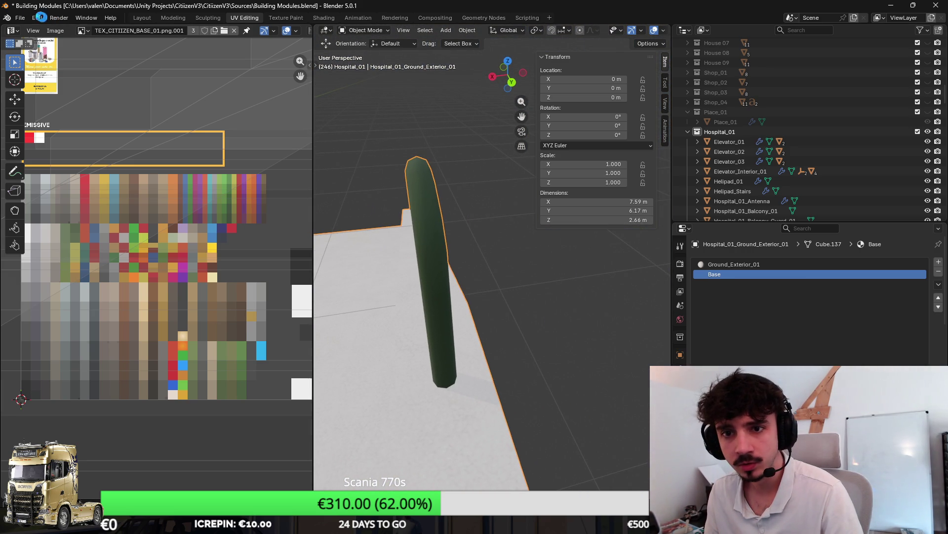
# Export the model as Hospital_01.fbx and view the stairs in Unity.
pyautogui.click(20, 17)
pyautogui.moveTo(77, 164)
pyautogui.click(191, 246)
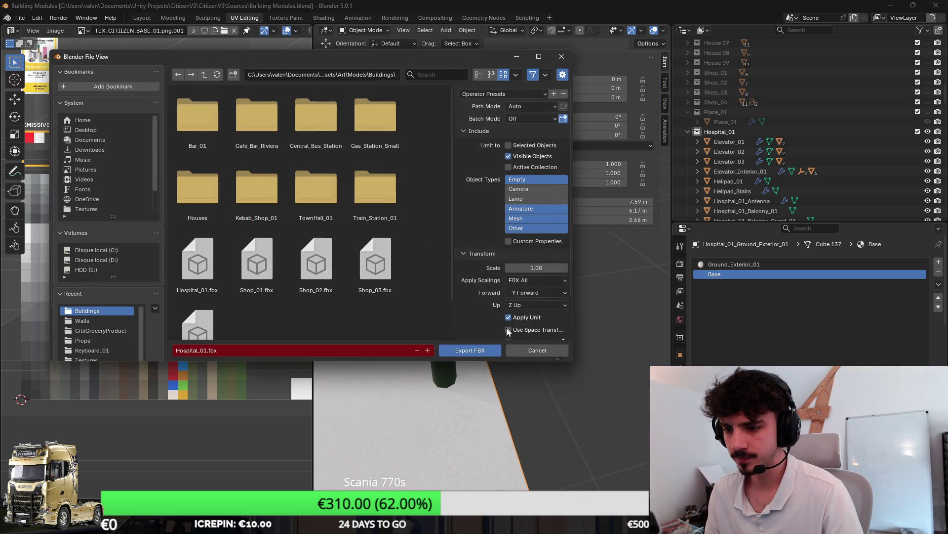
pyautogui.click(470, 353)
pyautogui.hotkey('alt', 'Tab')
pyautogui.moveTo(497, 280)
pyautogui.mouseDown()
pyautogui.moveTo(453, 223)
pyautogui.moveTo(530, 193)
pyautogui.moveTo(552, 172)
pyautogui.moveTo(557, 180)
pyautogui.moveTo(566, 163)
pyautogui.moveTo(541, 171)
pyautogui.mouseUp()
pyautogui.hotkey('alt', 'Tab')
# Move the railing cylinder's UVs onto a dark palette colour.
pyautogui.press('Tab')
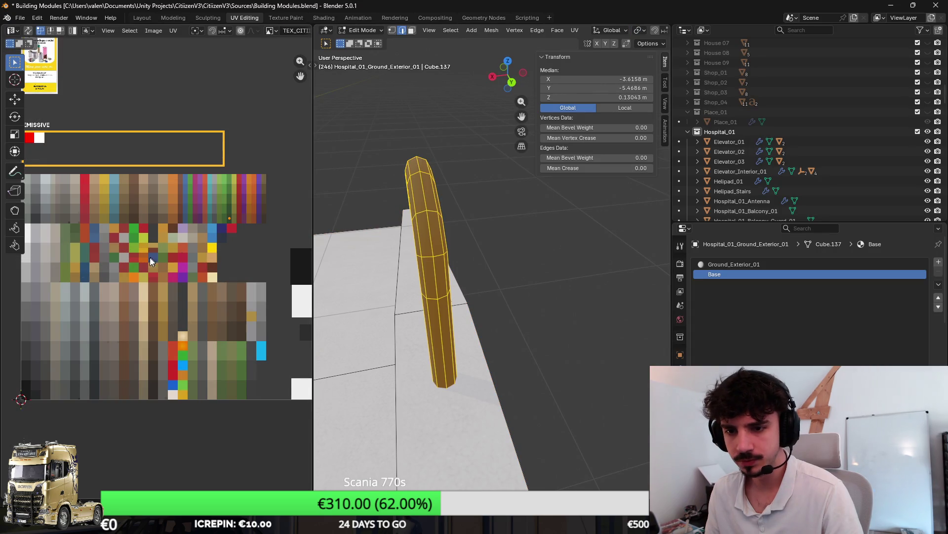
pyautogui.moveTo(167, 263); pyautogui.dragTo(158, 285)
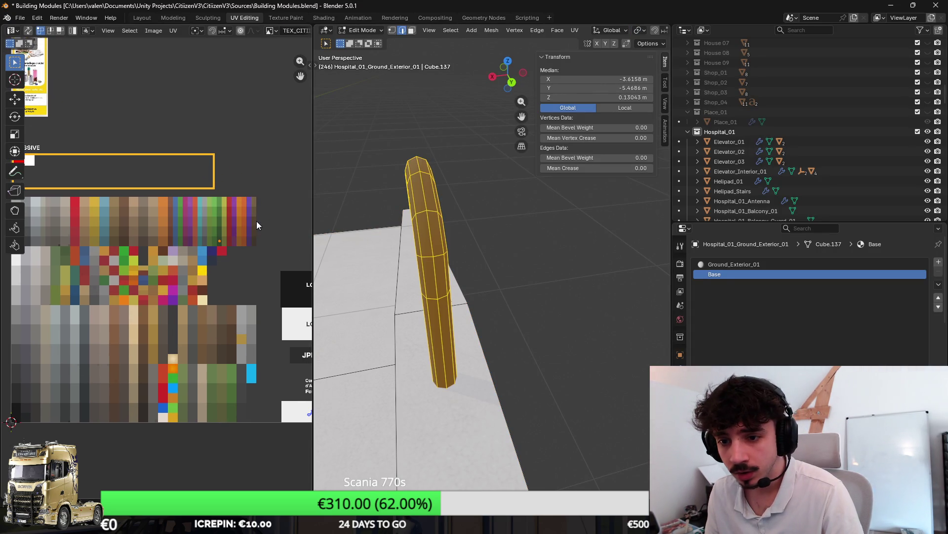
pyautogui.moveTo(241, 237); pyautogui.dragTo(208, 280)
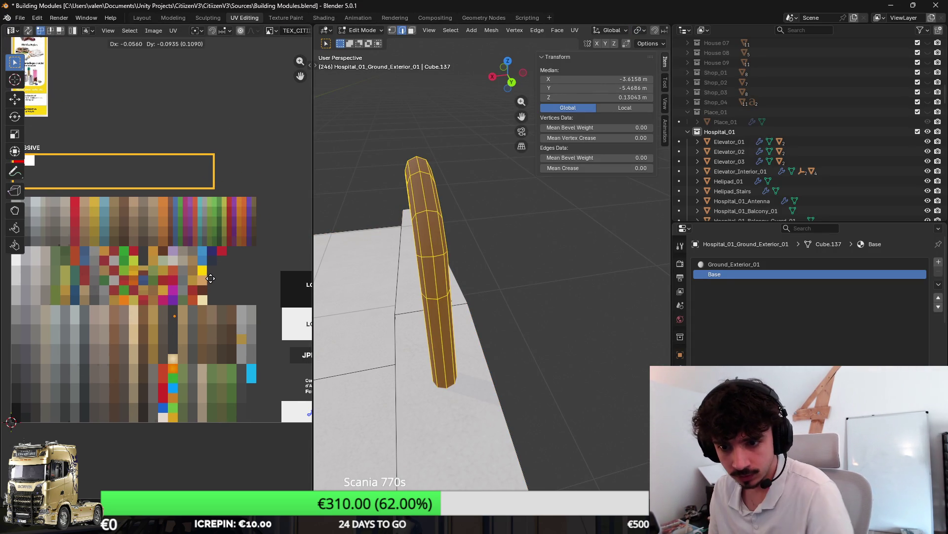
pyautogui.click(207, 278)
pyautogui.press('Tab')
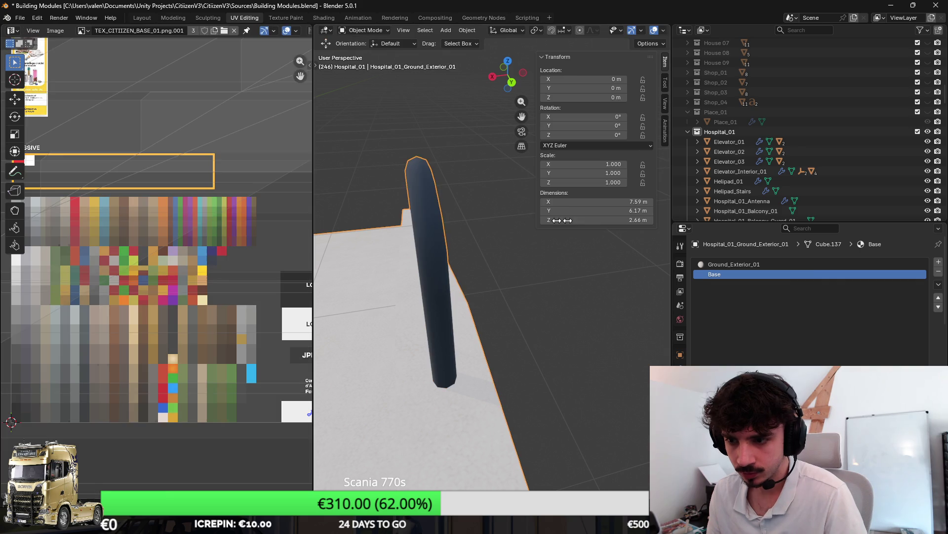
# Re-export Hospital_01 as FBX and check the railing and glass facade in Unity.
pyautogui.click(20, 18)
pyautogui.press('Escape')
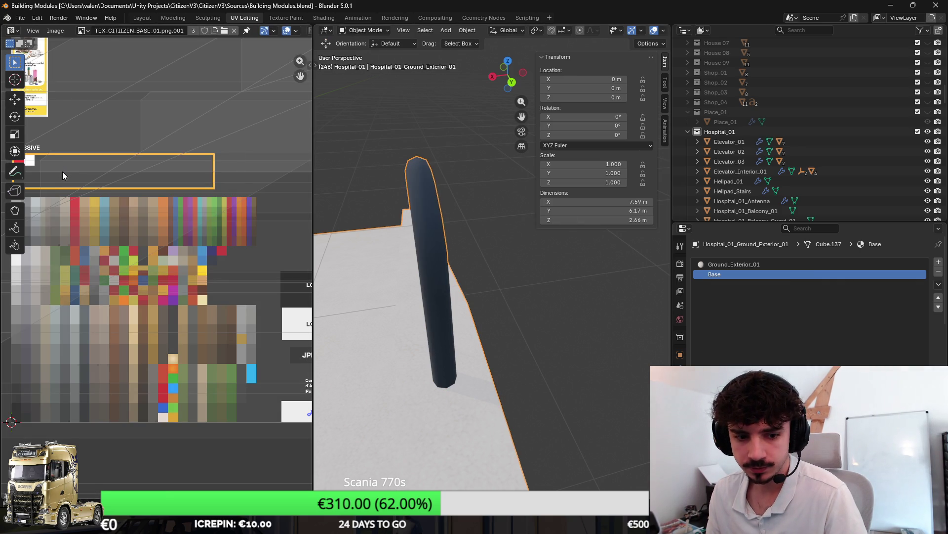
pyautogui.click(20, 18)
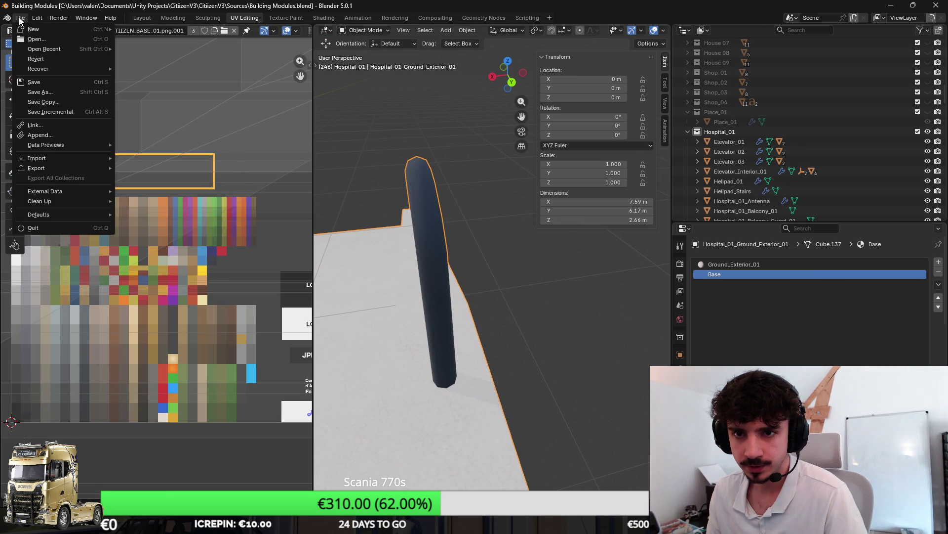
pyautogui.moveTo(53, 173)
pyautogui.click(160, 247)
pyautogui.click(477, 352)
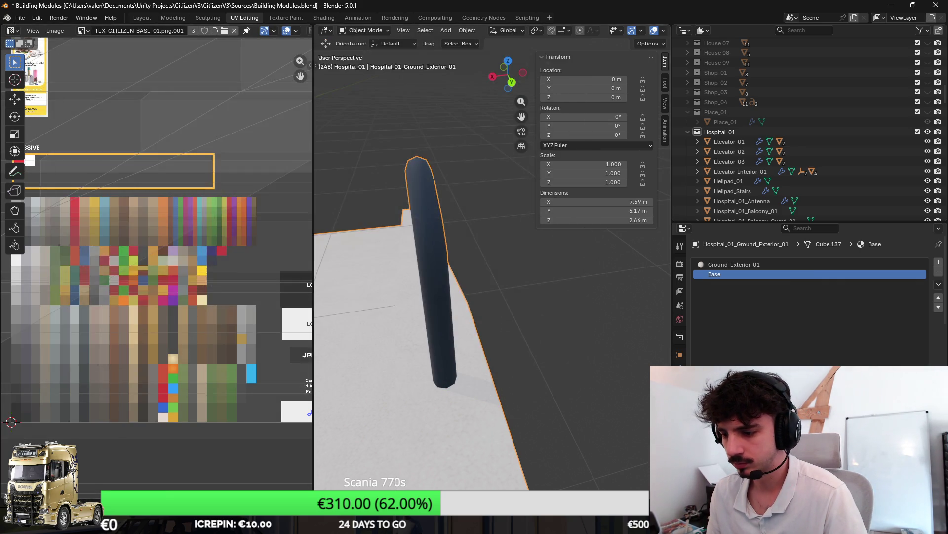
pyautogui.hotkey('alt', 'Tab')
pyautogui.moveTo(522, 226)
pyautogui.mouseDown()
pyautogui.moveTo(296, 227)
pyautogui.moveTo(313, 195)
pyautogui.moveTo(675, 238)
pyautogui.moveTo(581, 274)
pyautogui.moveTo(657, 326)
pyautogui.moveTo(716, 385)
pyautogui.mouseUp()
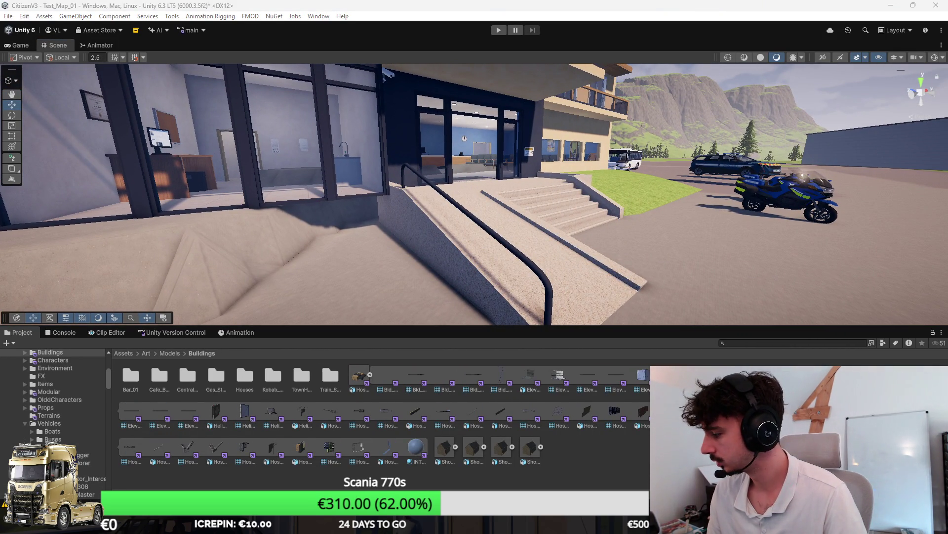
# Move the railing pipe's UVs onto a light grey swatch.
pyautogui.hotkey('alt', 'Tab')
pyautogui.press('l')
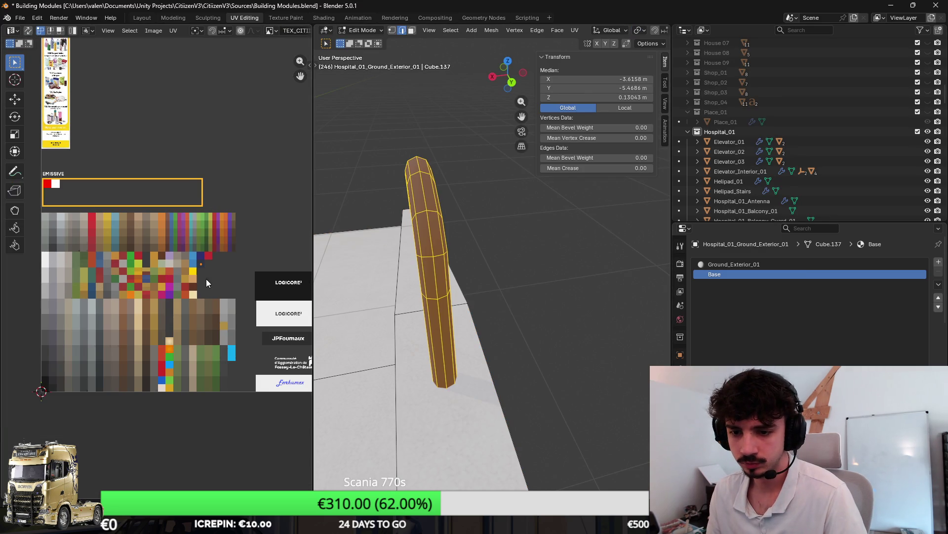
pyautogui.press('g')
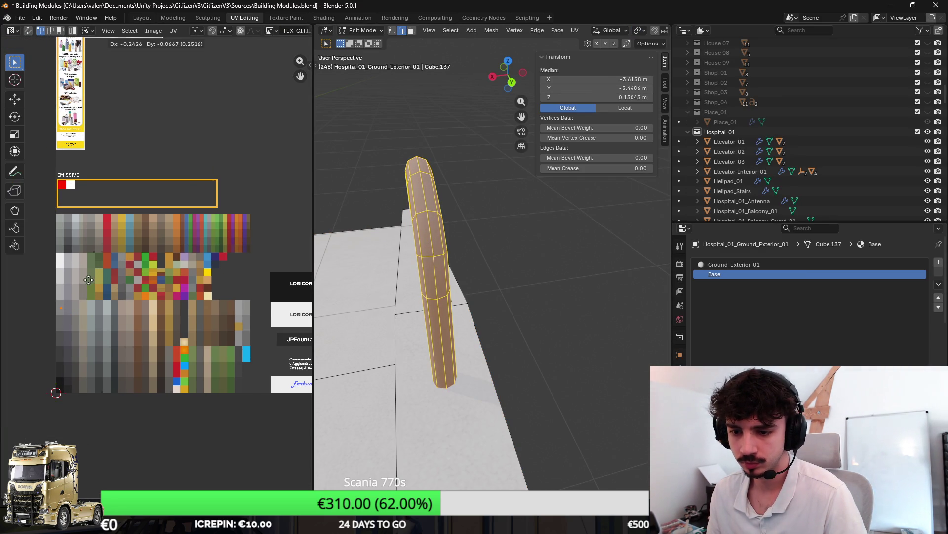
pyautogui.click(265, 282)
pyautogui.press('Tab')
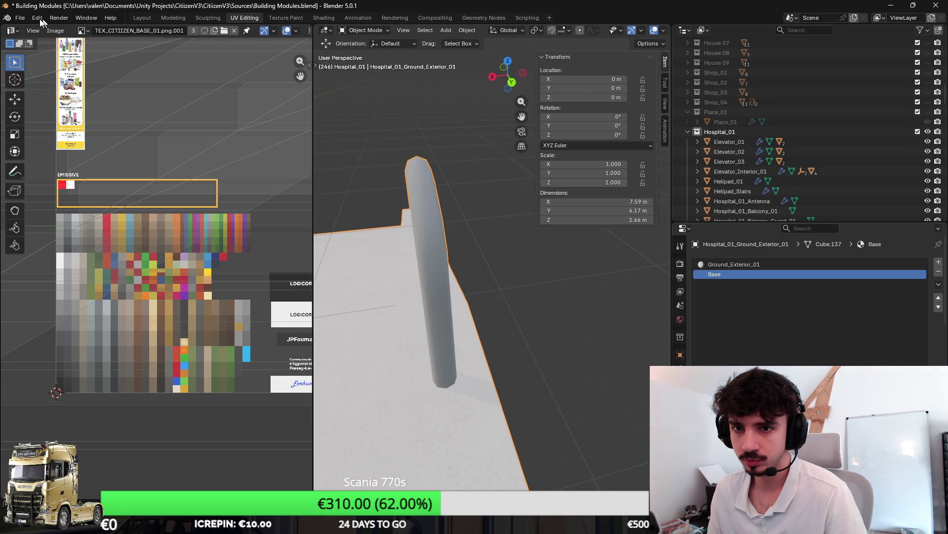
# Export Hospital_01 to FBX and watch Unity reimport it.
pyautogui.click(20, 18)
pyautogui.moveTo(61, 192)
pyautogui.click(197, 257)
pyautogui.press('Return')
pyautogui.hotkey('alt', 'Tab')
pyautogui.scroll(10, 567, 282)
# Try shifting the railing UVs again, cancelling the move.
pyautogui.hotkey('alt', 'Tab')
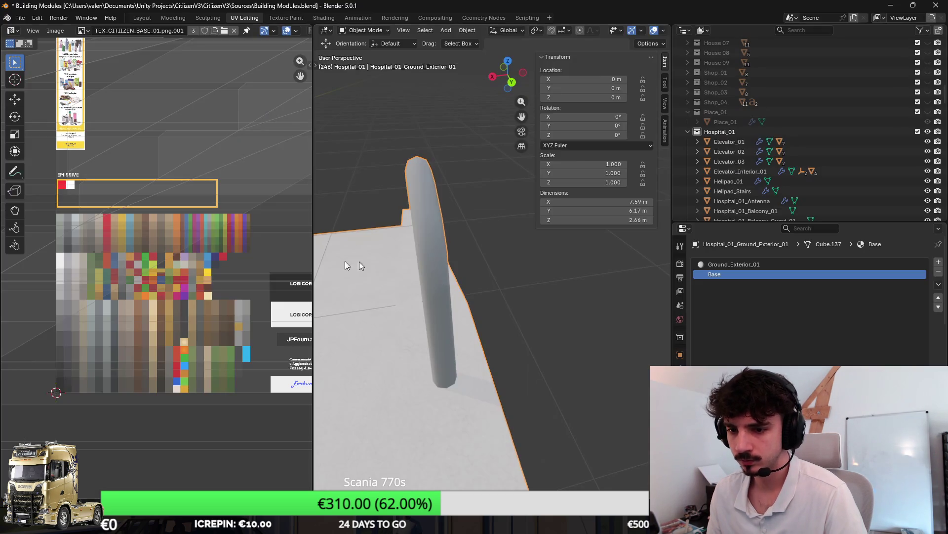
pyautogui.press('Tab')
pyautogui.press('g')
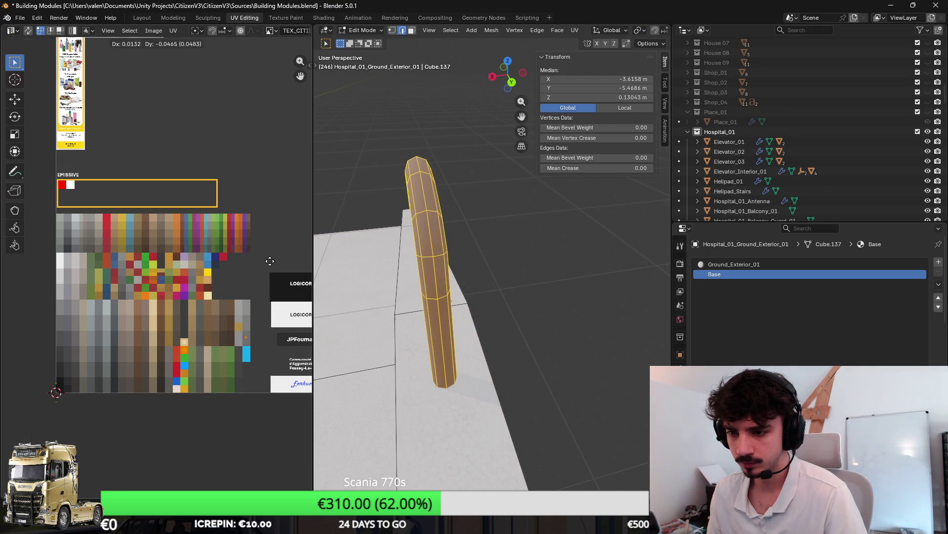
pyautogui.press('Escape')
# Export Hospital_01 as FBX once more for Unity to reimport.
pyautogui.press('Tab')
pyautogui.click(20, 18)
pyautogui.moveTo(71, 168)
pyautogui.click(200, 238)
pyautogui.click(462, 344)
pyautogui.hotkey('alt', 'Tab')
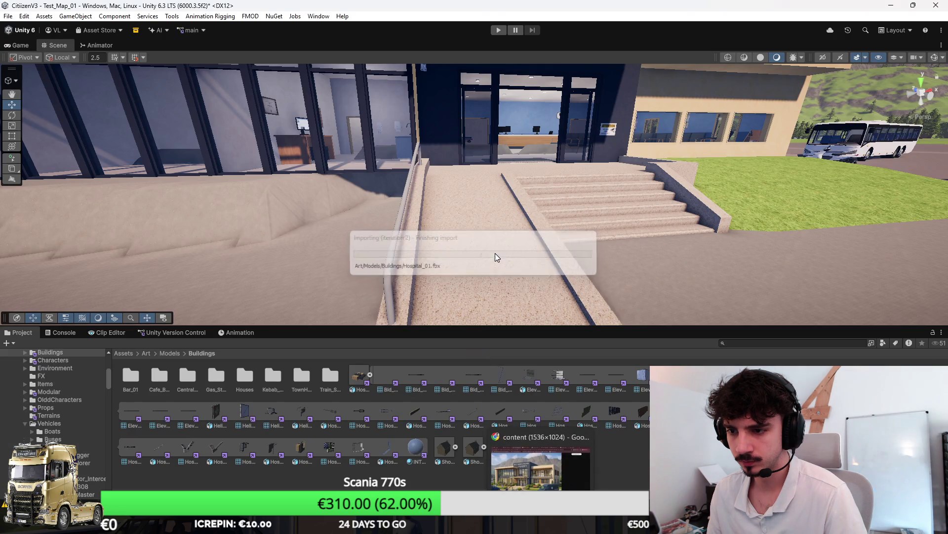
pyautogui.scroll(5, 482, 254)
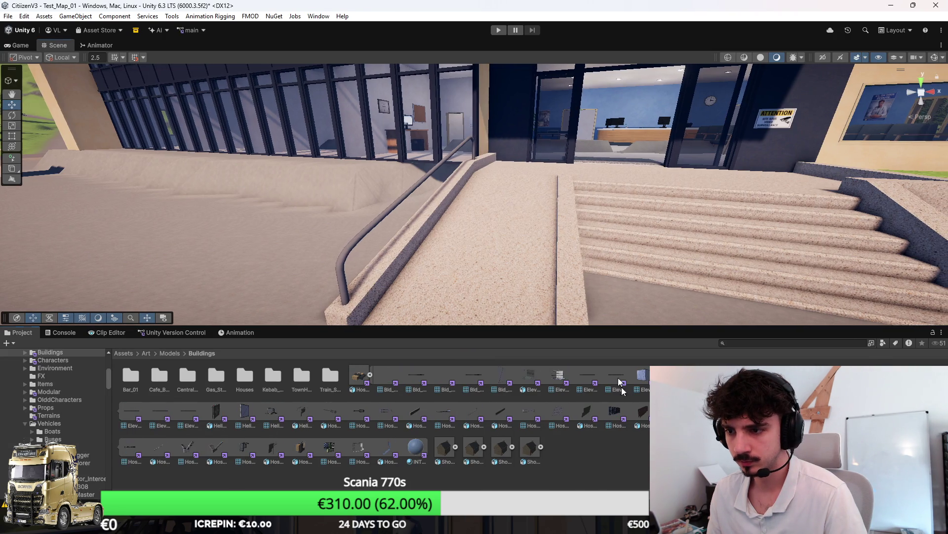
pyautogui.moveTo(551, 217)
pyautogui.mouseDown()
pyautogui.moveTo(540, 248)
pyautogui.moveTo(482, 254)
pyautogui.moveTo(591, 261)
pyautogui.moveTo(487, 261)
pyautogui.moveTo(691, 232)
pyautogui.mouseUp()
pyautogui.moveTo(554, 221)
pyautogui.mouseDown()
pyautogui.moveTo(430, 265)
pyautogui.moveTo(459, 263)
pyautogui.mouseUp()
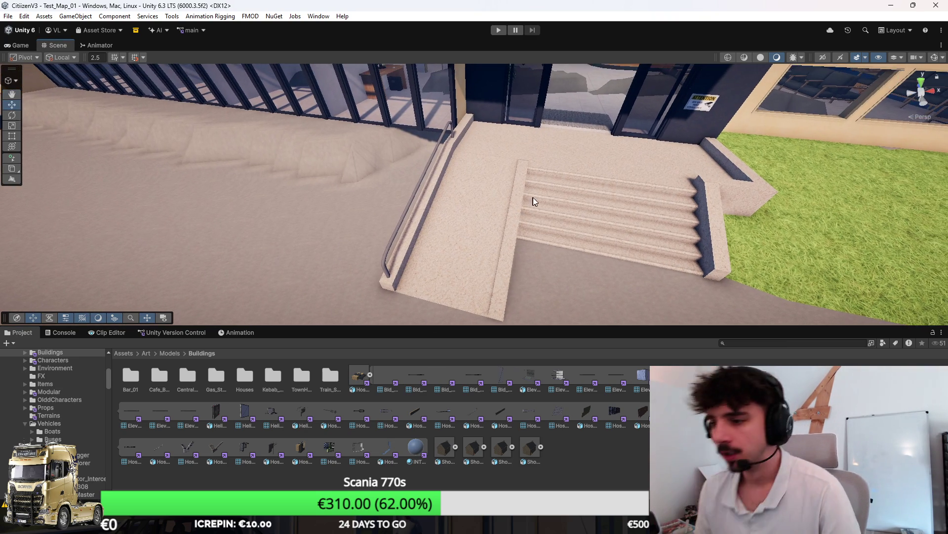
pyautogui.scroll(-5, 531, 201)
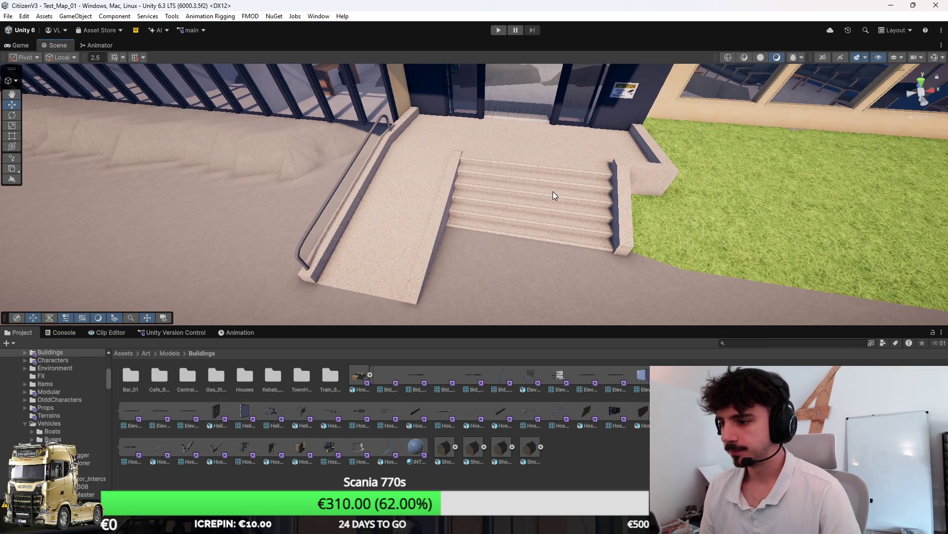
pyautogui.scroll(-10, 557, 196)
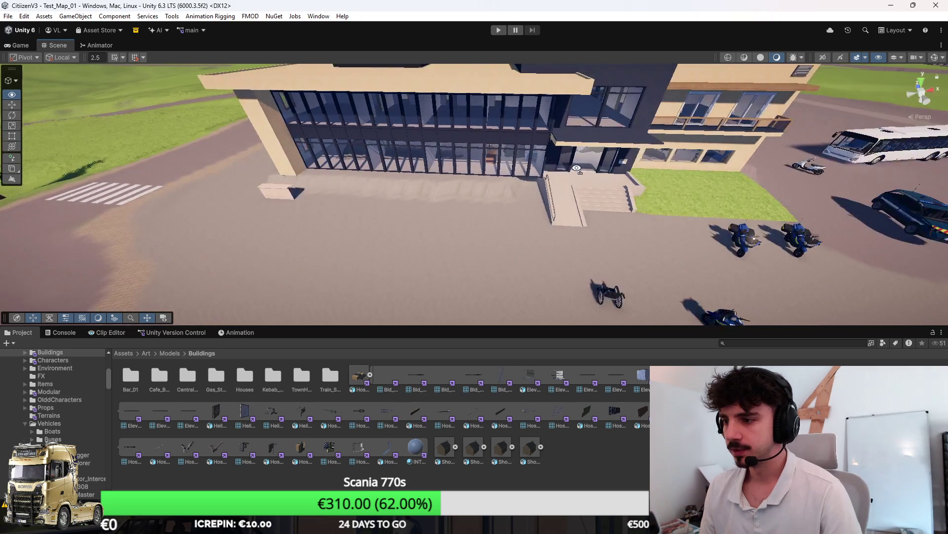
pyautogui.press('d')
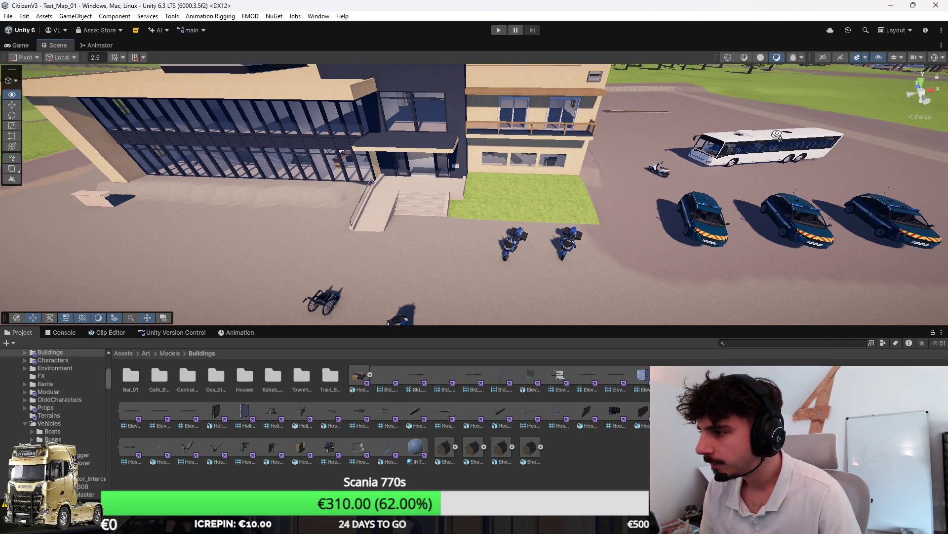
pyautogui.moveTo(692, 178)
pyautogui.mouseDown()
pyautogui.moveTo(829, 117)
pyautogui.moveTo(846, 74)
pyautogui.moveTo(864, 74)
pyautogui.mouseUp()
pyautogui.click(865, 57)
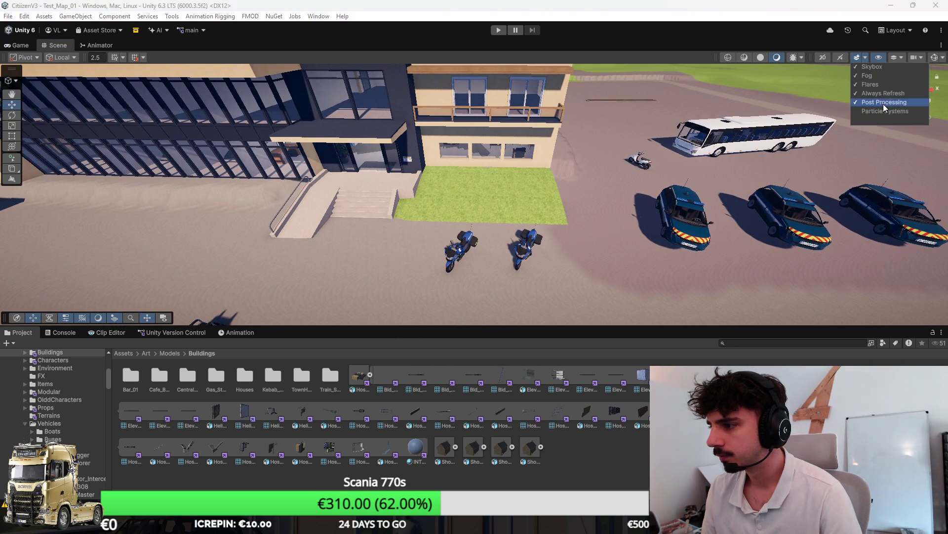
pyautogui.moveTo(814, 146)
pyautogui.mouseDown()
pyautogui.moveTo(604, 154)
pyautogui.moveTo(523, 192)
pyautogui.mouseUp()
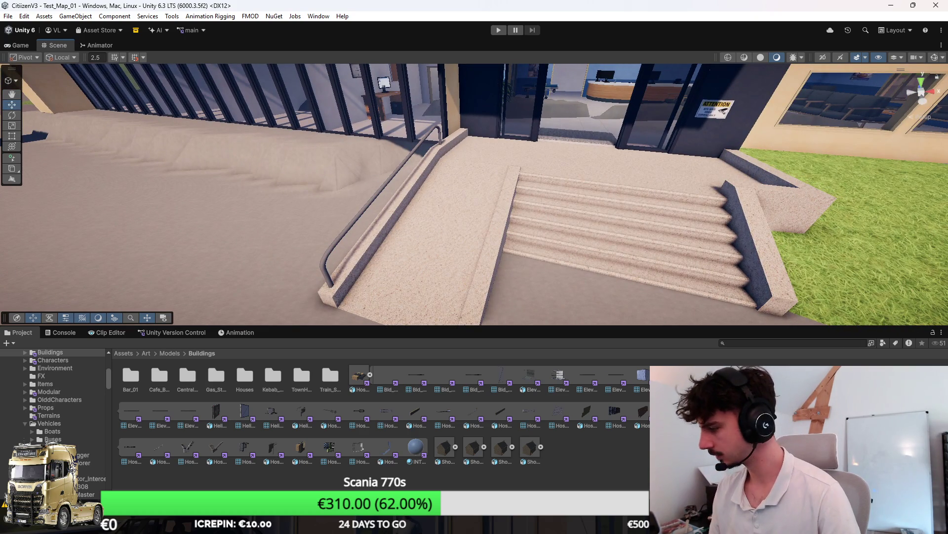
pyautogui.moveTo(526, 252)
pyautogui.mouseDown()
pyautogui.moveTo(555, 235)
pyautogui.moveTo(534, 250)
pyautogui.mouseUp()
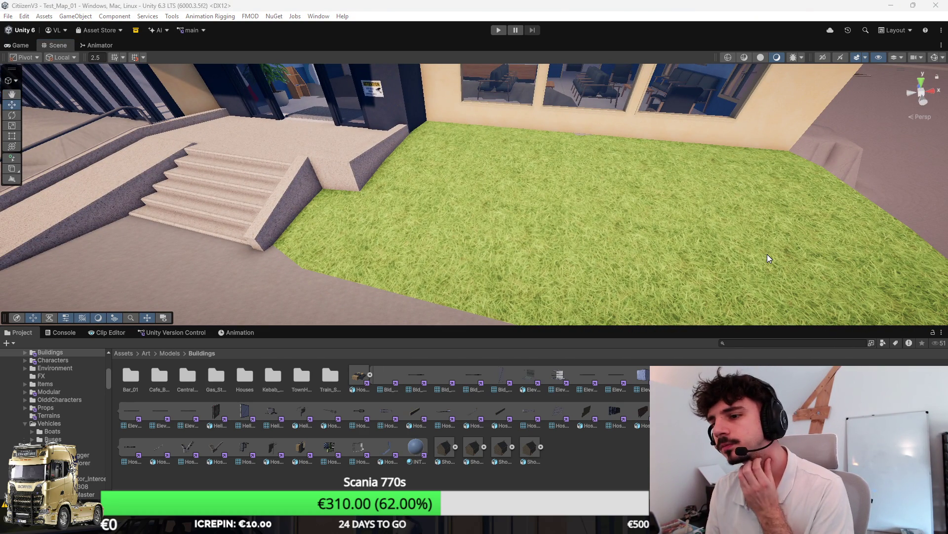
pyautogui.moveTo(604, 212)
pyautogui.mouseDown()
pyautogui.moveTo(544, 233)
pyautogui.moveTo(598, 248)
pyautogui.moveTo(568, 237)
pyautogui.moveTo(447, 263)
pyautogui.moveTo(561, 208)
pyautogui.moveTo(491, 247)
pyautogui.moveTo(433, 226)
pyautogui.moveTo(271, 212)
pyautogui.mouseUp()
pyautogui.click(318, 222)
# Go to the Modeling workspace, view the ground mesh by the stairs, and undo a stray plane.
pyautogui.press('Delete')
pyautogui.hotkey('alt', 'Tab')
pyautogui.moveTo(542, 377)
pyautogui.mouseDown()
pyautogui.moveTo(484, 262)
pyautogui.moveTo(439, 285)
pyautogui.moveTo(600, 289)
pyautogui.mouseUp()
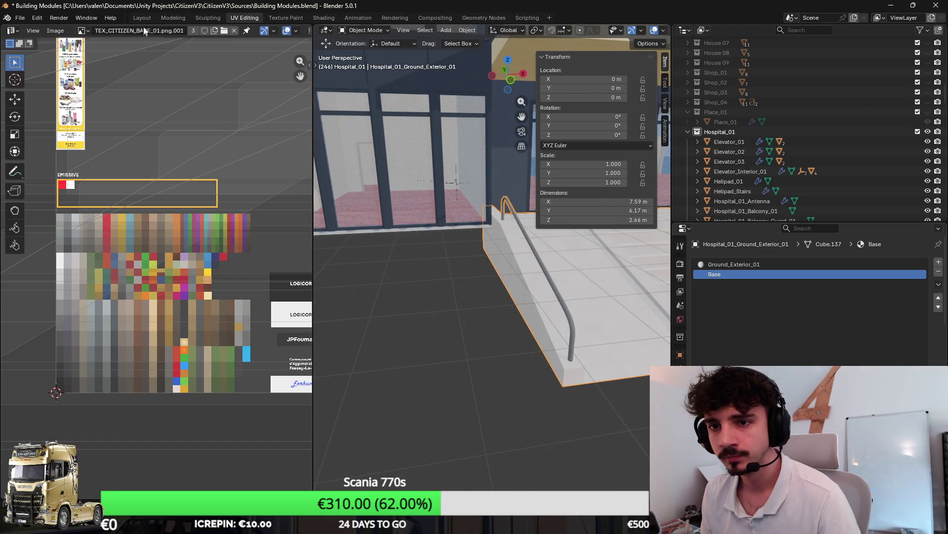
pyautogui.hotkey('ctrl', 'pageup')
pyautogui.hotkey('ctrl', 'pageup')
pyautogui.click(288, 239)
pyautogui.moveTo(288, 238)
pyautogui.mouseDown()
pyautogui.moveTo(320, 224)
pyautogui.moveTo(409, 277)
pyautogui.moveTo(524, 289)
pyautogui.mouseUp()
pyautogui.press('Tab')
pyautogui.moveTo(421, 275)
pyautogui.mouseDown()
pyautogui.moveTo(477, 252)
pyautogui.moveTo(416, 283)
pyautogui.mouseUp()
pyautogui.press('Tab')
pyautogui.hotkey('shift', 'a')
pyautogui.click(440, 302)
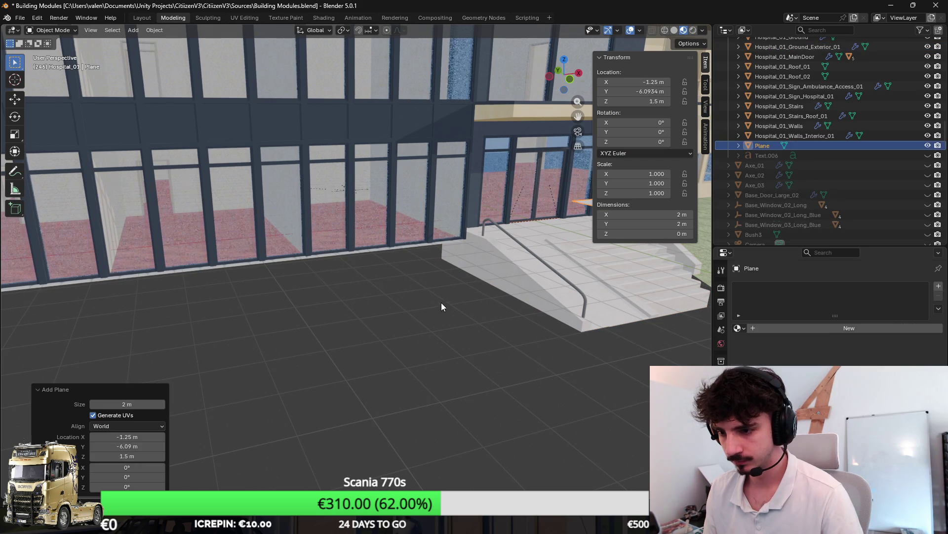
pyautogui.hotkey('ctrl', 'z')
pyautogui.hotkey('shift', 'a')
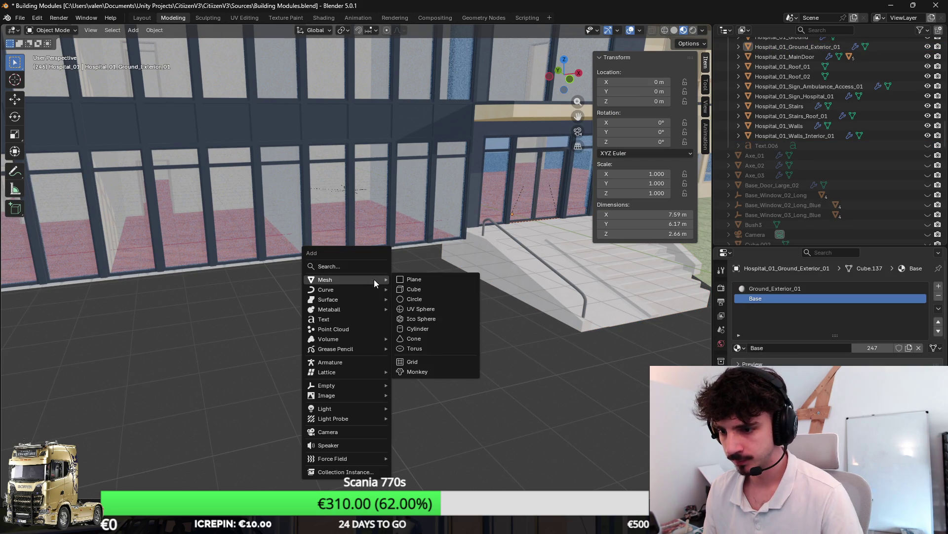
# Inspect the back grass strip face, then add a new cube beside the entrance stairs.
pyautogui.moveTo(475, 276); pyautogui.dragTo(281, 286)
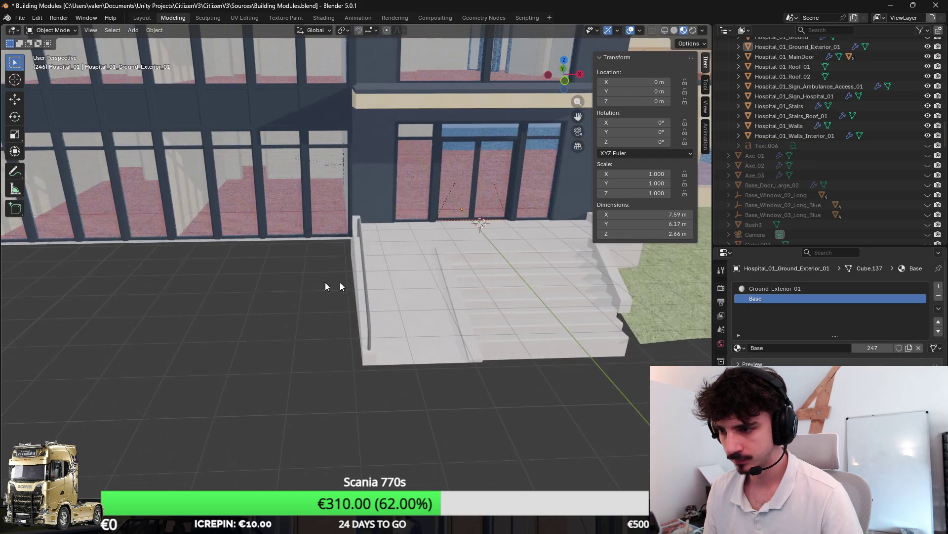
pyautogui.click(645, 286)
pyautogui.moveTo(645, 286); pyautogui.dragTo(494, 307)
pyautogui.press('Tab')
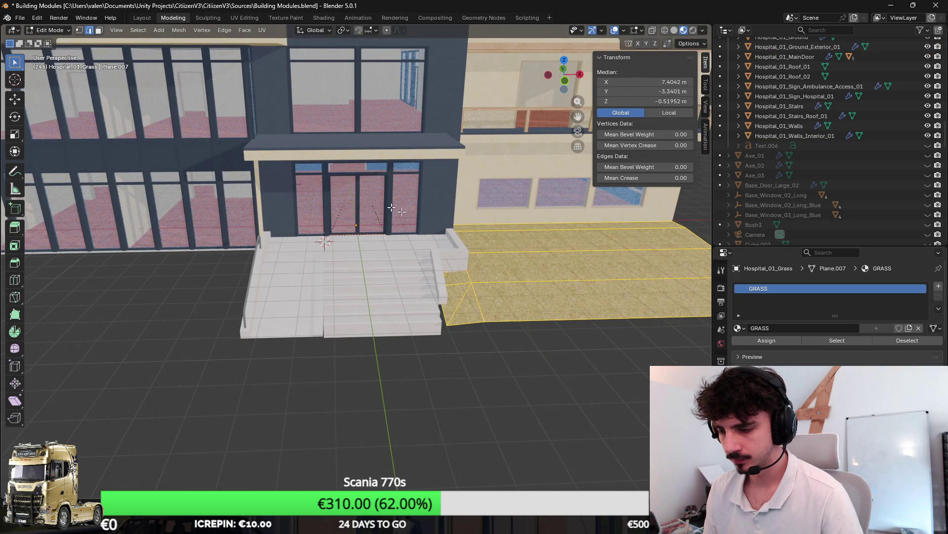
pyautogui.click(498, 227)
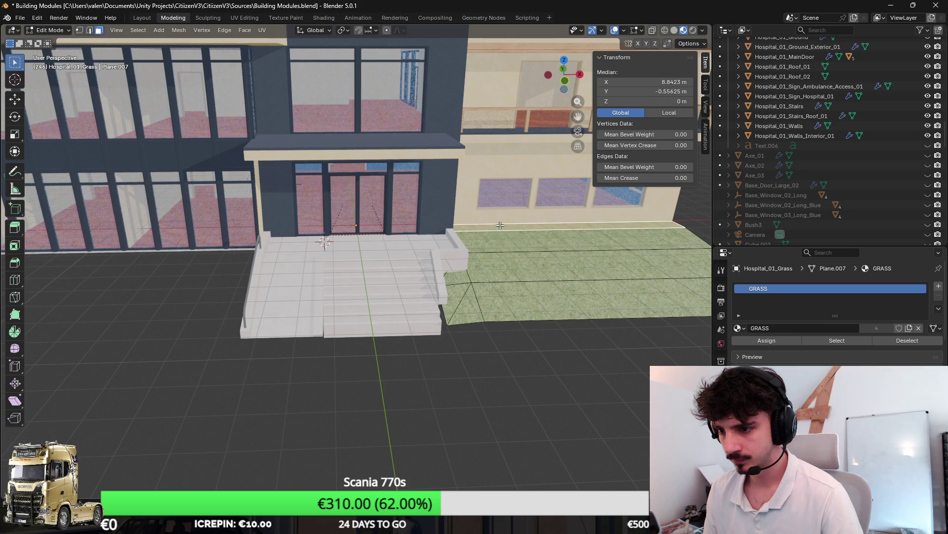
pyautogui.press('g')
pyautogui.press('Escape')
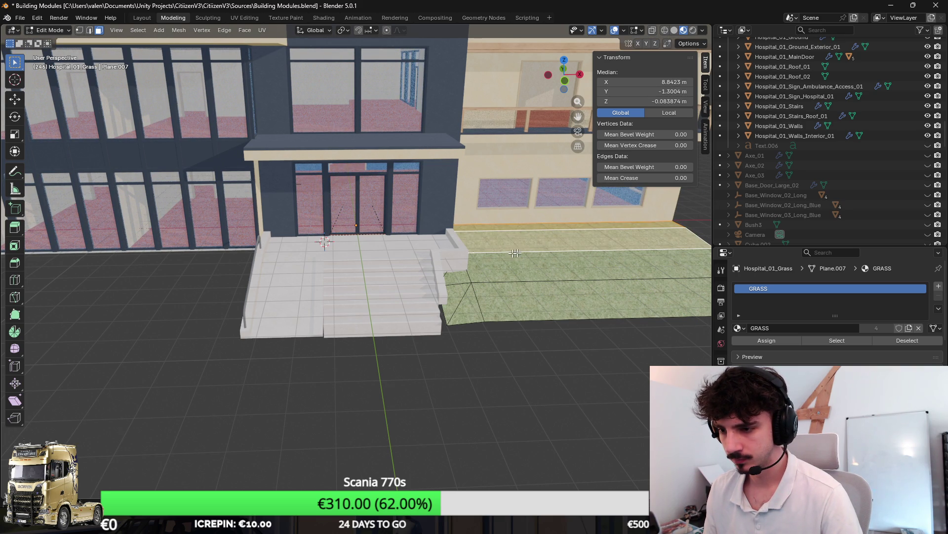
pyautogui.moveTo(138, 283); pyautogui.dragTo(313, 295)
pyautogui.press('Tab')
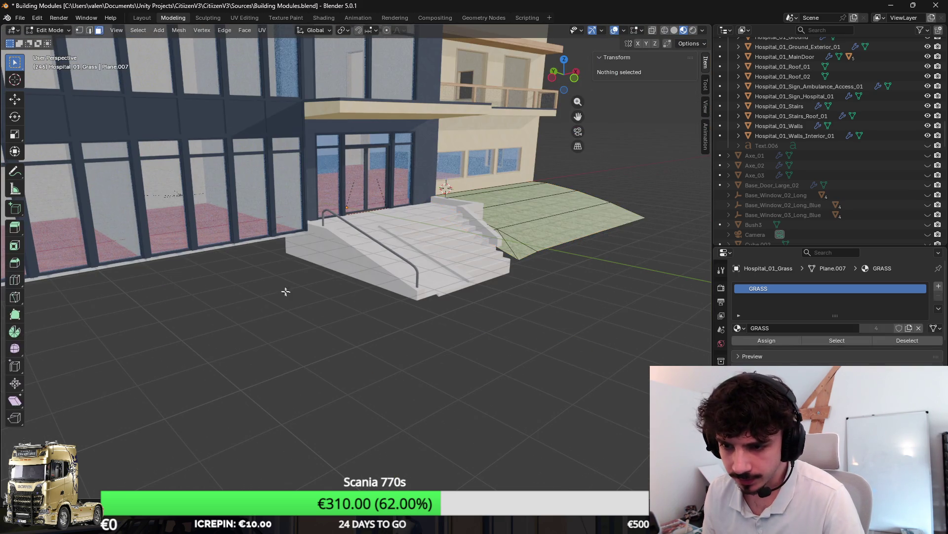
pyautogui.hotkey('shift', 'a')
pyautogui.click(329, 283)
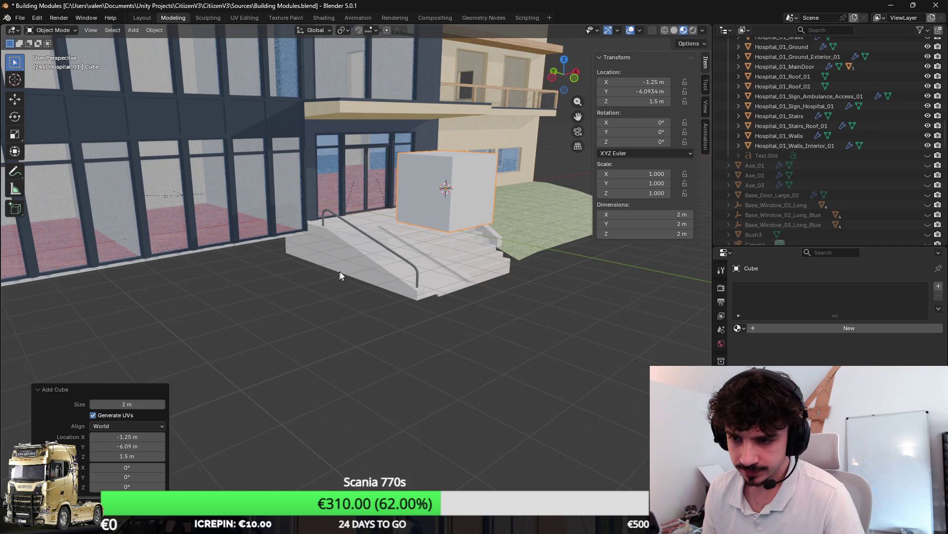
# Reset the cube to the origin, then move it along Y and X in front of the glass facade.
pyautogui.hotkey('alt', 'g')
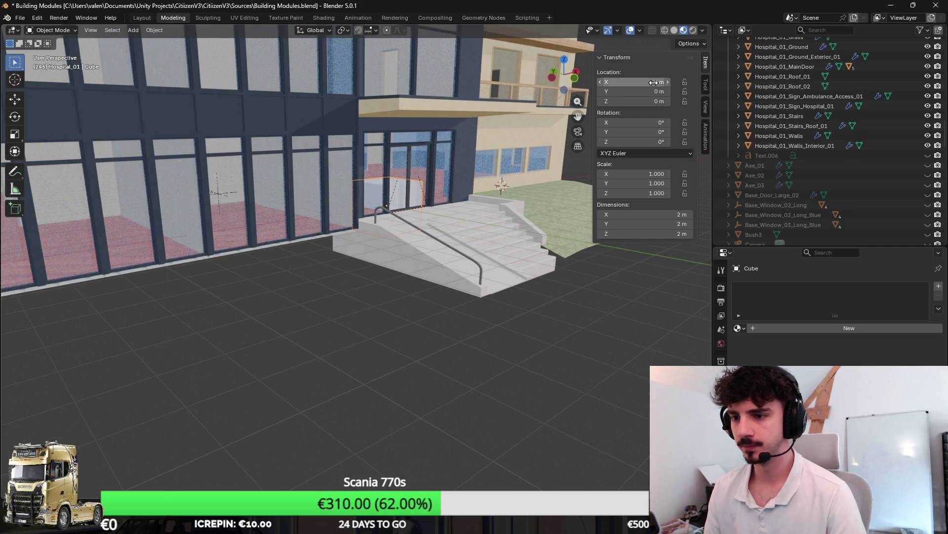
pyautogui.press('g')
pyautogui.press('y')
pyautogui.click(425, 168)
pyautogui.press('g')
pyautogui.press('x')
pyautogui.click(258, 232)
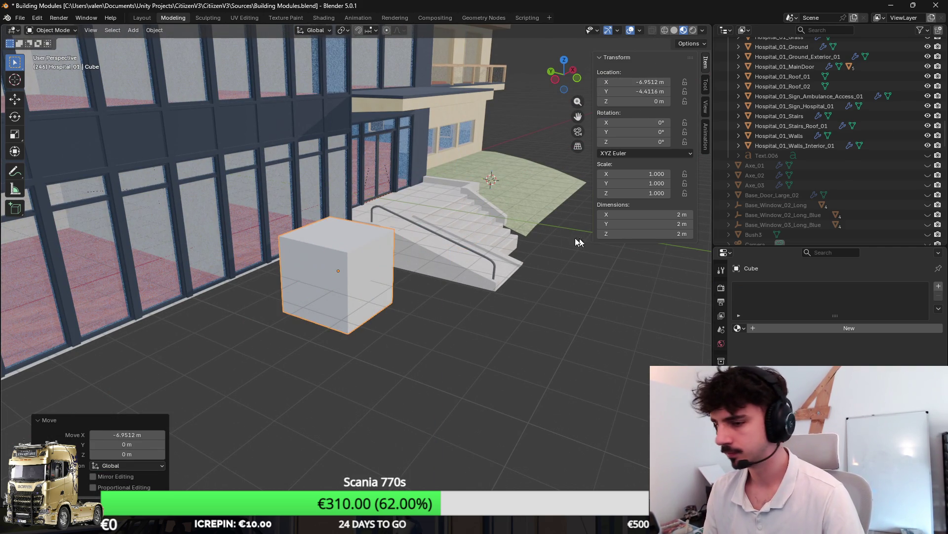
# Rename the cube Hospital_01_Low_Wall_01 in the Outliner.
pyautogui.scroll(5, 372, 247)
pyautogui.scroll(8, 787, 135)
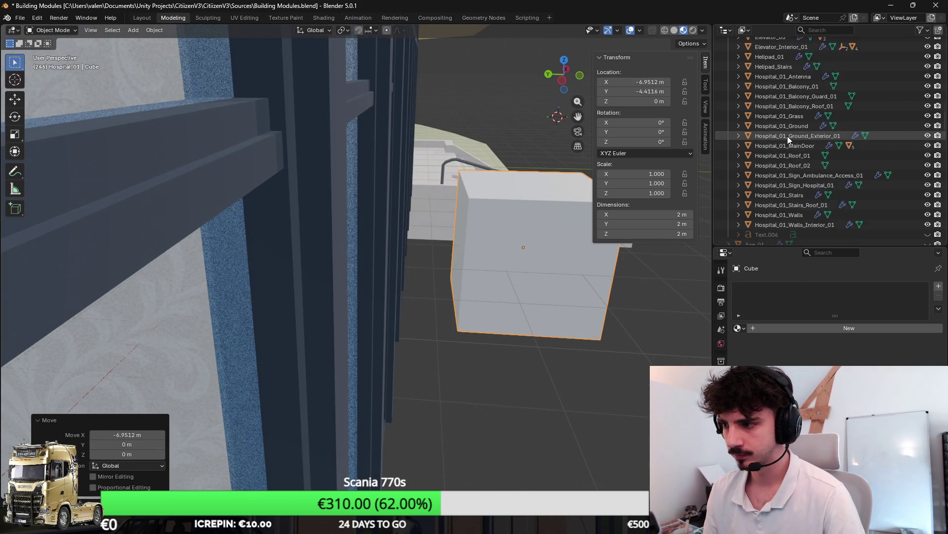
pyautogui.scroll(2, 773, 114)
pyautogui.doubleClick(764, 136)
pyautogui.write('Hospital_01_Low_Wall_0')
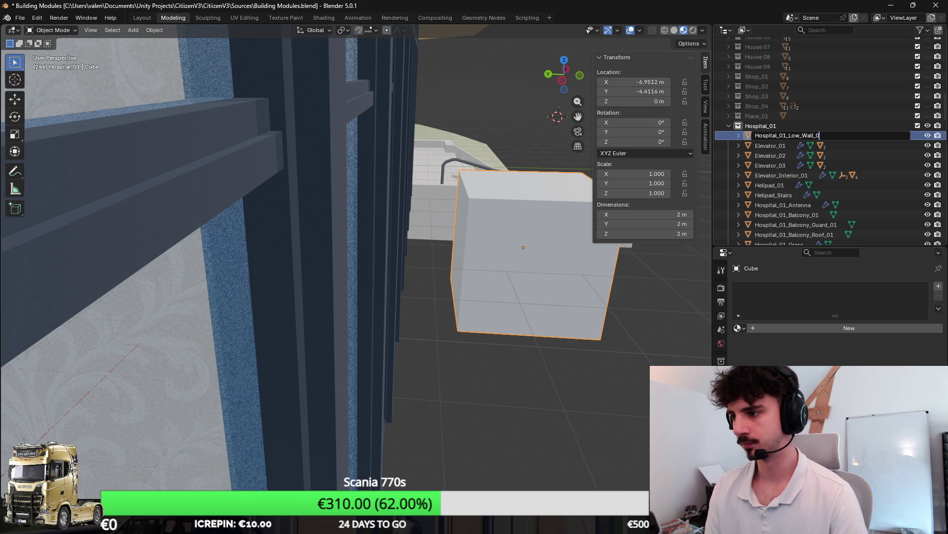
pyautogui.write('1')
pyautogui.press('Return')
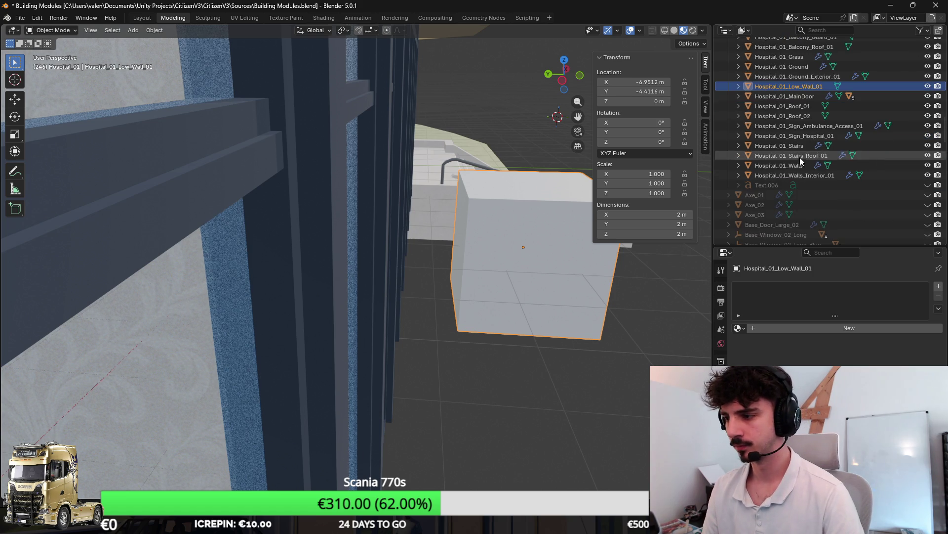
# Scale the cube's geometry down to about 0.918 m and add Hospital_01_Ground_Exterior_01 to the selection.
pyautogui.press('KP_Decimal')
pyautogui.press('Tab')
pyautogui.press('s')
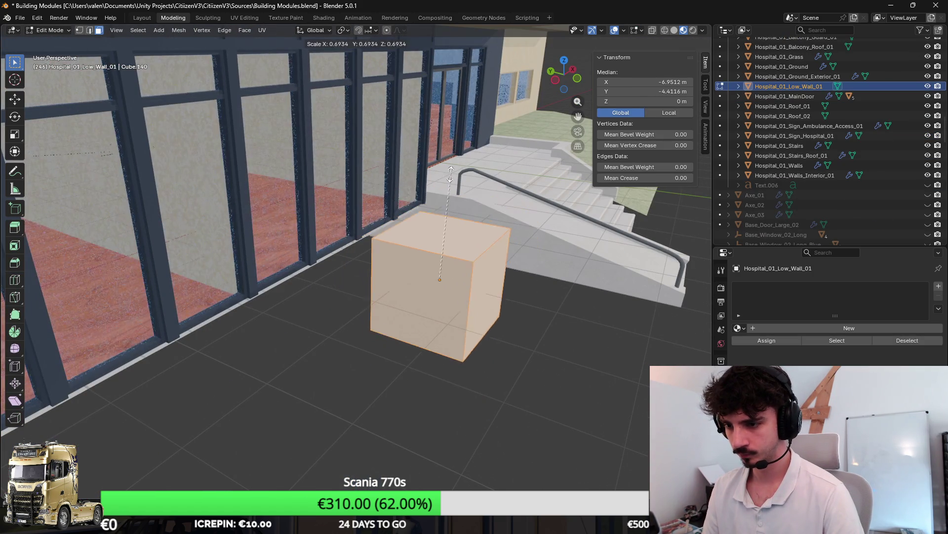
pyautogui.click(447, 225)
pyautogui.scroll(-3, 465, 201)
pyautogui.moveTo(471, 164); pyautogui.dragTo(443, 193)
pyautogui.press('Tab')
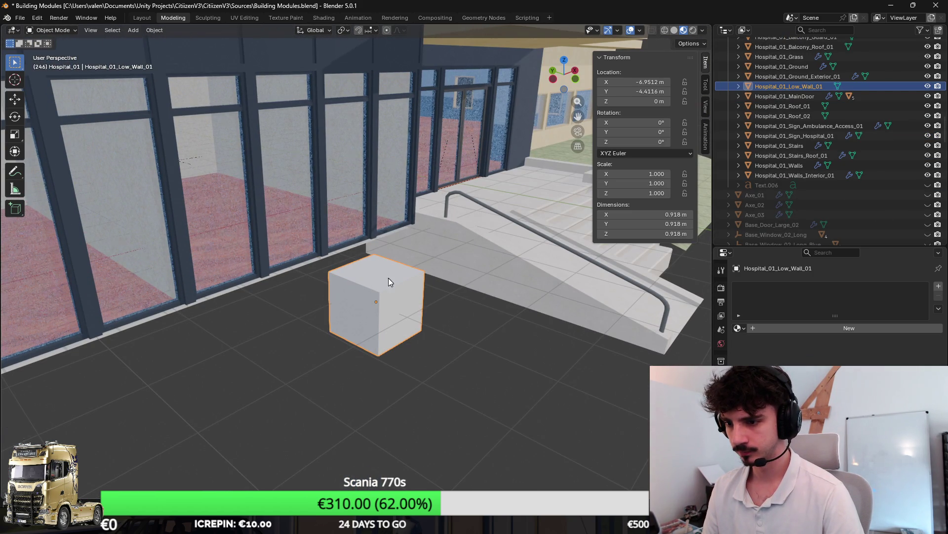
pyautogui.keyDown('shift'); pyautogui.click(470, 256); pyautogui.keyUp('shift')
# Join the cube into Hospital_01_Ground_Exterior_01 and scale the block to 0.46 along Y.
pyautogui.hotkey('ctrl', 'j')
pyautogui.press('Tab')
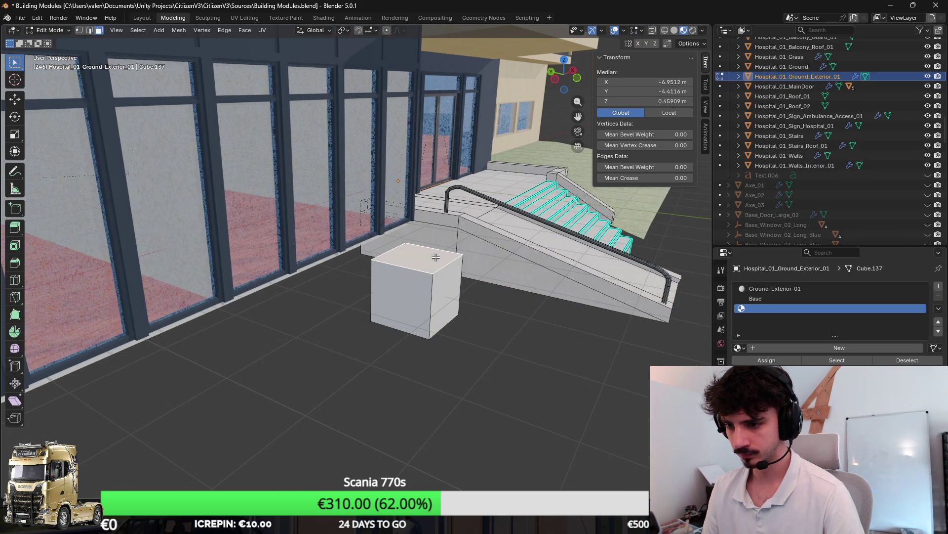
pyautogui.press('l')
pyautogui.press('KP_Decimal')
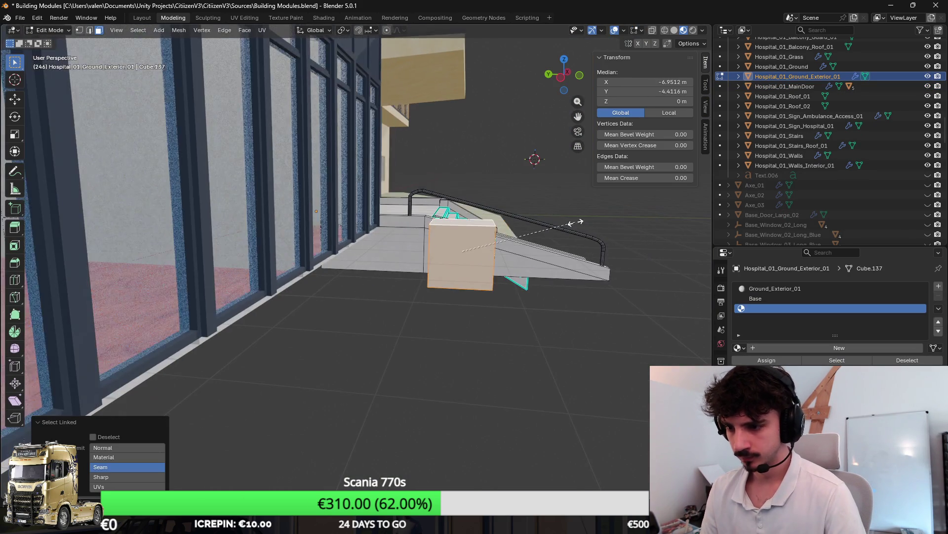
pyautogui.write('sy0.46')
pyautogui.press('Return')
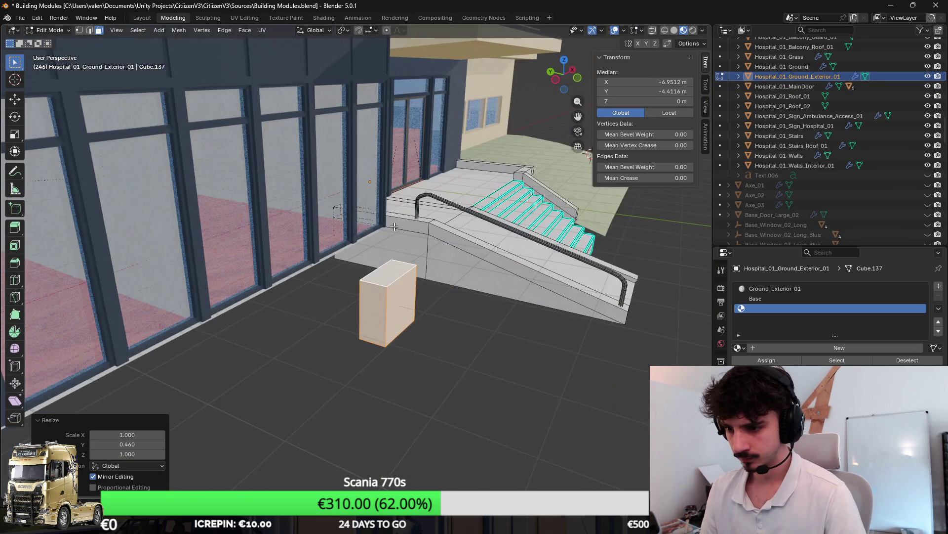
# Lower the block so its centre sits at Z -1 m.
pyautogui.press('KP_1')
pyautogui.hscroll(-2, 391, 218)
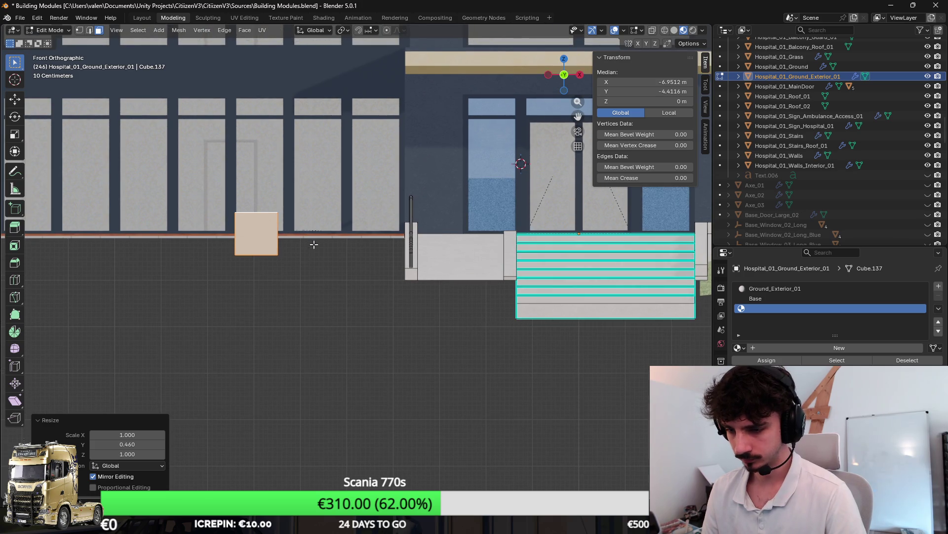
pyautogui.moveTo(311, 243); pyautogui.dragTo(346, 217)
pyautogui.write('1')
pyautogui.press('Return')
pyautogui.moveTo(345, 163); pyautogui.dragTo(409, 243)
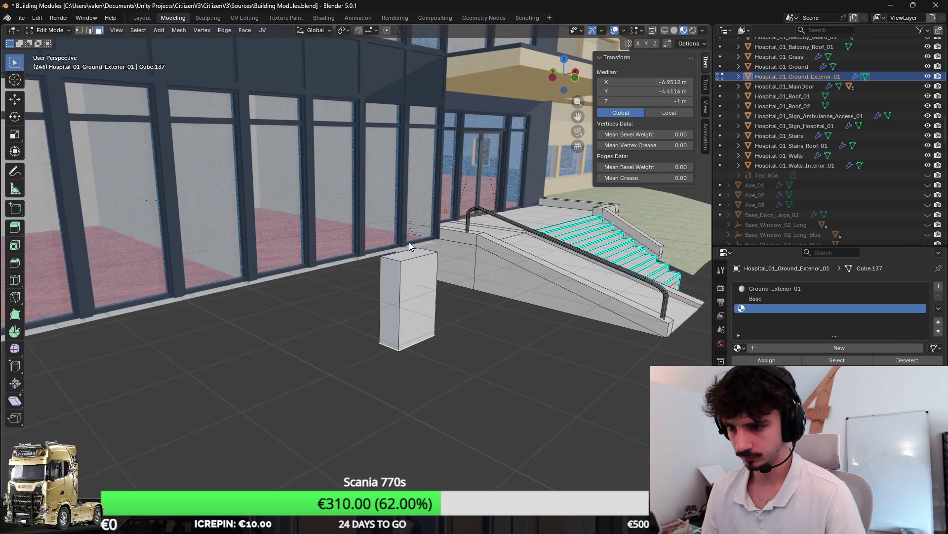
# Move the block's top down along Z until it sits at ground level.
pyautogui.press('g')
pyautogui.press('z')
pyautogui.click(491, 208)
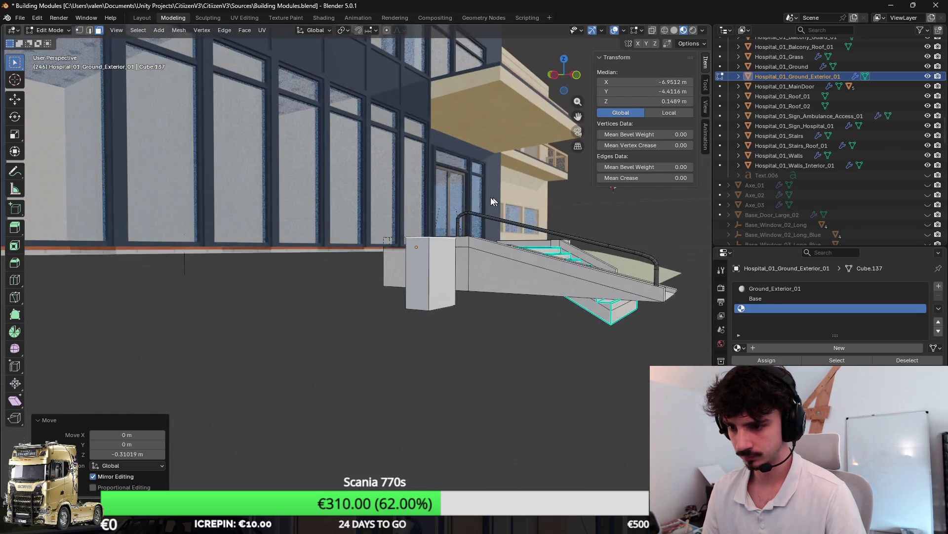
pyautogui.press('KP_1')
pyautogui.scroll(3, 428, 258)
pyautogui.press('g')
pyautogui.press('z')
pyautogui.click(419, 135)
pyautogui.press('KP_5')
pyautogui.press('KP_5')
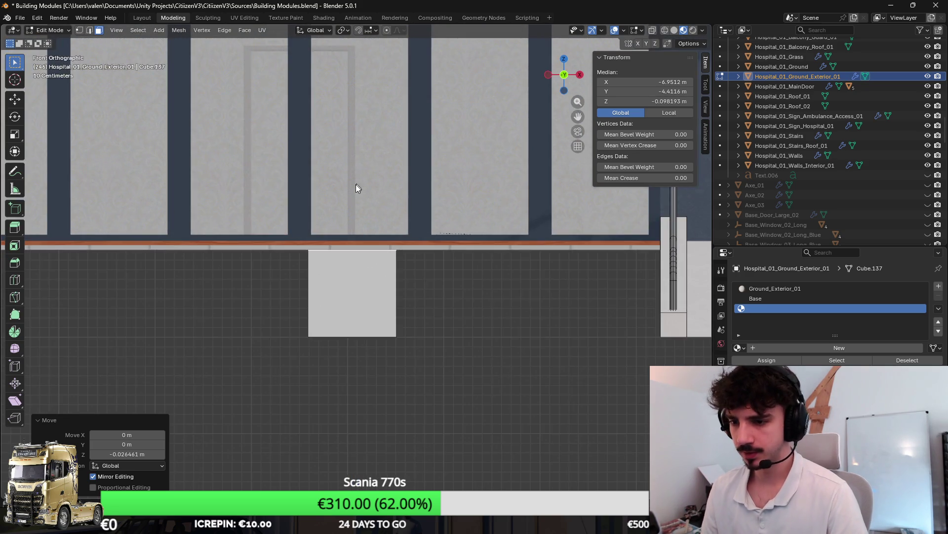
# Extrude the top face in place and scale it along Y into a wider overhanging cap.
pyautogui.click(306, 343)
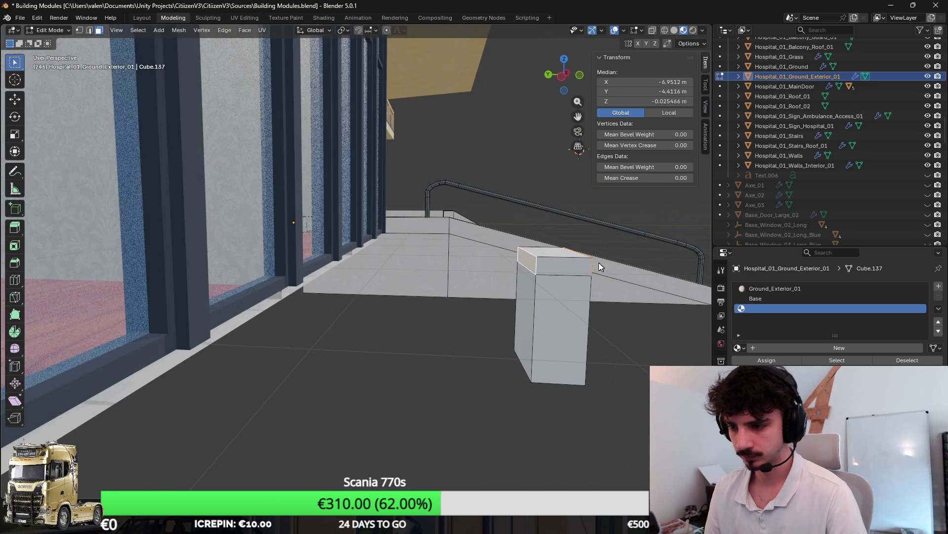
pyautogui.press('e')
pyautogui.press('Escape')
pyautogui.press('s')
pyautogui.press('y')
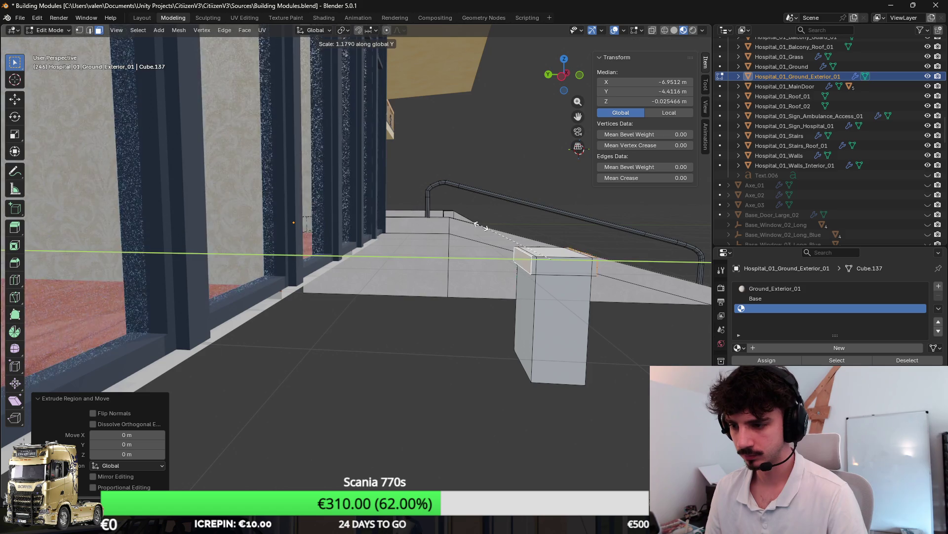
pyautogui.click(462, 225)
pyautogui.scroll(2, 459, 306)
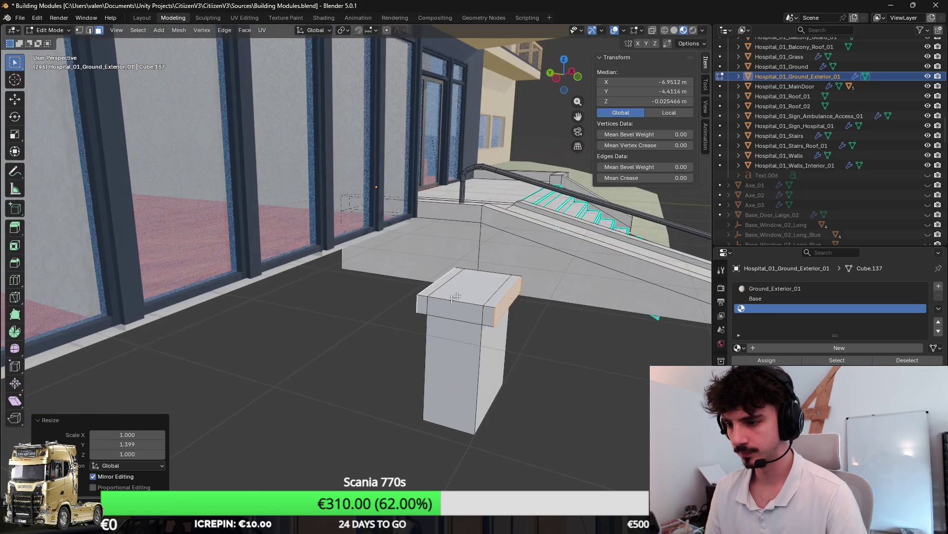
# In vertex mode with X-ray on, circle-select the block's right-end vertices.
pyautogui.hotkey('alt', 'a')
pyautogui.press('l')
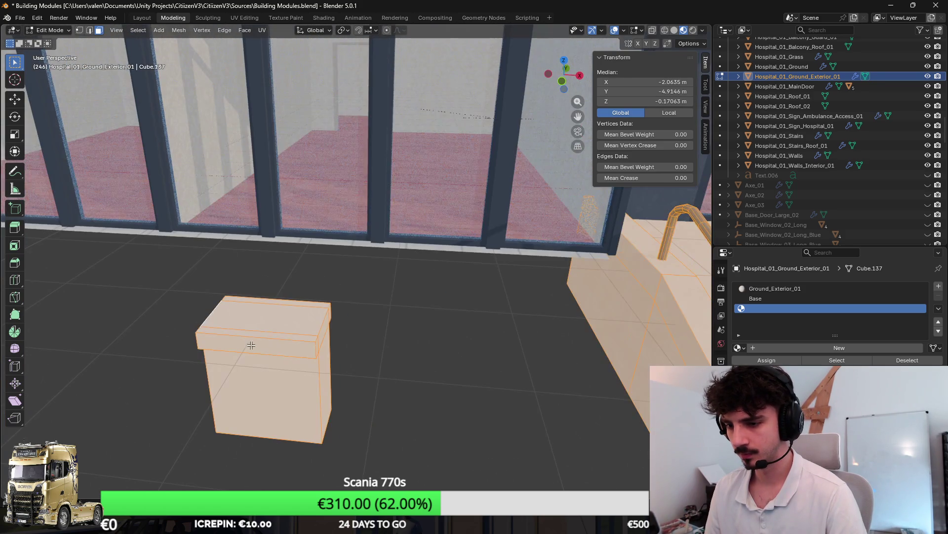
pyautogui.press('KP_1')
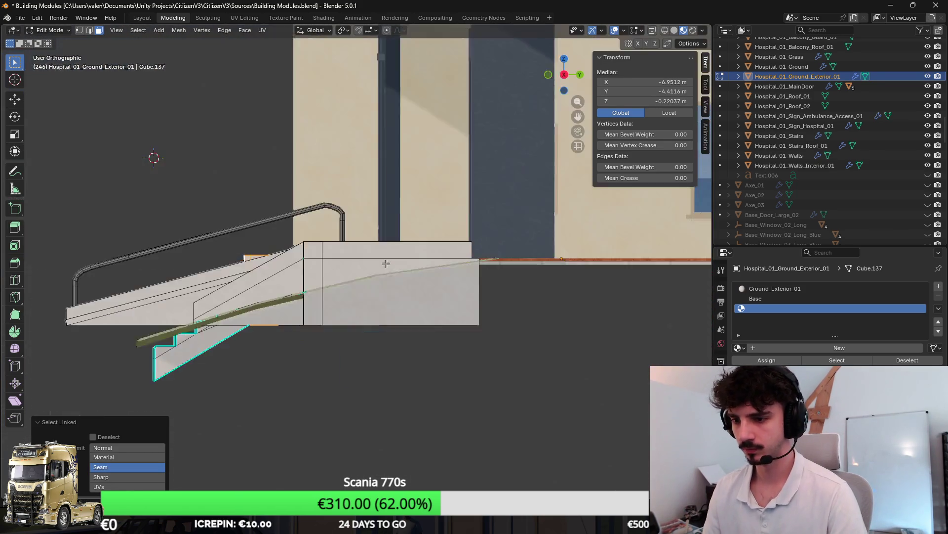
pyautogui.press('1')
pyautogui.hotkey('alt', 'a')
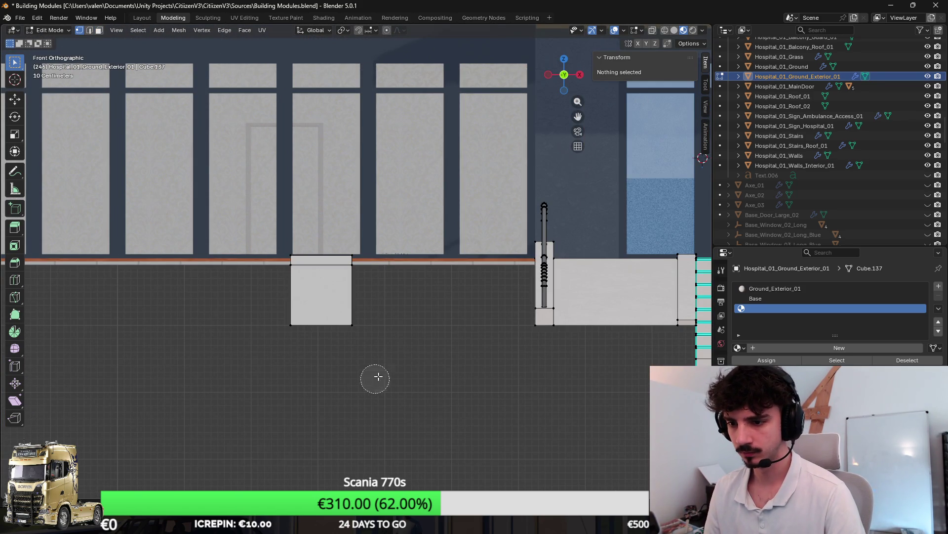
pyautogui.hotkey('shift', 'z')
pyautogui.press('c')
pyautogui.click(359, 256)
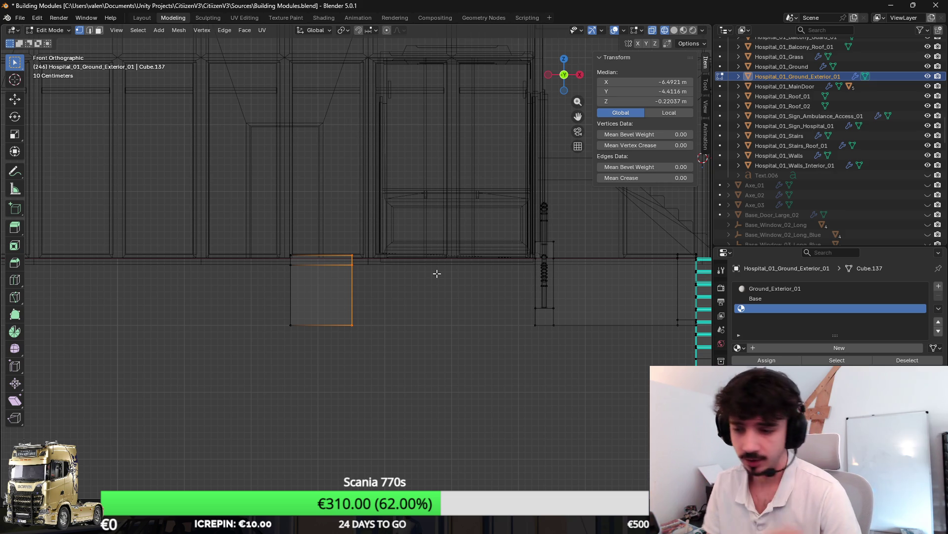
# Stretch the block's right end along X to reach the entrance ramp.
pyautogui.press('g')
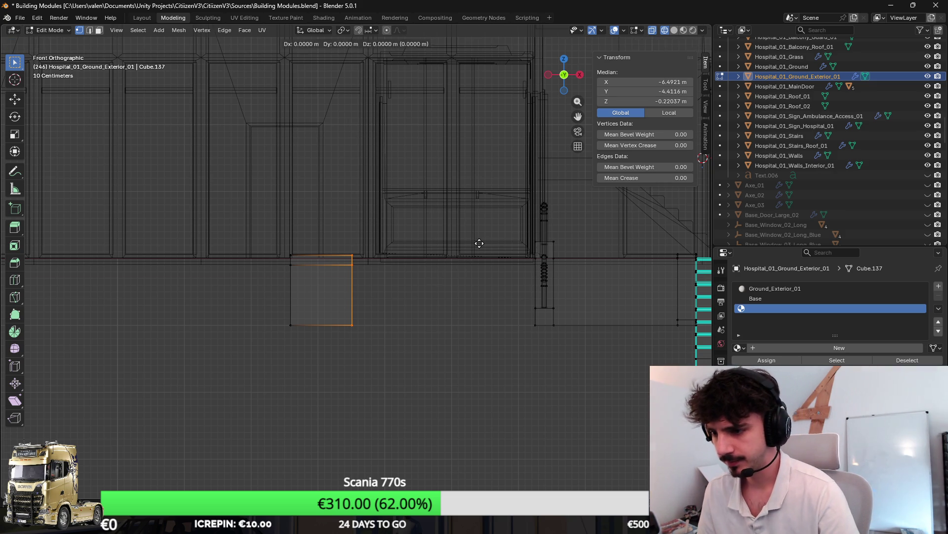
pyautogui.press('x')
pyautogui.click(663, 246)
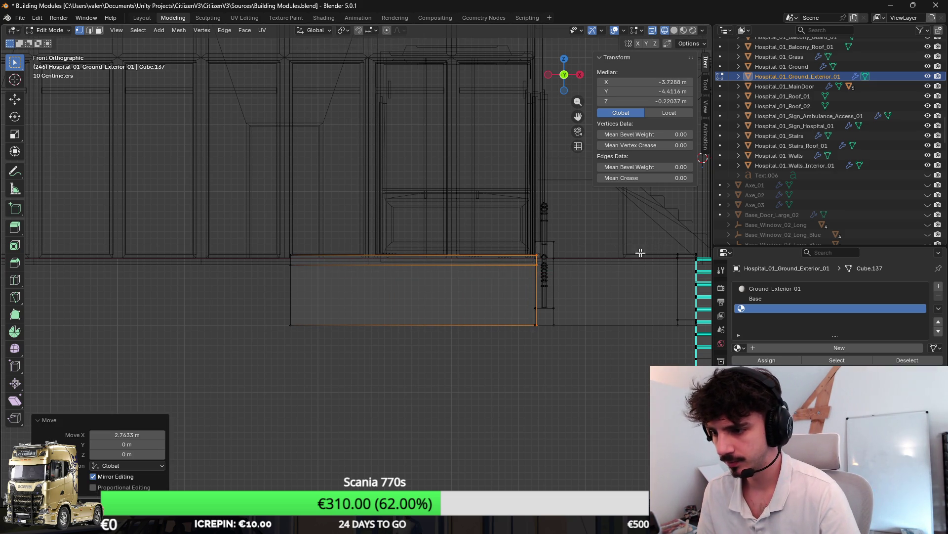
pyautogui.moveTo(583, 304); pyautogui.dragTo(462, 290)
pyautogui.rightClick(433, 293)
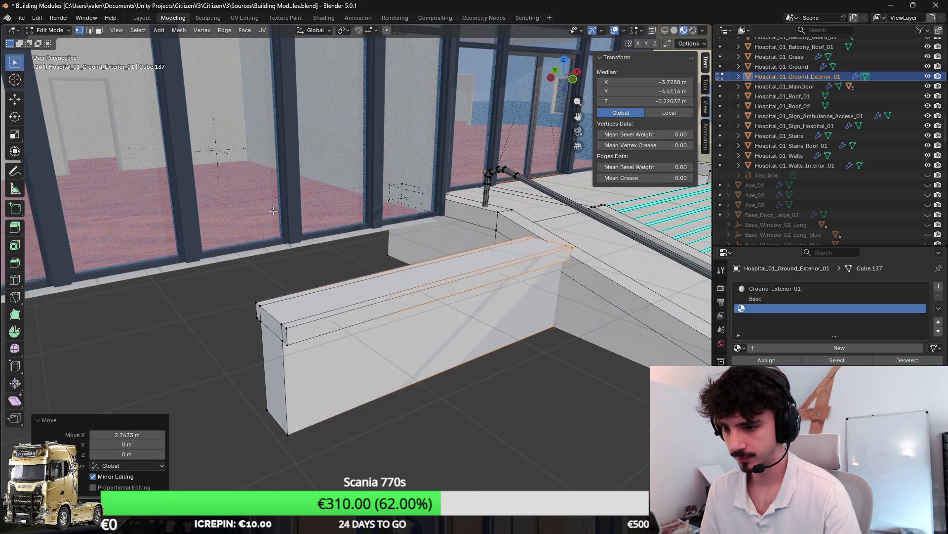
# Move the whole linked wall mesh 0.41 along Y.
pyautogui.press('l')
pyautogui.press('g')
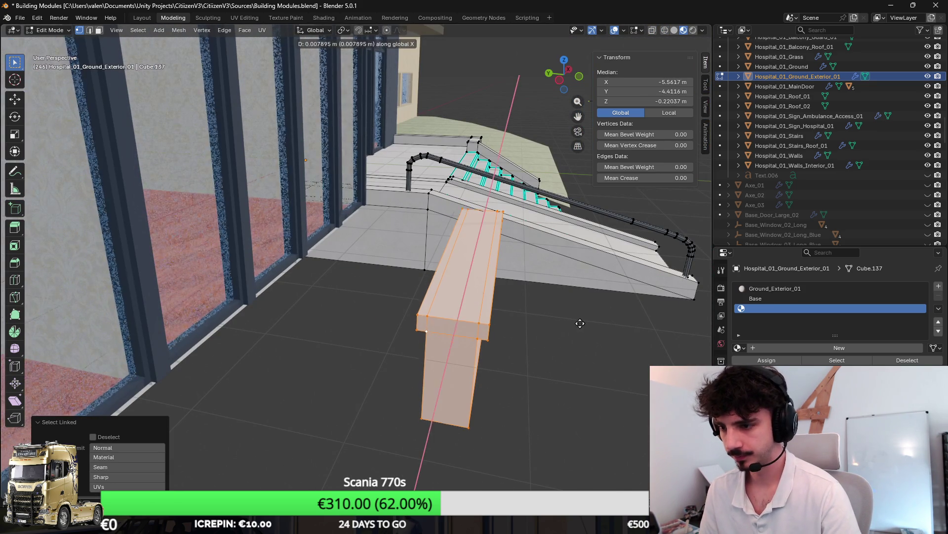
pyautogui.press('y')
pyautogui.click(530, 323)
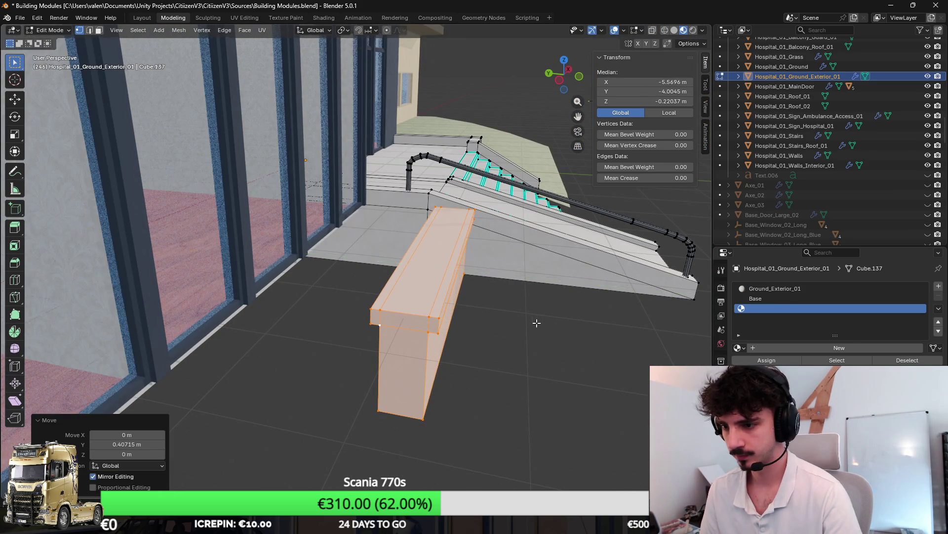
# Select the wall's left-end vertices and move them -18.8 along X to the facade's far end.
pyautogui.press('KP_Decimal')
pyautogui.click(402, 309)
pyautogui.press('KP_1')
pyautogui.hotkey('shift', 'z')
pyautogui.press('l')
pyautogui.scroll(-3, 222, 322)
pyautogui.press('g')
pyautogui.press('g')
pyautogui.press('x')
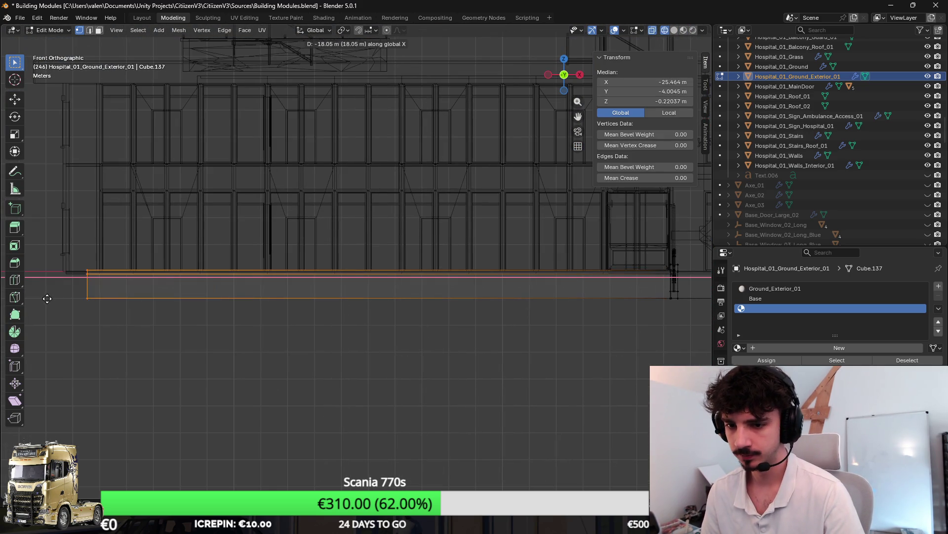
pyautogui.click(28, 301)
# Return to solid shading and orbit in to frame the long wall and entrance stairs.
pyautogui.hotkey('shift', 'z')
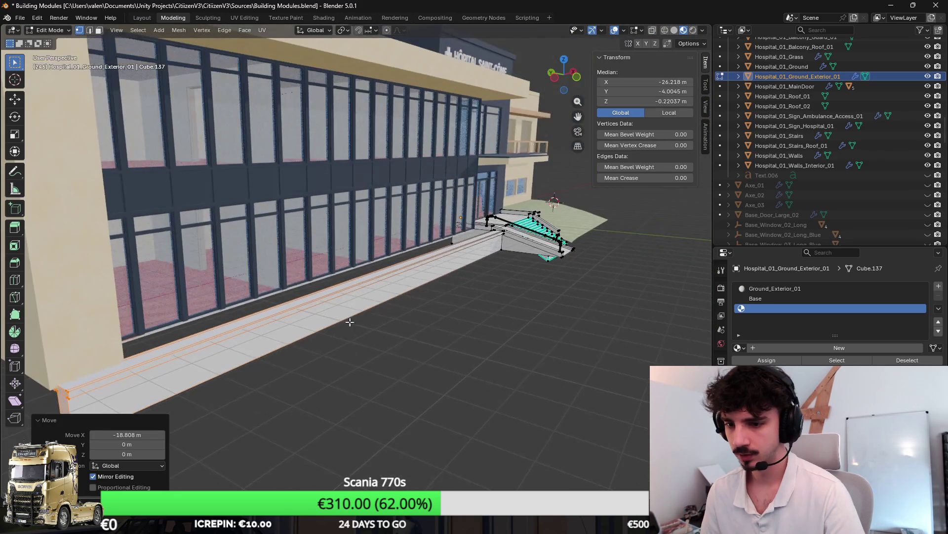
pyautogui.moveTo(309, 317); pyautogui.dragTo(410, 331)
pyautogui.moveTo(563, 222); pyautogui.dragTo(545, 239)
pyautogui.moveTo(433, 232); pyautogui.dragTo(494, 247)
pyautogui.scroll(5, 494, 247)
pyautogui.moveTo(543, 266); pyautogui.dragTo(643, 293)
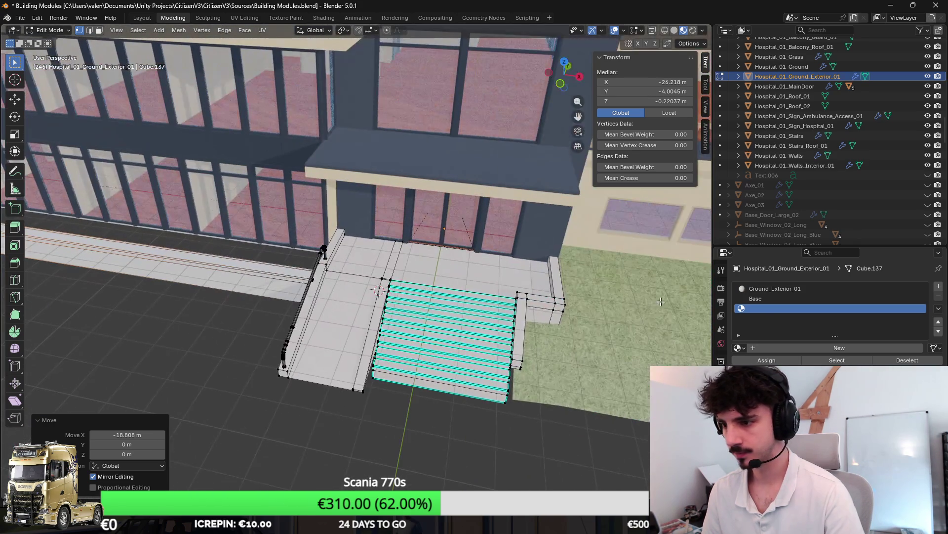
# Switch editing to Hospital_01_Grass, duplicate a strip edge and shift it along Y.
pyautogui.hotkey('alt', 'q')
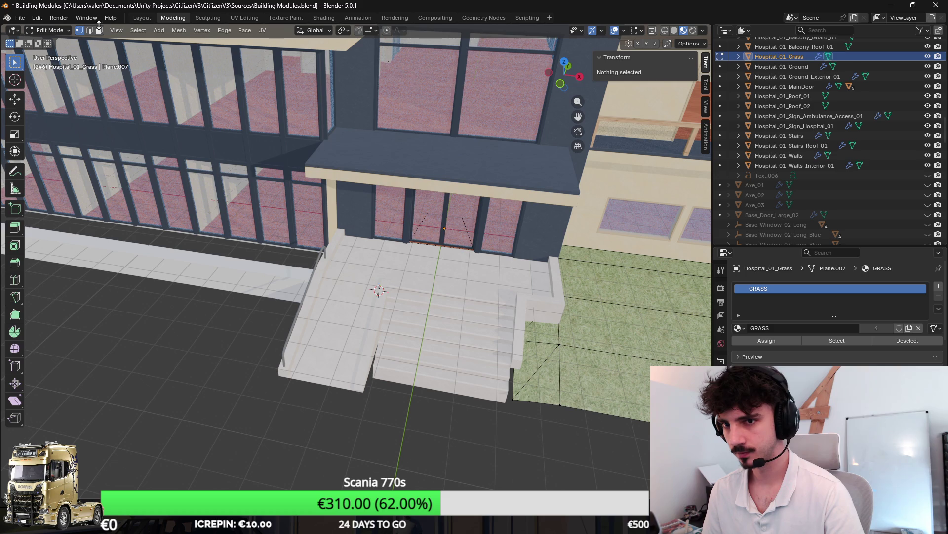
pyautogui.click(684, 264)
pyautogui.hotkey('shift', 'd')
pyautogui.press('x')
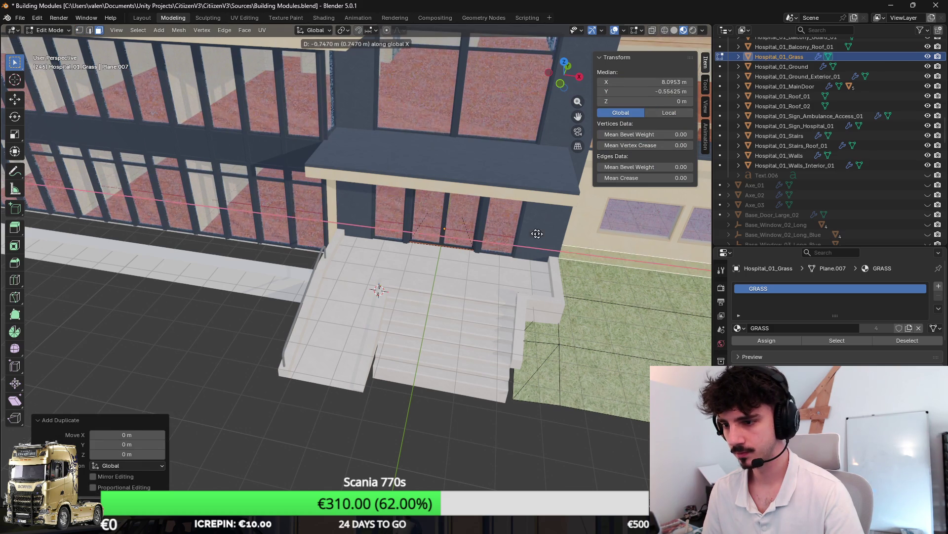
pyautogui.press('Escape')
pyautogui.press('g')
pyautogui.press('y')
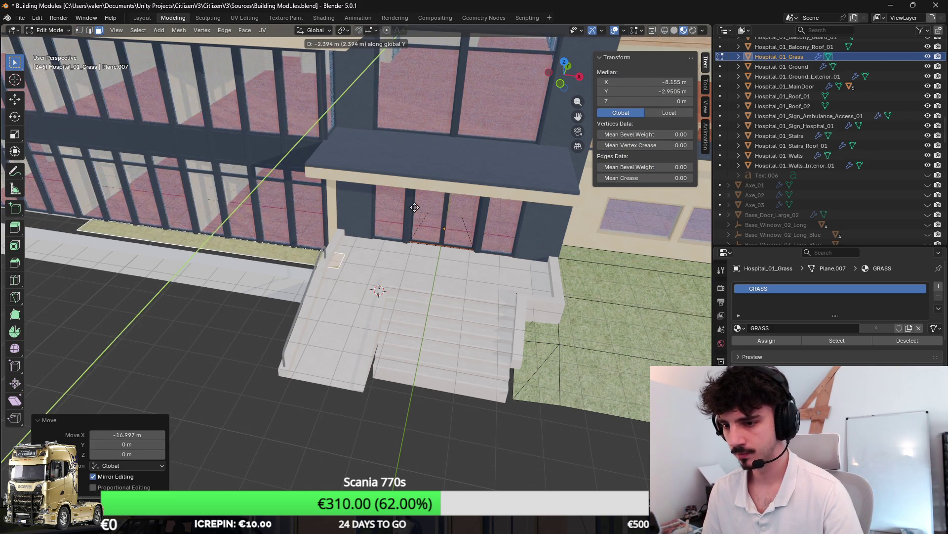
pyautogui.press('Return')
# In edge mode, move a grass edge along X, then along Y against the low wall.
pyautogui.scroll(5, 450, 229)
pyautogui.scroll(2, 572, 236)
pyautogui.click(90, 30)
pyautogui.scroll(-1, 346, 222)
pyautogui.click(518, 218)
pyautogui.press('g')
pyautogui.press('x')
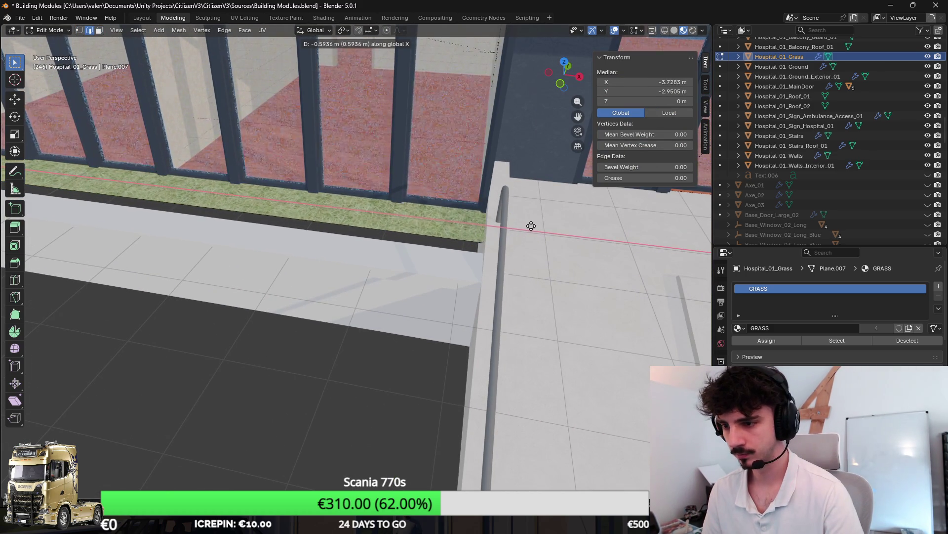
pyautogui.click(529, 224)
pyautogui.press('g')
pyautogui.press('y')
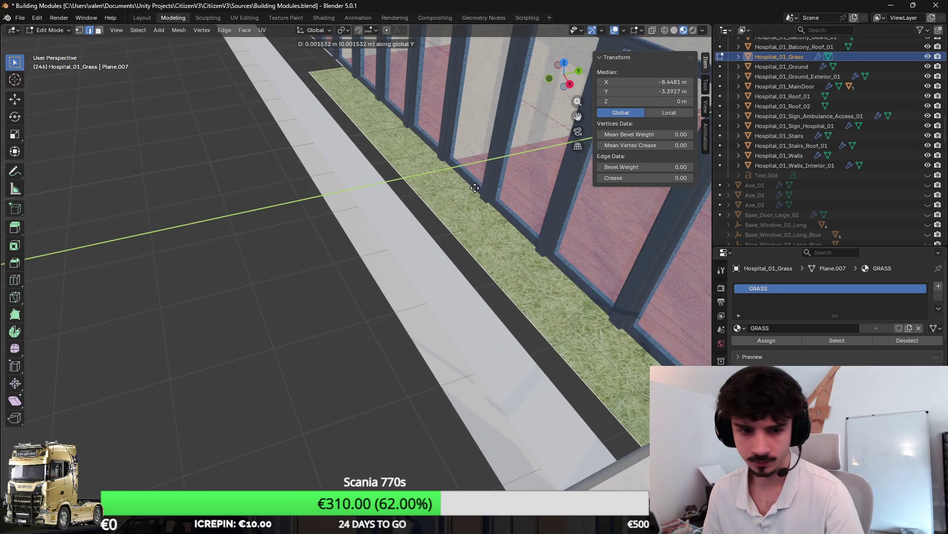
pyautogui.click(475, 188)
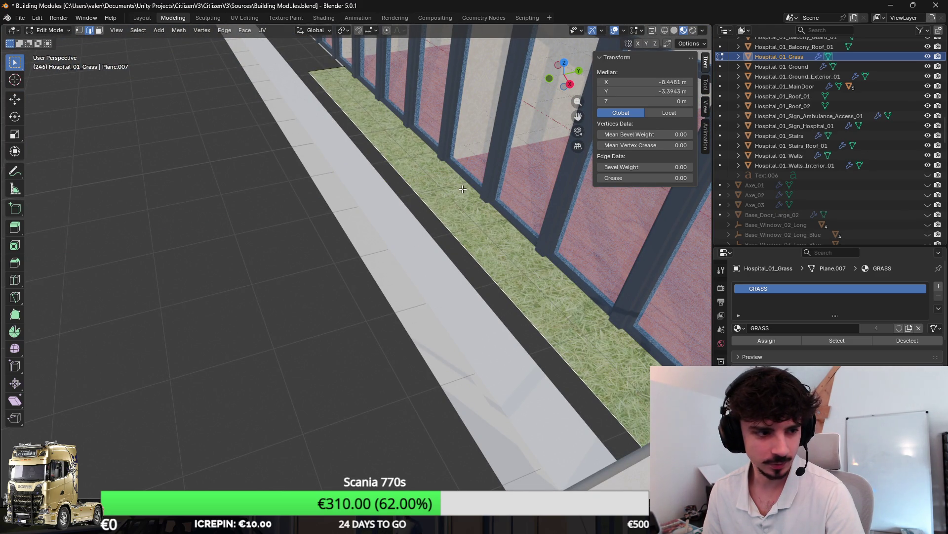
# Move the grass edge further along Y to widen the strip.
pyautogui.press('g')
pyautogui.press('y')
pyautogui.click(401, 178)
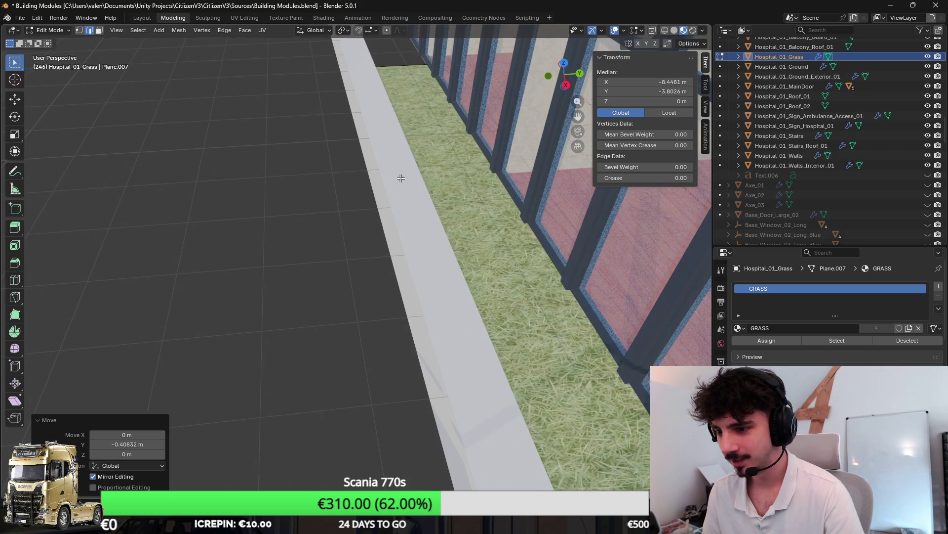
pyautogui.scroll(-3, 401, 178)
# Select the strip's end edge and extend the grass along X down the facade.
pyautogui.click(121, 130)
pyautogui.scroll(-2, 391, 198)
pyautogui.moveTo(390, 199); pyautogui.dragTo(459, 203)
pyautogui.click(367, 245)
pyautogui.click(345, 250)
pyautogui.scroll(6, 345, 251)
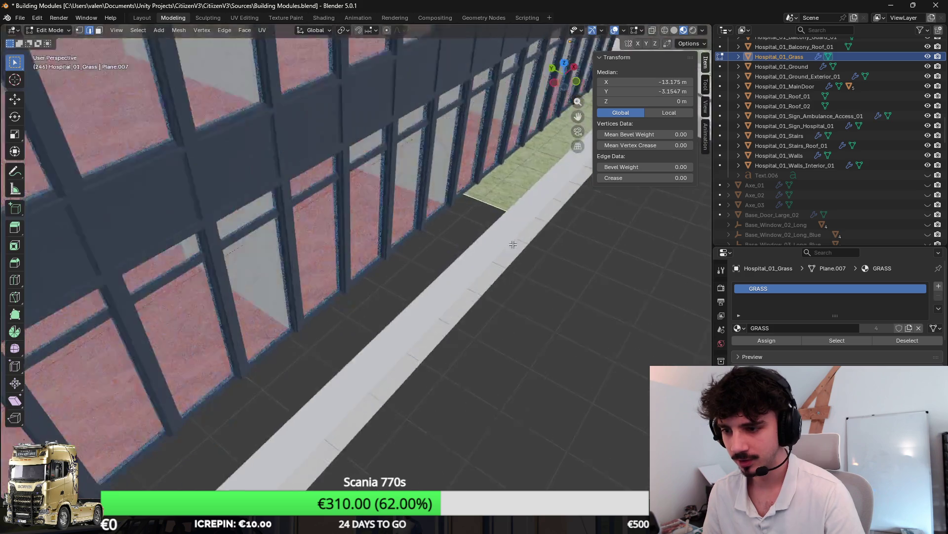
pyautogui.rightClick(513, 244)
pyautogui.scroll(-5, 494, 228)
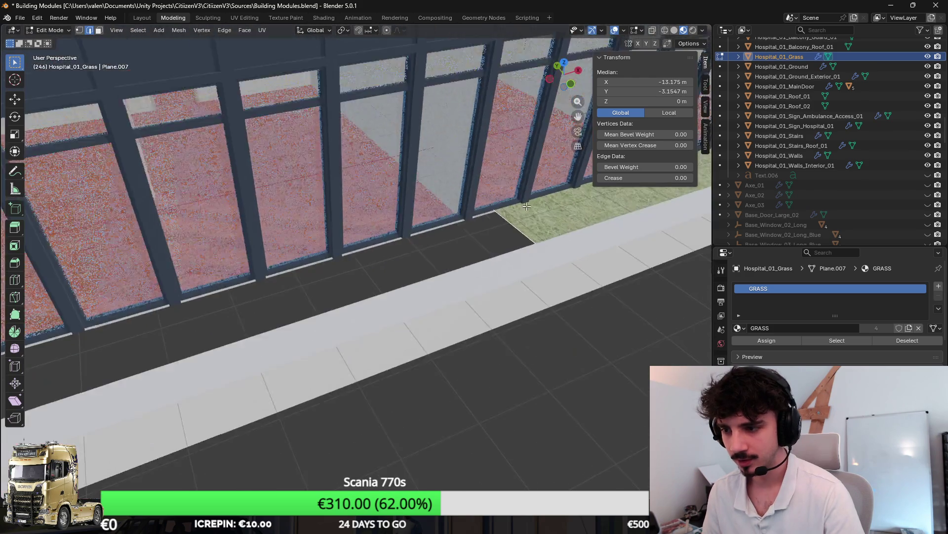
pyautogui.press('g')
pyautogui.press('x')
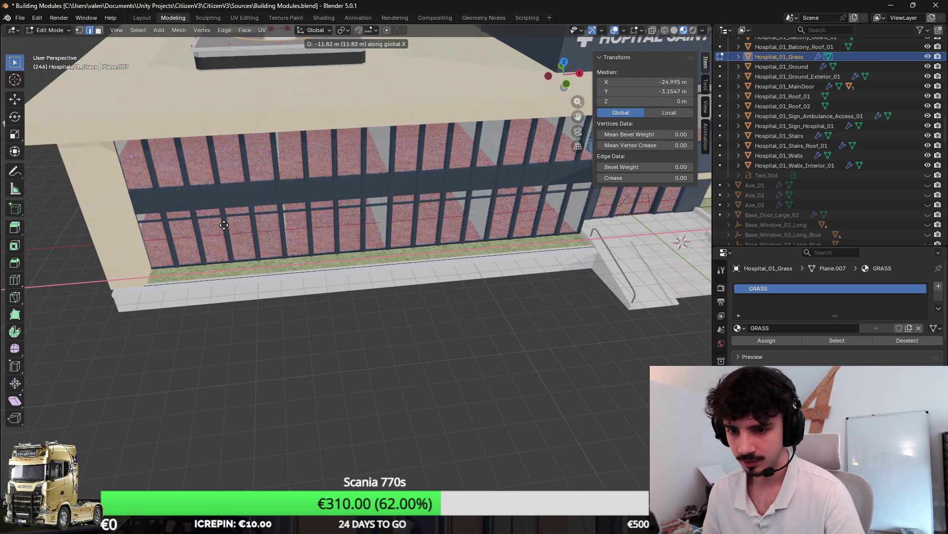
pyautogui.click(226, 224)
# Cube-project UVs onto the grass strip's faces and return to Object Mode.
pyautogui.click(100, 31)
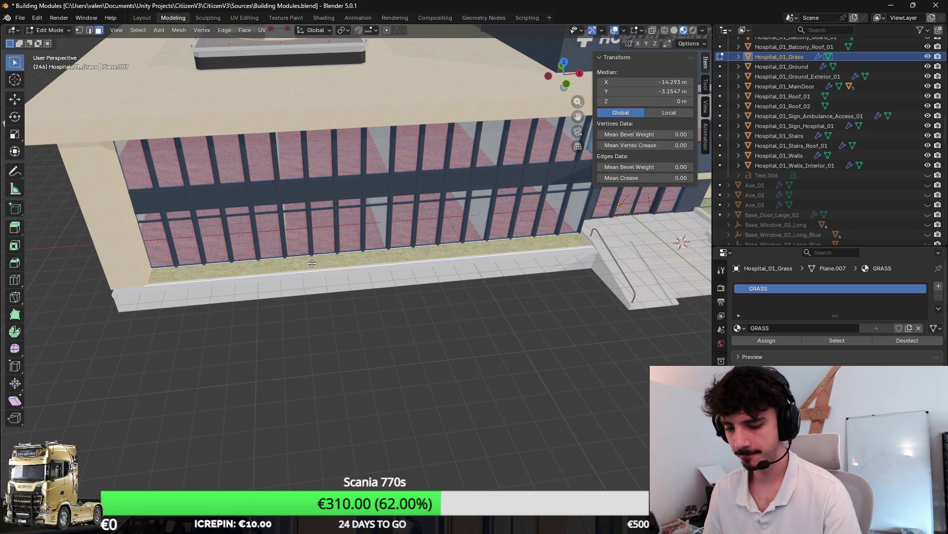
pyautogui.press('u')
pyautogui.click(293, 330)
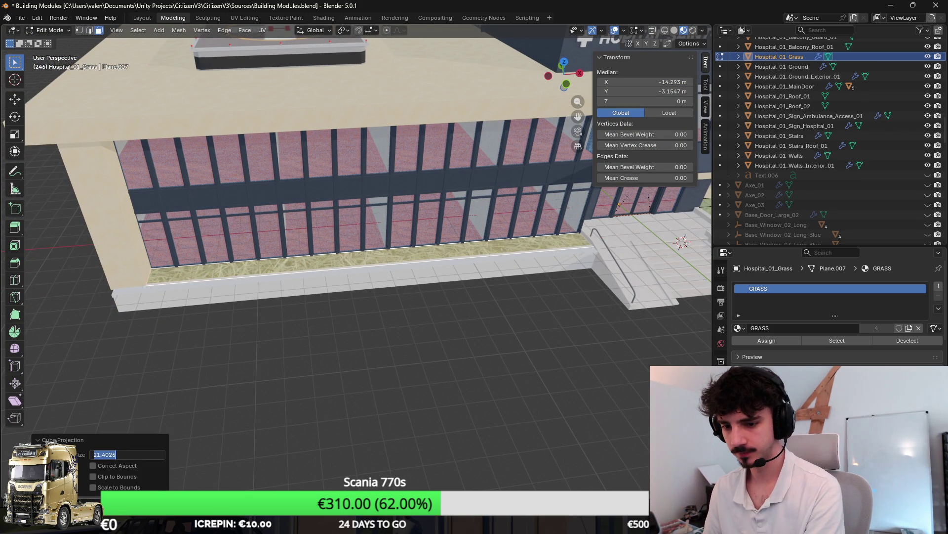
pyautogui.press('Return')
pyautogui.scroll(5, 438, 285)
pyautogui.press('Tab')
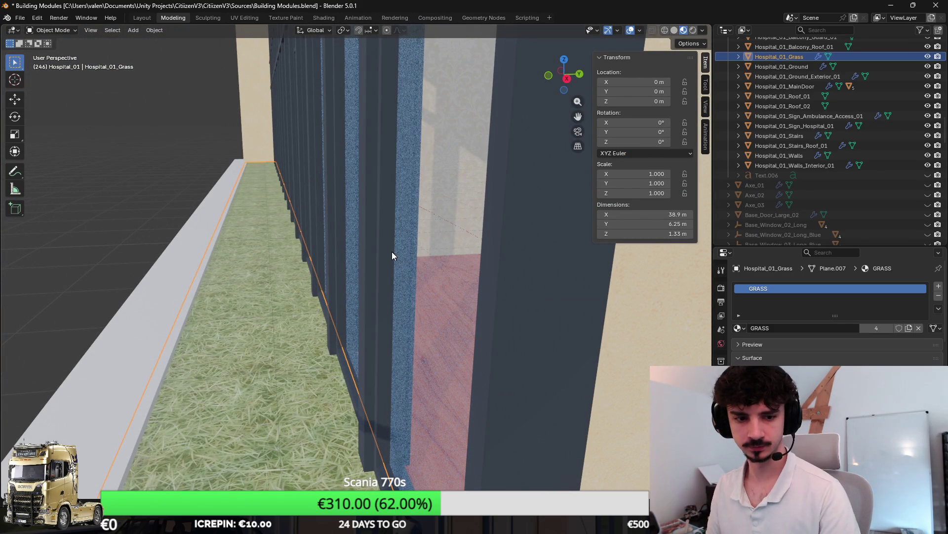
# Select the Hospital_01_Ground_Exterior_01 pavement object beside the stairs.
pyautogui.scroll(-4, 370, 218)
pyautogui.moveTo(376, 227); pyautogui.dragTo(358, 228)
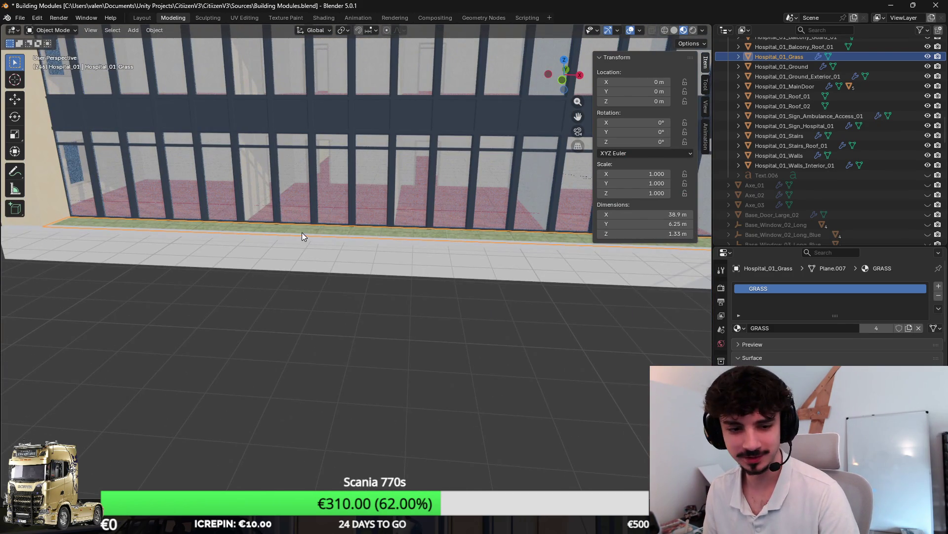
pyautogui.scroll(-4, 303, 232)
pyautogui.click(334, 269)
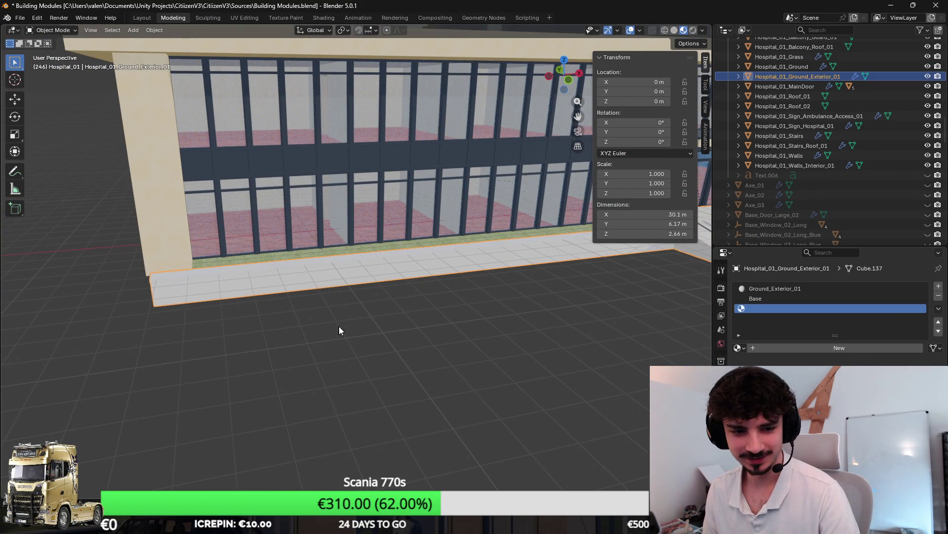
pyautogui.moveTo(337, 321); pyautogui.dragTo(381, 303)
pyautogui.scroll(2, 467, 298)
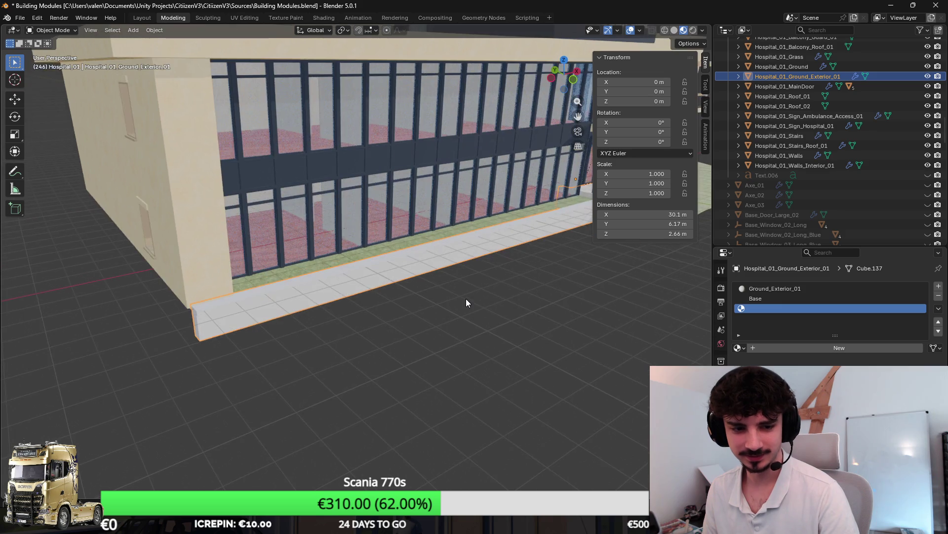
pyautogui.scroll(-1, 451, 294)
pyautogui.moveTo(452, 295); pyautogui.dragTo(346, 284)
# Select the linked ledge geometry and separate it into Hospital_01_Ground_Exterior_01.001.
pyautogui.press('Tab')
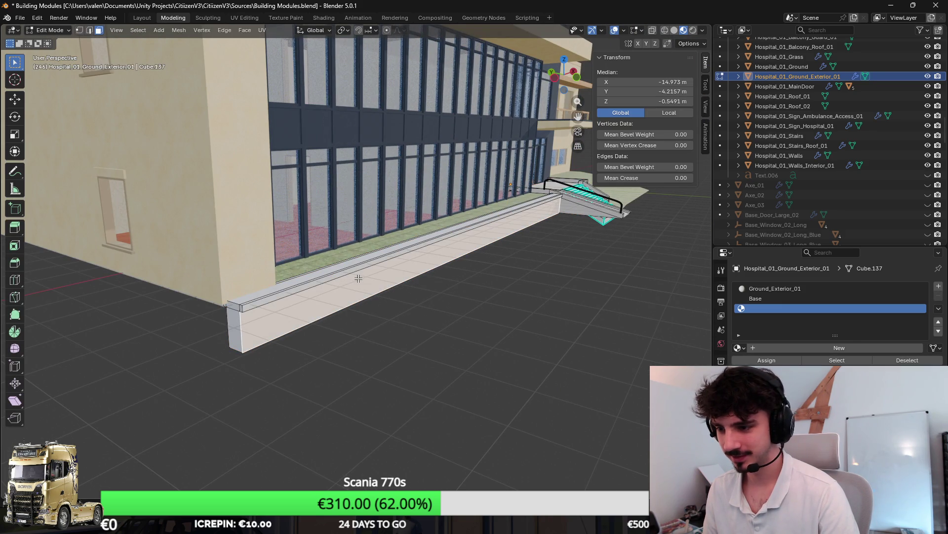
pyautogui.hotkey('ctrl', 'l')
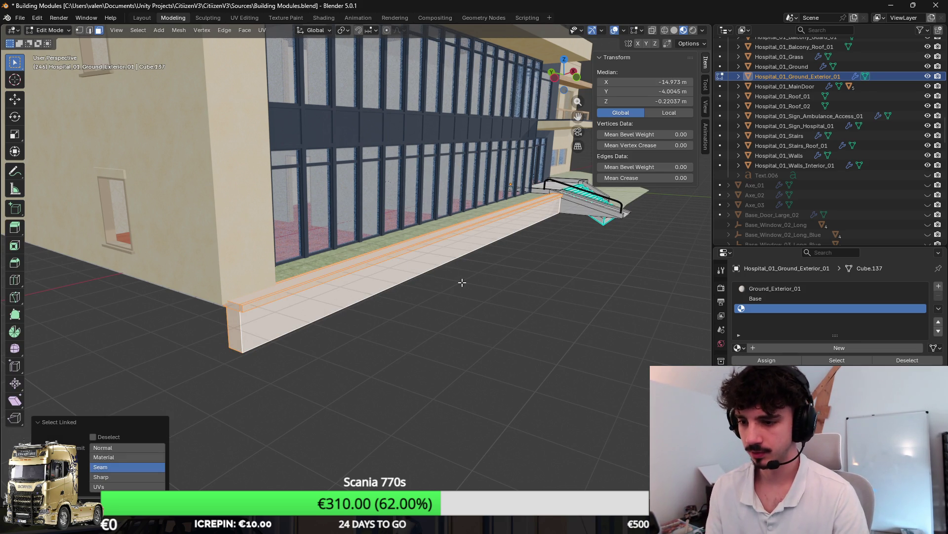
pyautogui.scroll(2, 463, 283)
pyautogui.press('p')
pyautogui.click(437, 286)
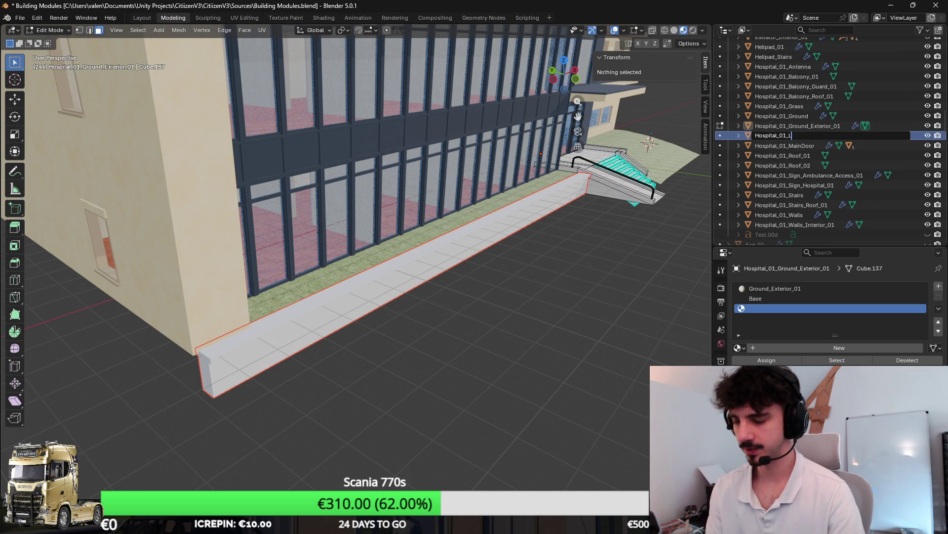
# Finish naming the separated ledge Hospital_01_Low_Wall_01.
pyautogui.write('01')
pyautogui.press('Return')
pyautogui.press('Tab')
# Remove the low wall's leftover Base material slot, leaving Ground_Exterior_01.
pyautogui.click(515, 257)
pyautogui.press('Tab')
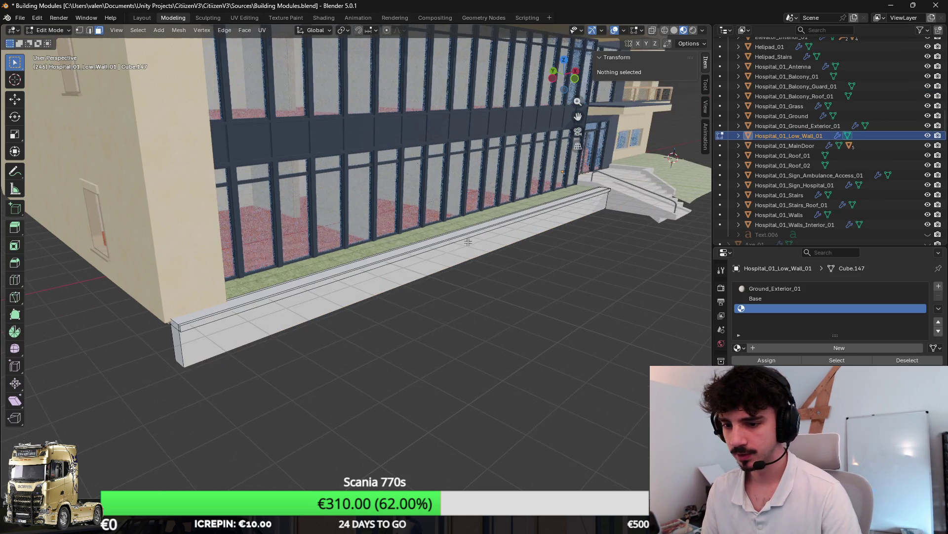
pyautogui.press('a')
pyautogui.hotkey('ctrl', 'l')
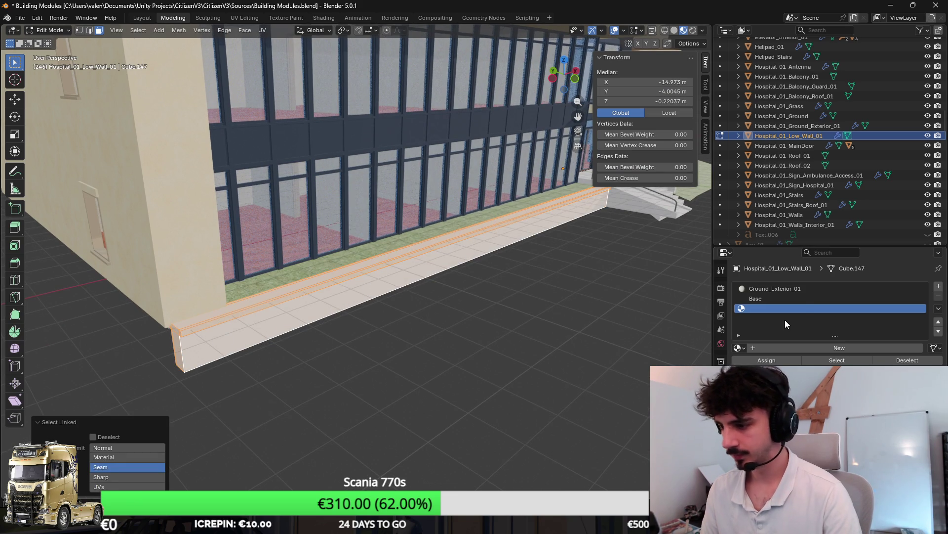
pyautogui.click(857, 298)
pyautogui.press('Tab')
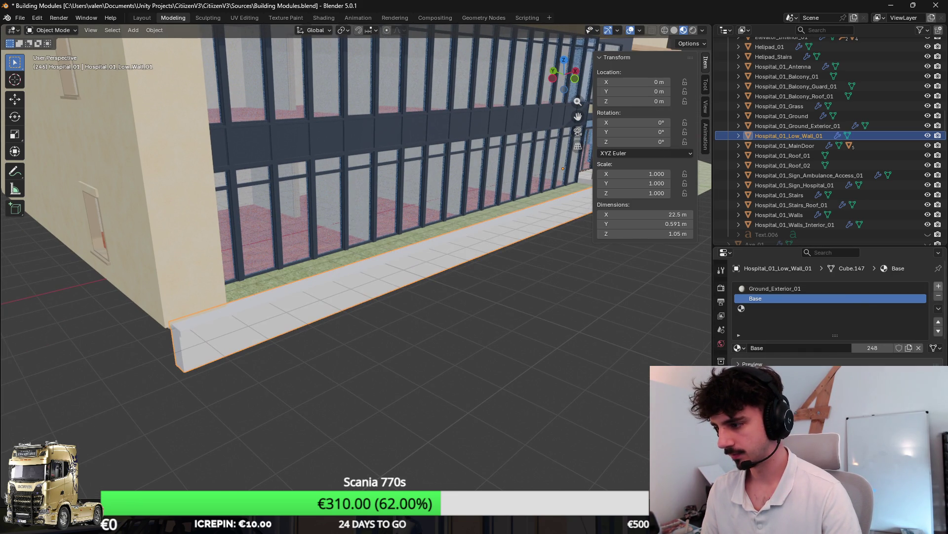
pyautogui.click(938, 296)
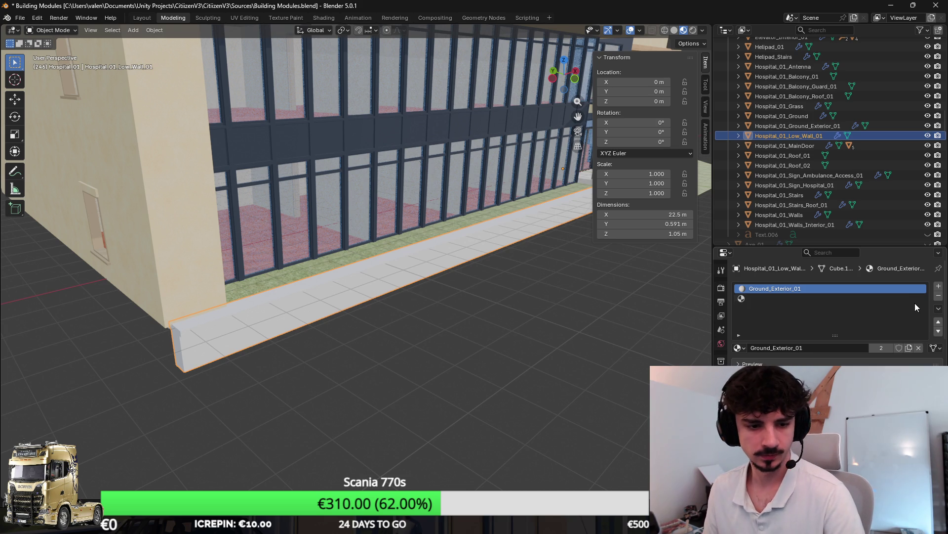
# Replace the Ground_Exterior_01 slot with the Exterior material on the low wall.
pyautogui.click(939, 296)
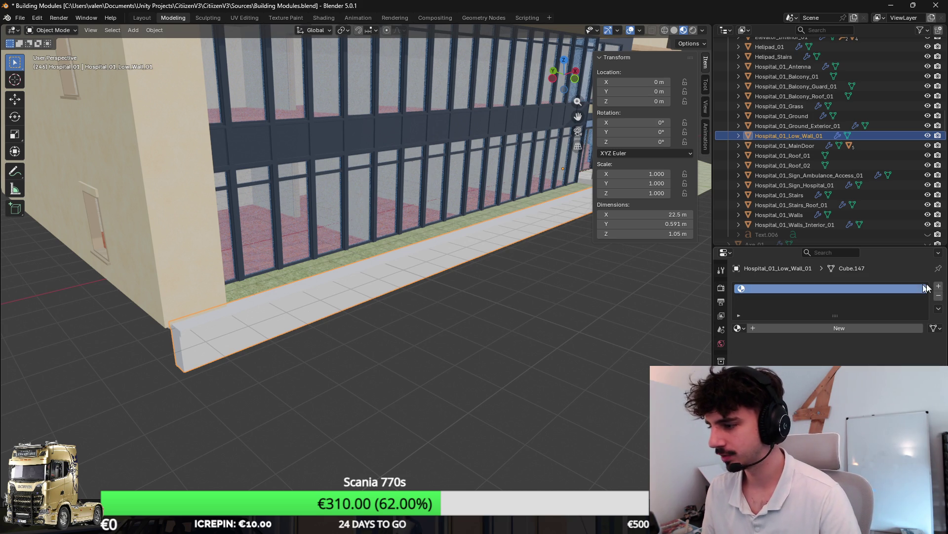
pyautogui.click(743, 328)
pyautogui.click(761, 392)
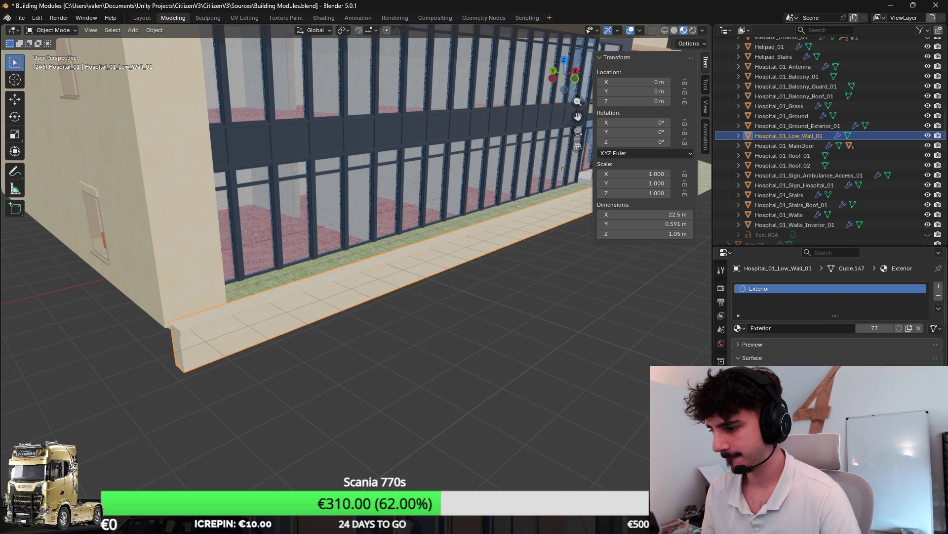
# Cube-project the low wall's UVs with a projection size of 2.5.
pyautogui.press('KP_Decimal')
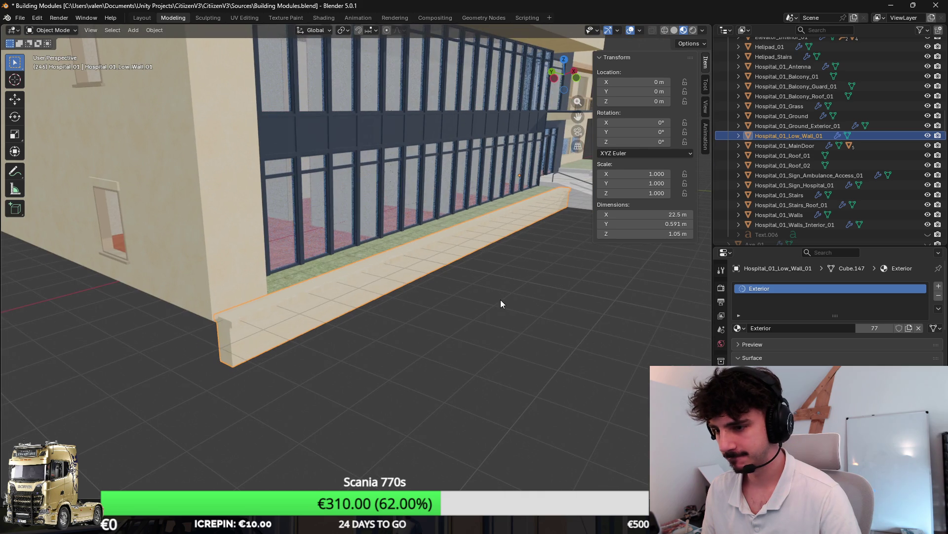
pyautogui.press('Tab')
pyautogui.press('u')
pyautogui.click(499, 300)
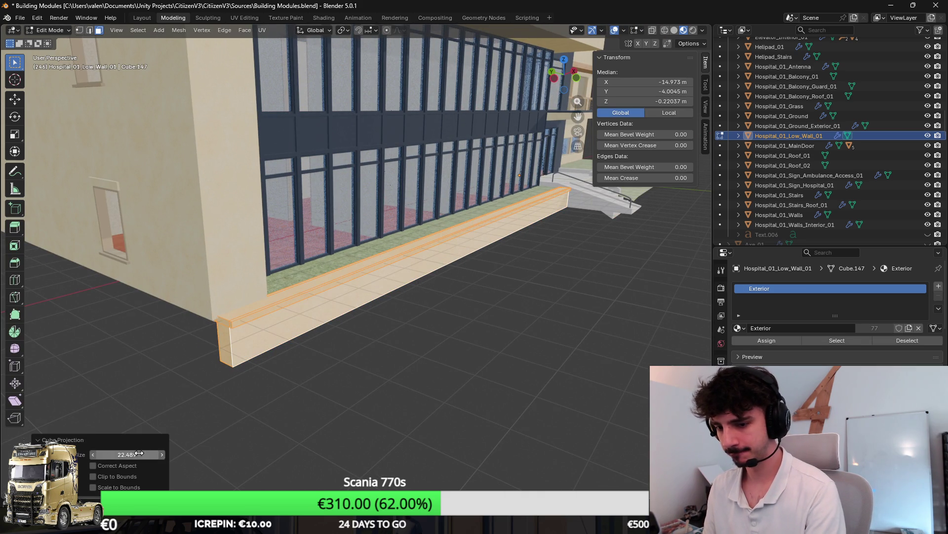
pyautogui.press('Return')
pyautogui.press('Tab')
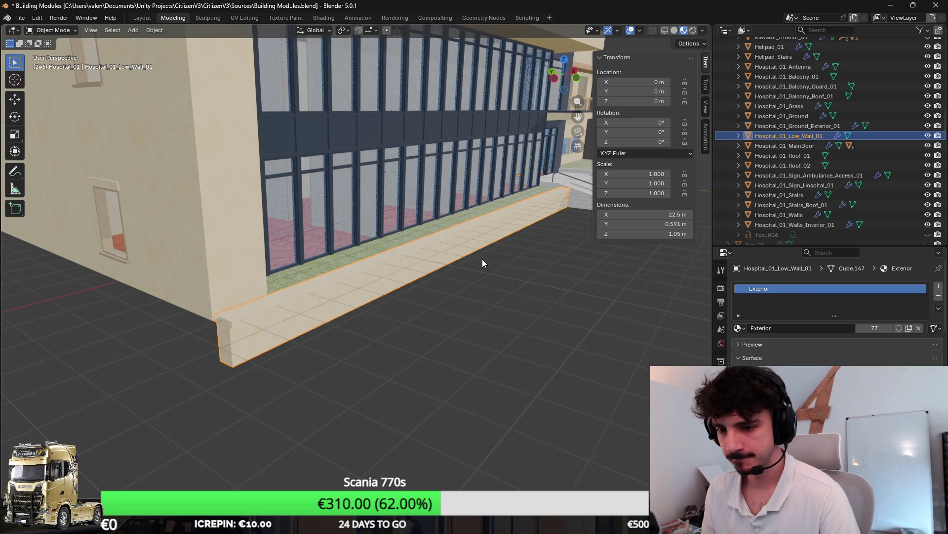
# Apply Shade Auto Smooth to the low wall.
pyautogui.rightClick(450, 251)
pyautogui.click(455, 254)
pyautogui.scroll(2, 455, 254)
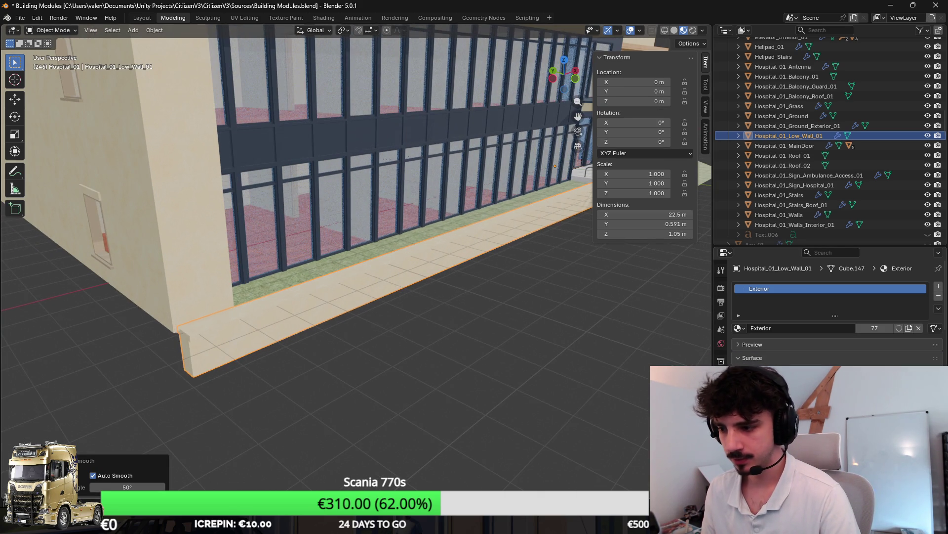
pyautogui.click(722, 443)
pyautogui.press('Tab')
pyautogui.press('Tab')
pyautogui.click(518, 331)
pyautogui.scroll(5, 546, 318)
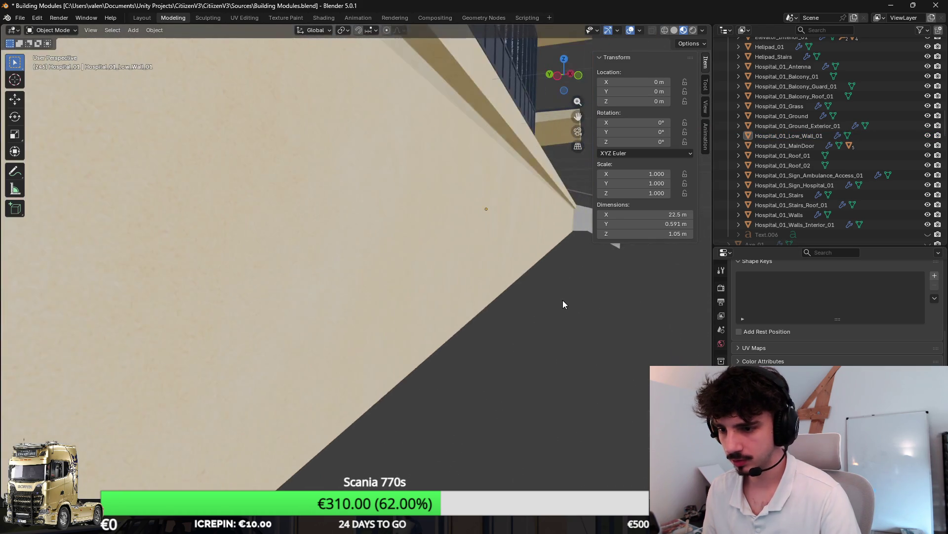
pyautogui.scroll(-4, 563, 304)
# Save the blend file and bring up File > Import > FBX.
pyautogui.hotkey('ctrl', 's')
pyautogui.click(20, 17)
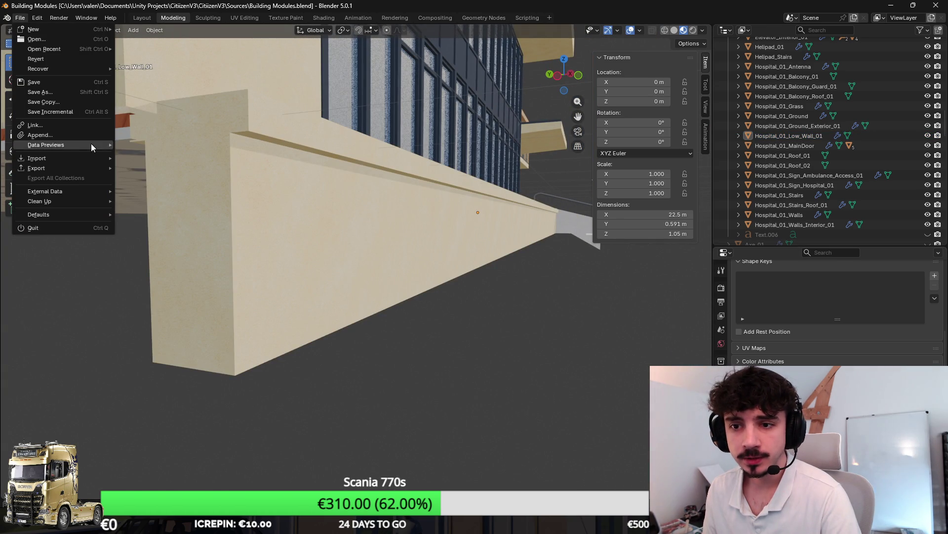
pyautogui.moveTo(74, 158)
pyautogui.click(194, 250)
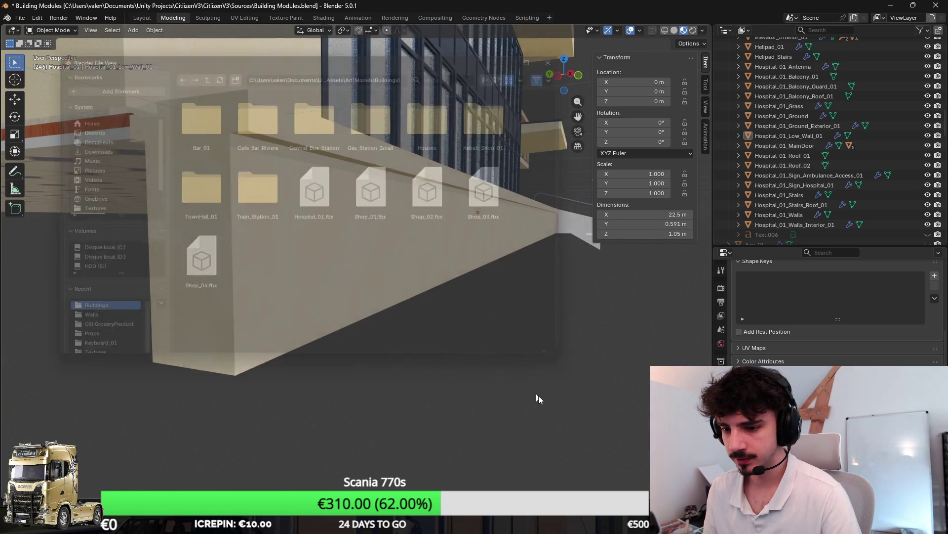
pyautogui.hotkey('alt', 'Tab')
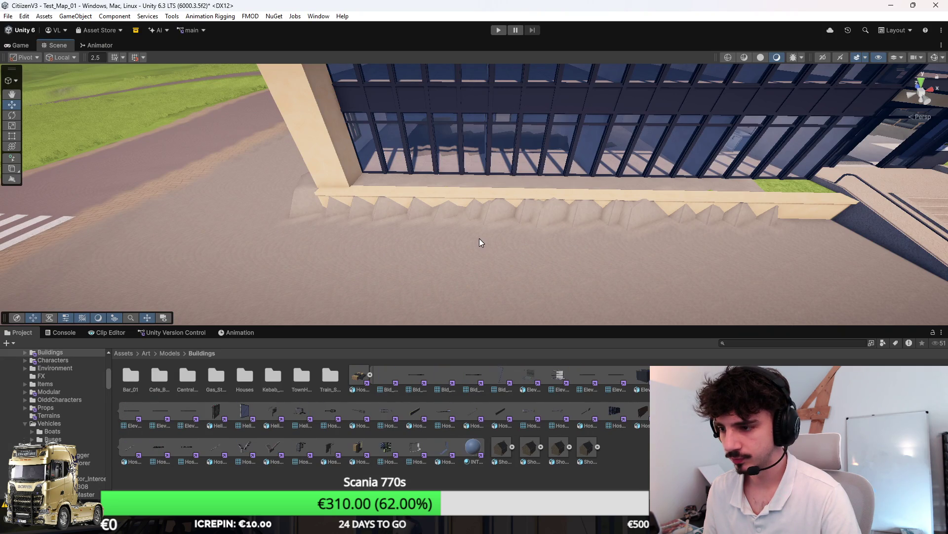
# Fly around Unity's Scene view checking the low wall and grass strip by the glass facade, then return to Blender.
pyautogui.click(531, 230)
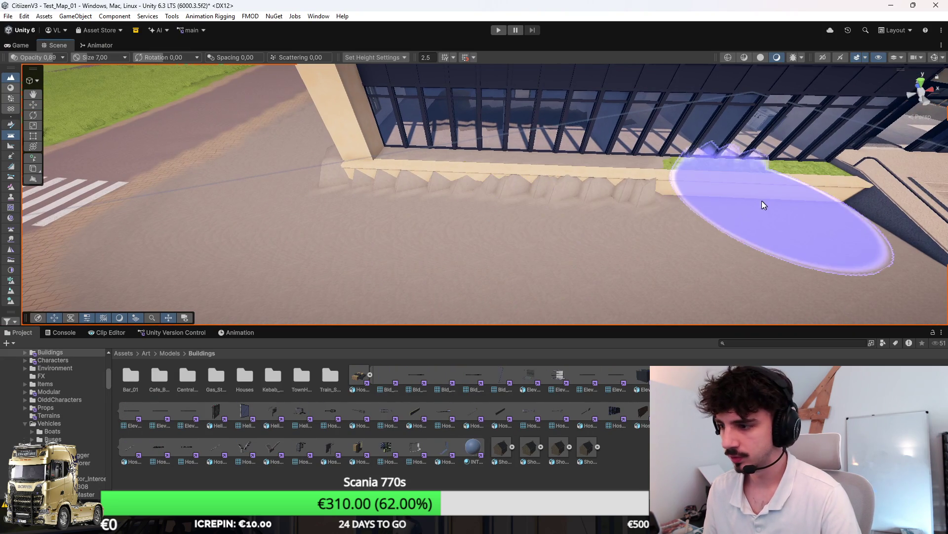
pyautogui.scroll(2, 444, 222)
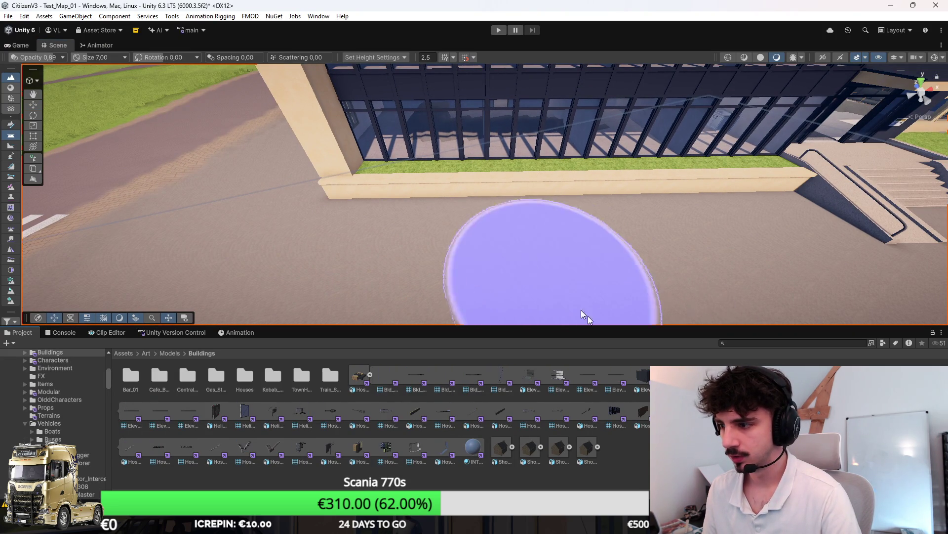
pyautogui.moveTo(543, 265)
pyautogui.mouseDown()
pyautogui.moveTo(585, 187)
pyautogui.moveTo(543, 193)
pyautogui.mouseUp()
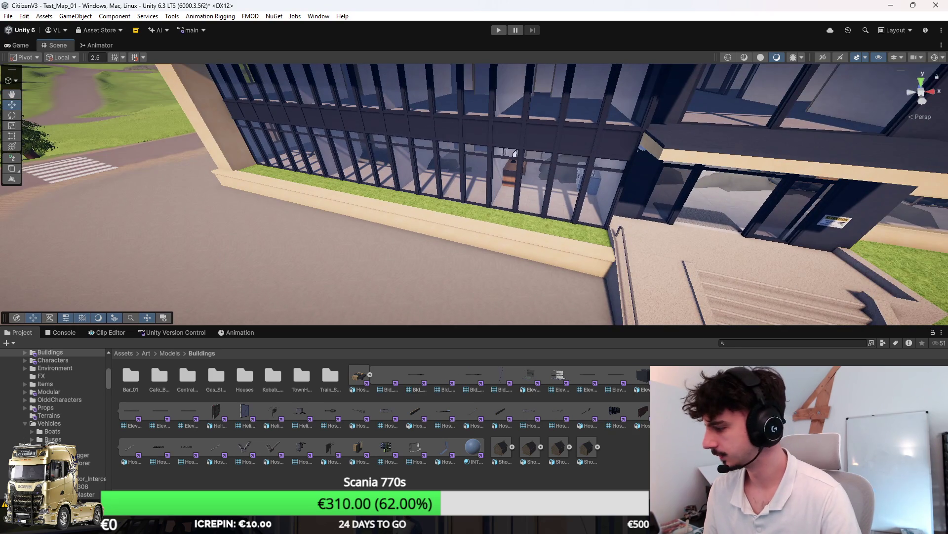
pyautogui.moveTo(472, 223)
pyautogui.mouseDown()
pyautogui.moveTo(682, 162)
pyautogui.moveTo(626, 166)
pyautogui.moveTo(624, 192)
pyautogui.moveTo(669, 212)
pyautogui.moveTo(591, 197)
pyautogui.moveTo(544, 203)
pyautogui.moveTo(467, 258)
pyautogui.mouseUp()
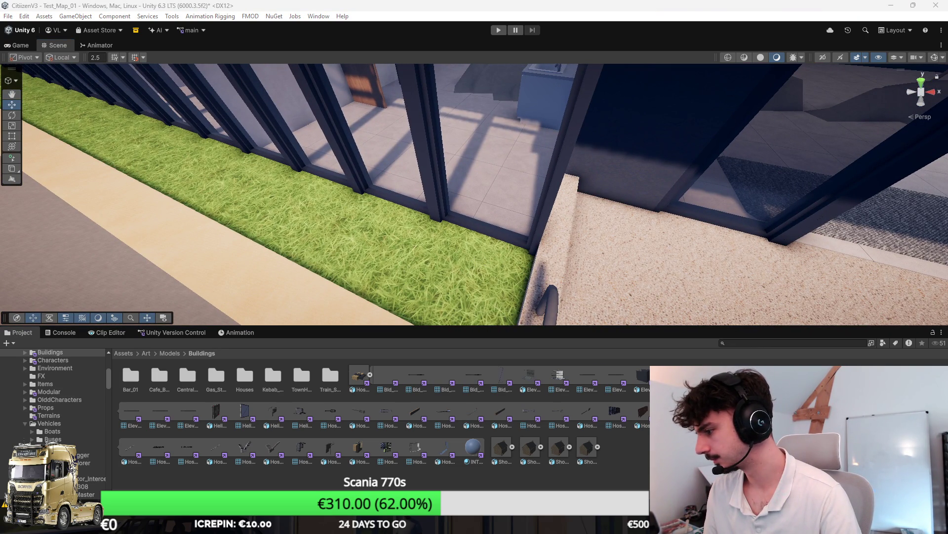
pyautogui.moveTo(503, 212)
pyautogui.mouseDown()
pyautogui.moveTo(318, 197)
pyautogui.moveTo(632, 186)
pyautogui.moveTo(653, 150)
pyautogui.moveTo(667, 151)
pyautogui.mouseUp()
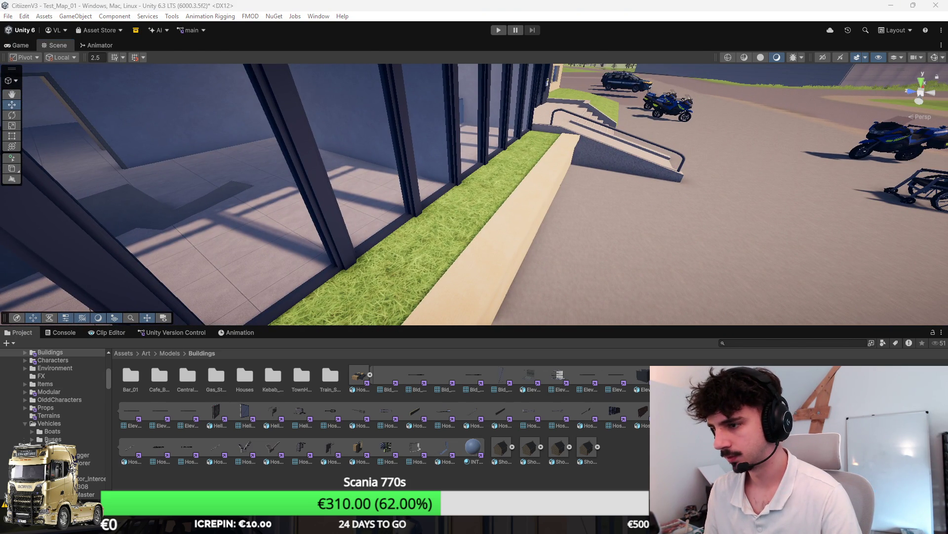
pyautogui.hotkey('alt', 'Tab')
pyautogui.scroll(-3, 573, 292)
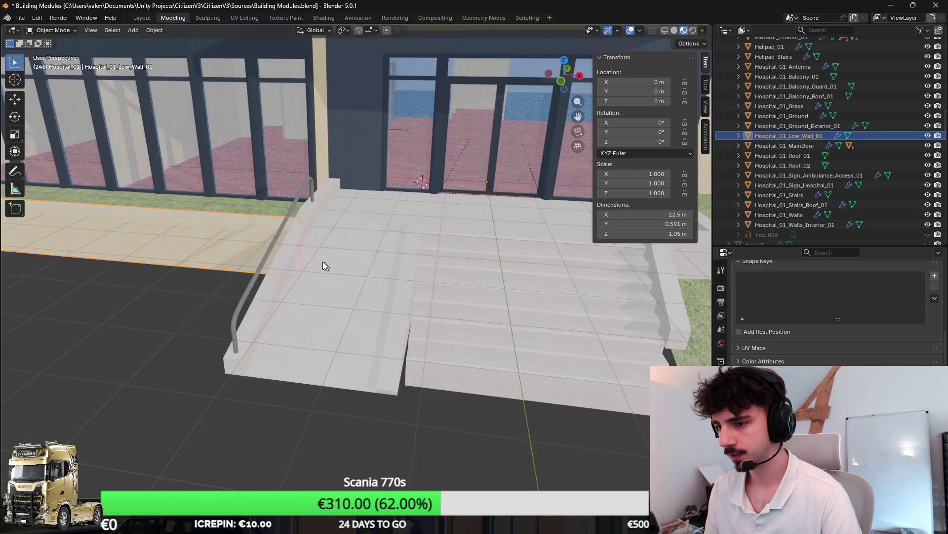
# Move the selected faces along the Y axis and then vertically.
pyautogui.press('Tab')
pyautogui.scroll(3, 491, 255)
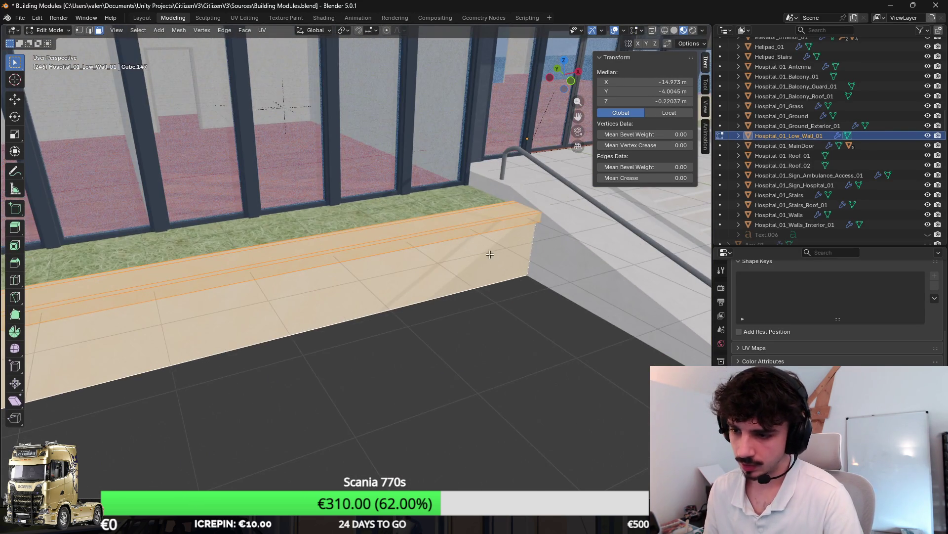
pyautogui.press('g')
pyautogui.press('y')
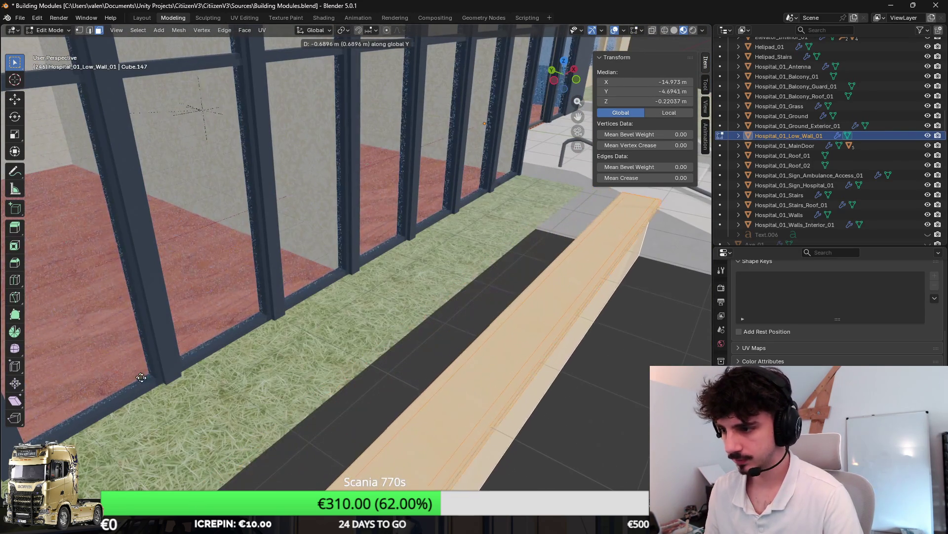
pyautogui.click(129, 374)
pyautogui.press('g')
pyautogui.press('z')
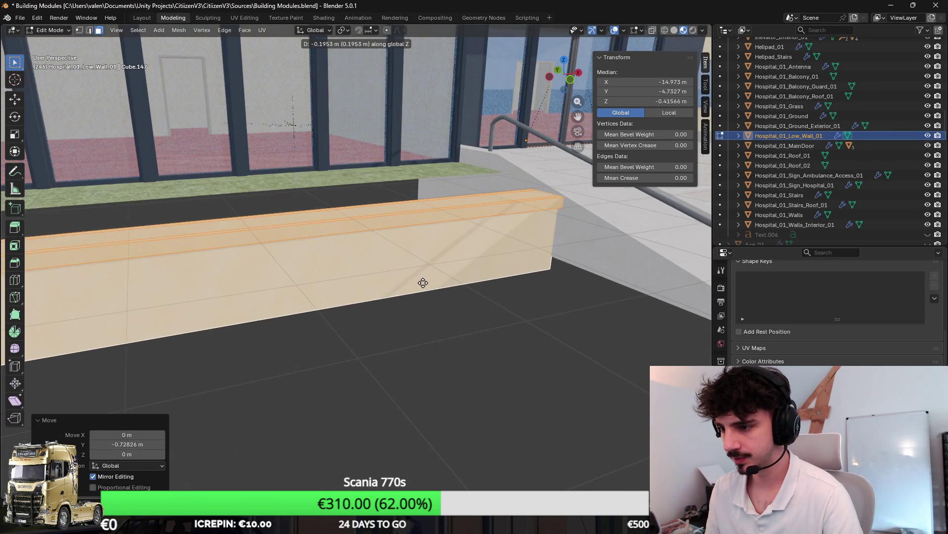
pyautogui.click(423, 283)
pyautogui.click(444, 218)
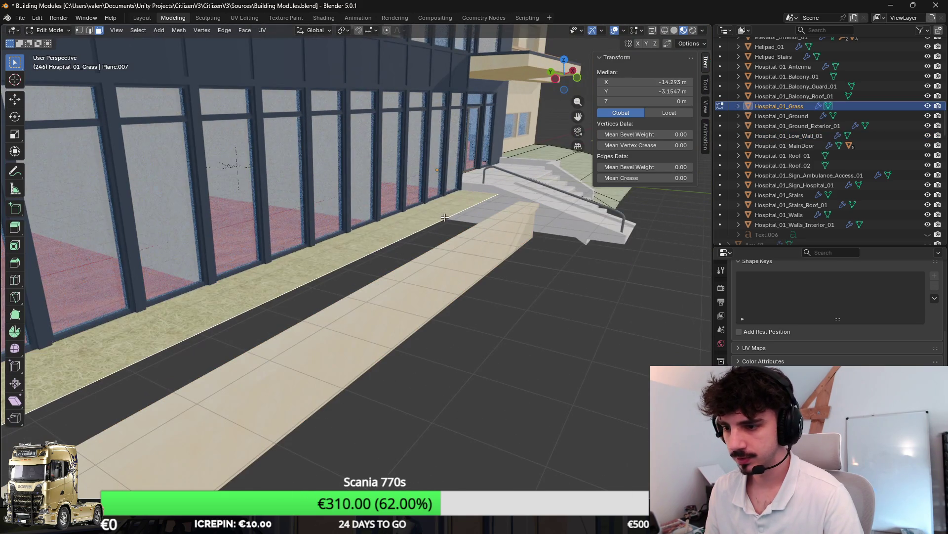
# Move the grass strip's outer edge outward and down to Y -4.46 m, Z -0.203 m.
pyautogui.click(90, 31)
pyautogui.click(436, 214)
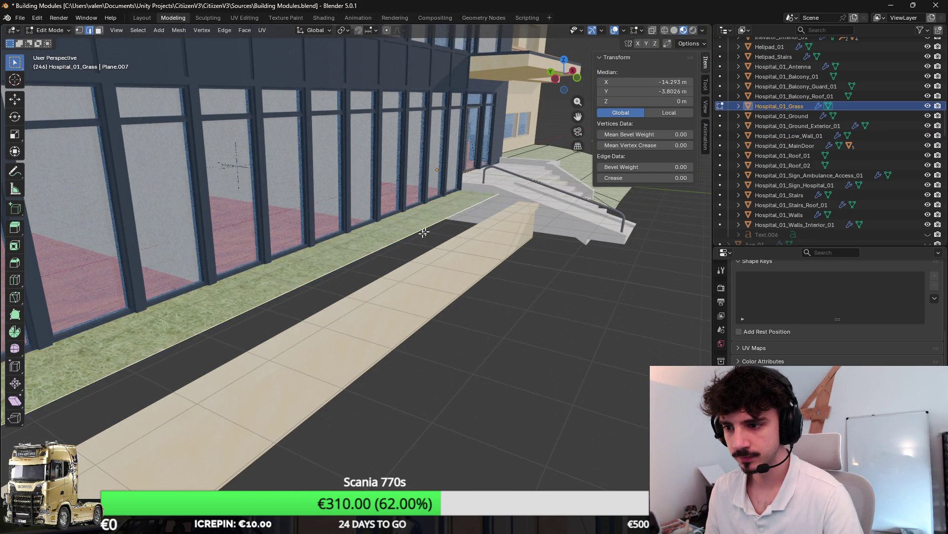
pyautogui.press('KP_Decimal')
pyautogui.scroll(-5, 445, 237)
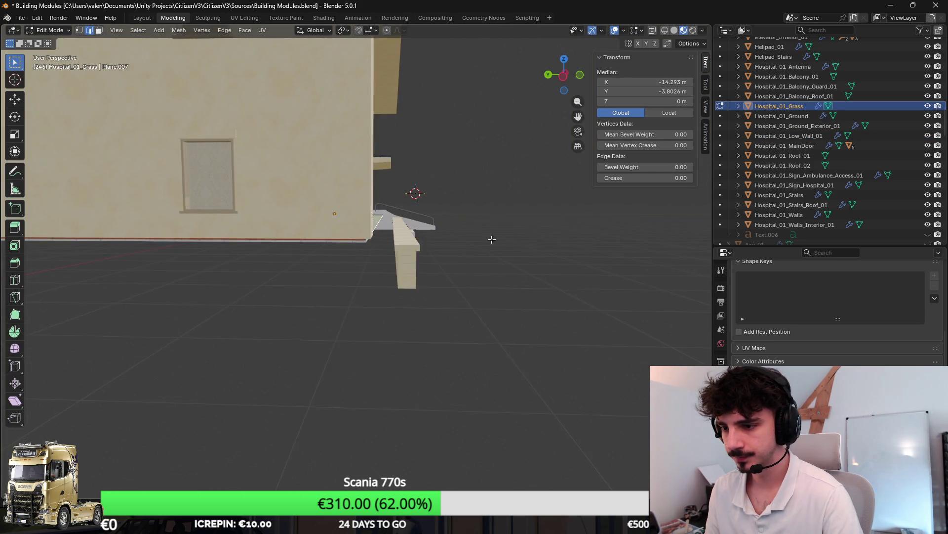
pyautogui.hotkey('shift', 'z')
pyautogui.press('ctrl+KP_3')
pyautogui.scroll(5, 395, 228)
pyautogui.scroll(4, 412, 200)
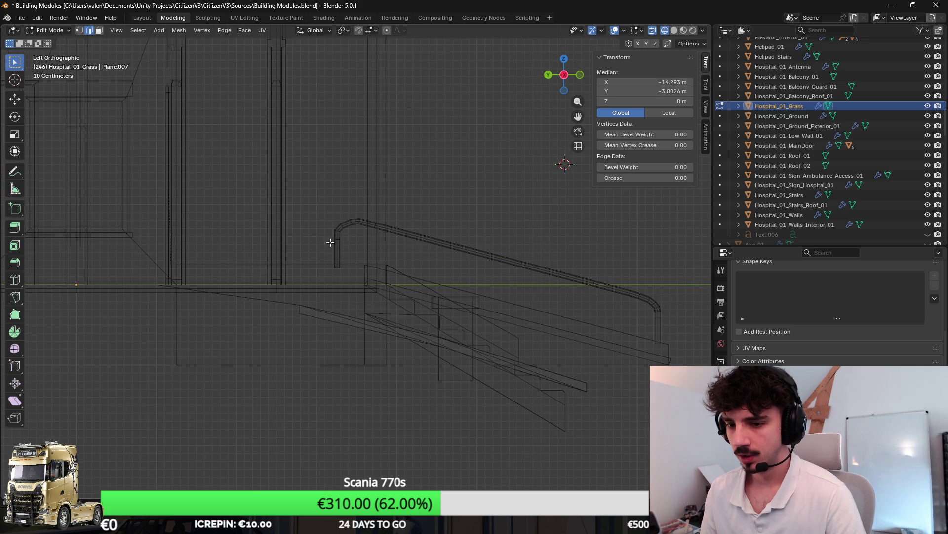
pyautogui.press('g')
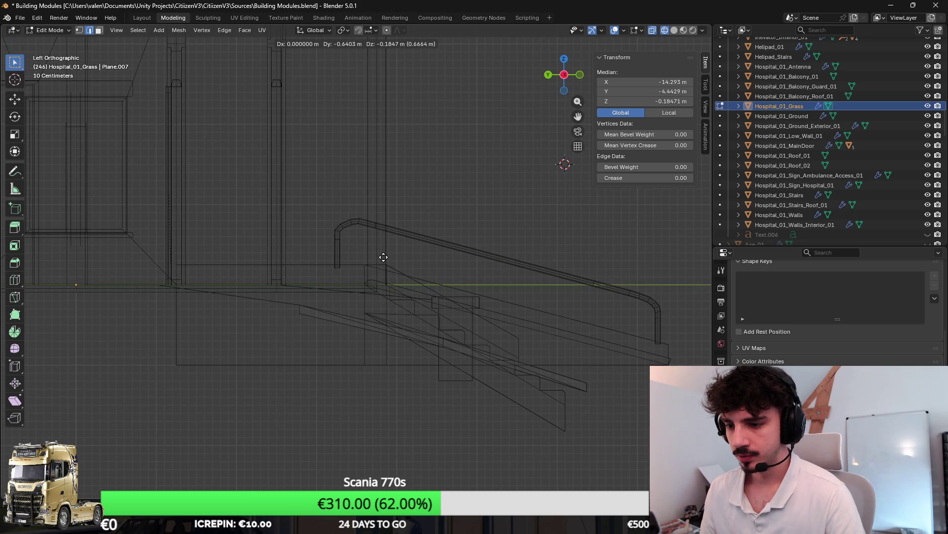
pyautogui.click(385, 259)
# Switch the viewport to Material Preview and save the blend file.
pyautogui.press('z')
pyautogui.click(445, 338)
pyautogui.moveTo(445, 338)
pyautogui.mouseDown()
pyautogui.moveTo(465, 294)
pyautogui.moveTo(433, 248)
pyautogui.moveTo(375, 269)
pyautogui.mouseUp()
pyautogui.hotkey('ctrl', 's')
pyautogui.click(20, 18)
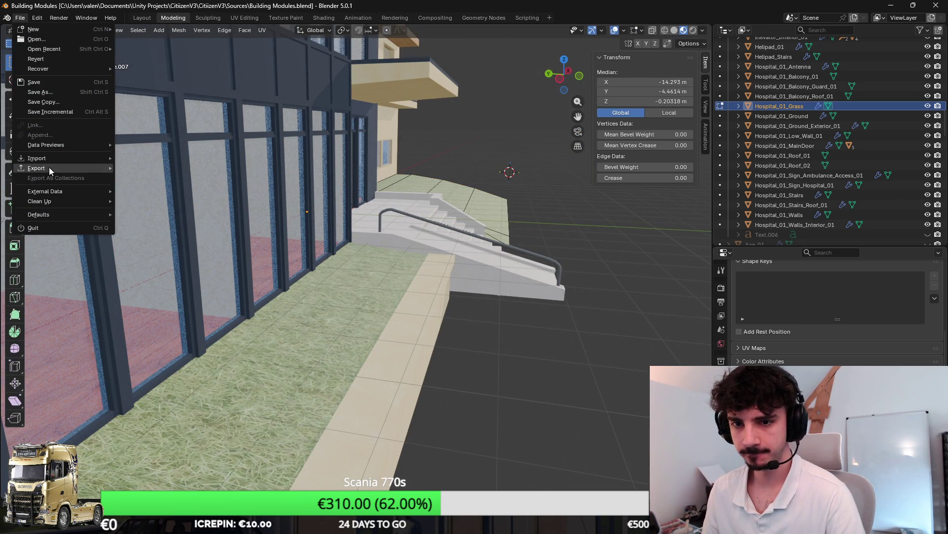
# Export the model as Hospital_01.fbx and check it briefly in Unity.
pyautogui.moveTo(48, 168)
pyautogui.click(178, 246)
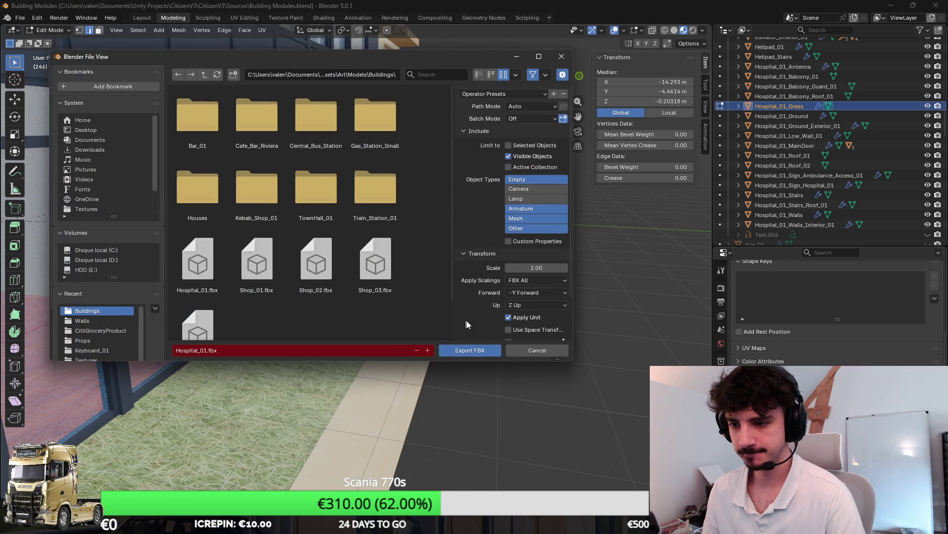
pyautogui.click(478, 351)
pyautogui.hotkey('alt', 'Tab')
pyautogui.rightClick(538, 226)
pyautogui.click(491, 180)
pyautogui.rightClick(490, 180)
pyautogui.hotkey('alt', 'Tab')
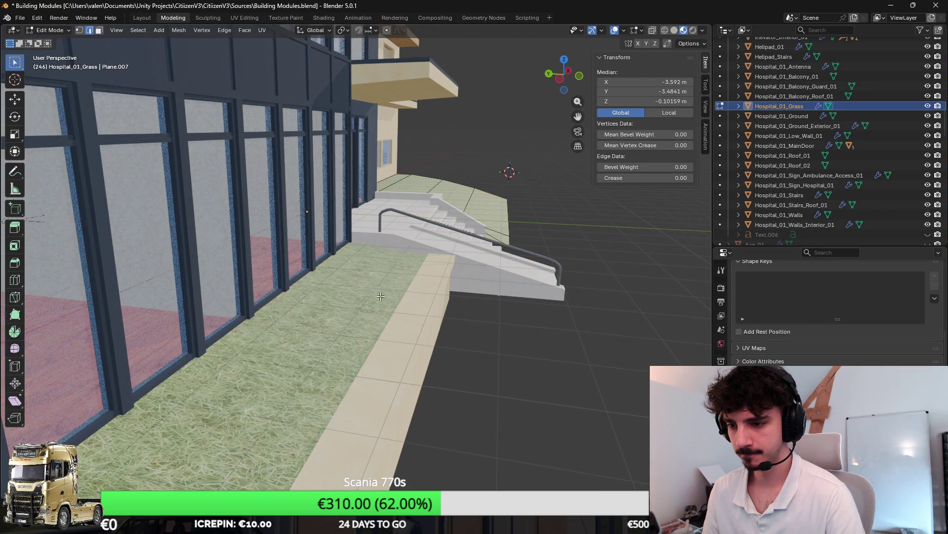
# Cube-project the grass strip's faces with size 2.5.
pyautogui.click(98, 32)
pyautogui.click(380, 292)
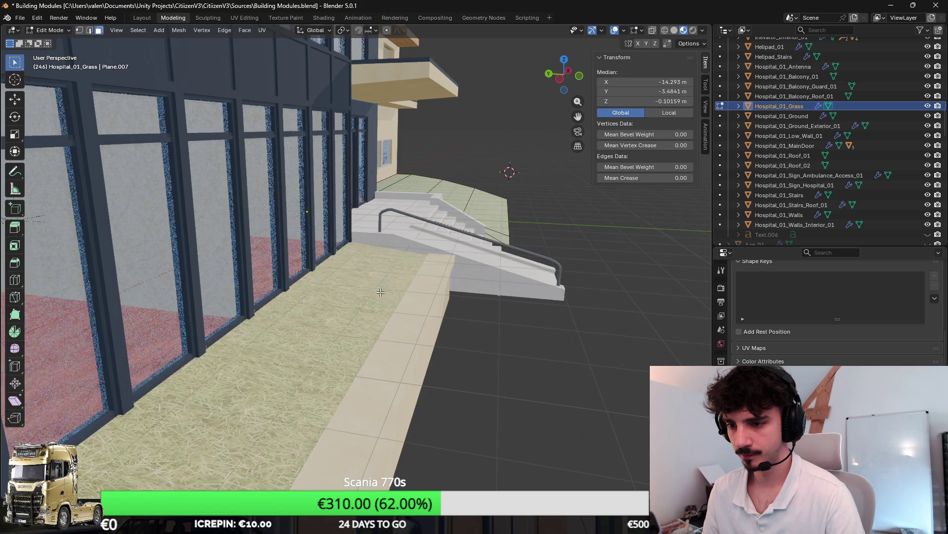
pyautogui.press('u')
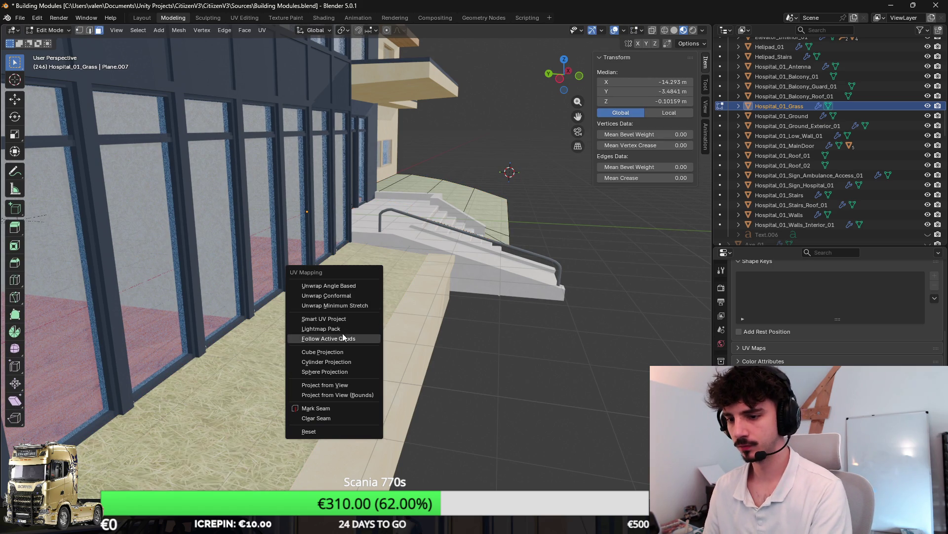
pyautogui.click(342, 352)
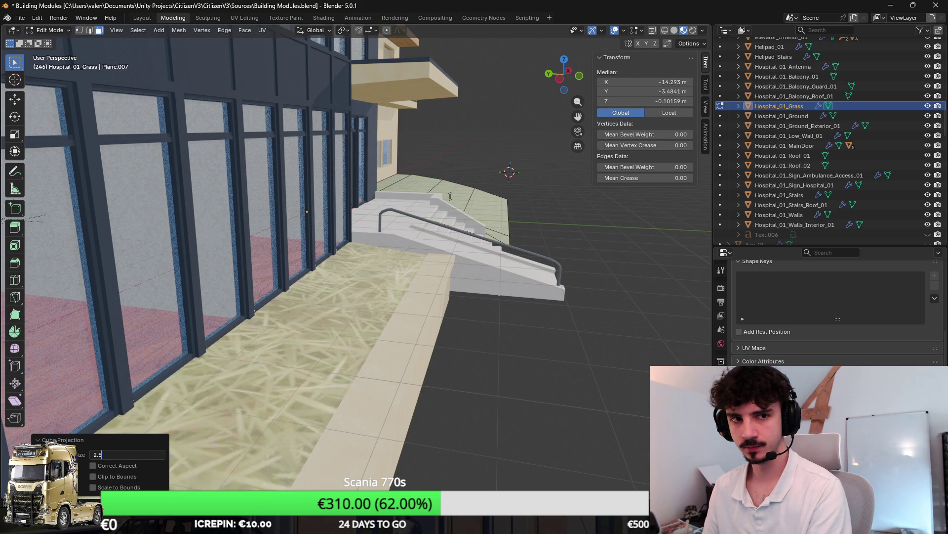
pyautogui.press('Return')
# Save and re-export Hospital_01.fbx, then view the grass strip in Unity.
pyautogui.hotkey('ctrl', 's')
pyautogui.click(20, 18)
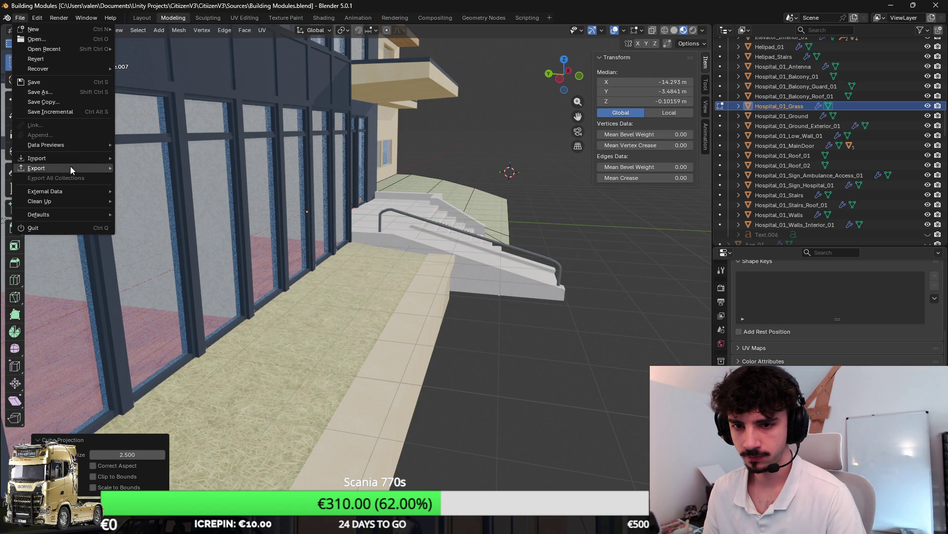
pyautogui.moveTo(64, 170)
pyautogui.click(164, 249)
pyautogui.click(492, 348)
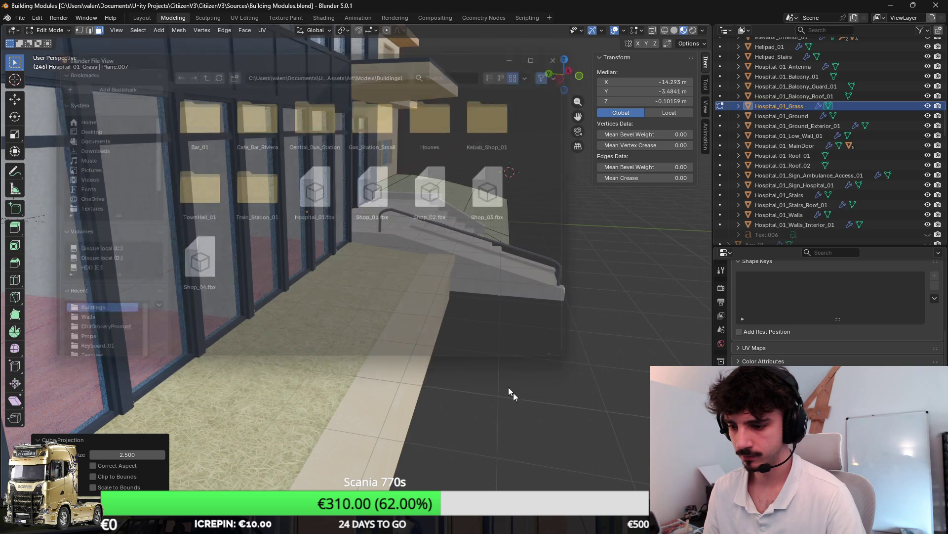
pyautogui.hotkey('alt', 'Tab')
pyautogui.moveTo(461, 223)
pyautogui.mouseDown()
pyautogui.moveTo(364, 239)
pyautogui.moveTo(324, 223)
pyautogui.moveTo(363, 218)
pyautogui.moveTo(557, 295)
pyautogui.mouseUp()
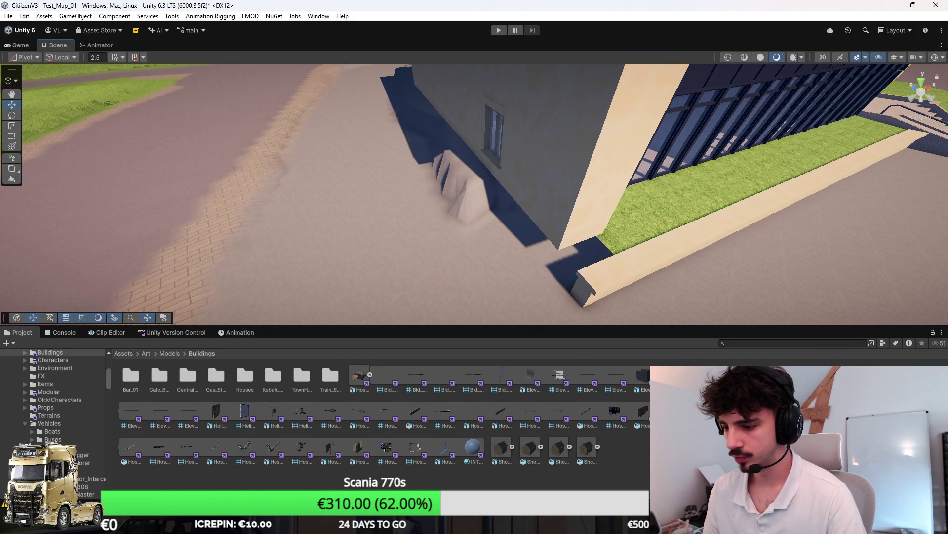
pyautogui.hotkey('alt', 'Tab')
# Select Hospital_01_Low_Wall_01 and enter Edit Mode on its mesh.
pyautogui.scroll(3, 356, 227)
pyautogui.click(290, 301)
pyautogui.moveTo(290, 301)
pyautogui.mouseDown()
pyautogui.moveTo(375, 273)
pyautogui.moveTo(318, 256)
pyautogui.moveTo(334, 254)
pyautogui.mouseUp()
pyautogui.press('Tab')
pyautogui.scroll(3, 274, 296)
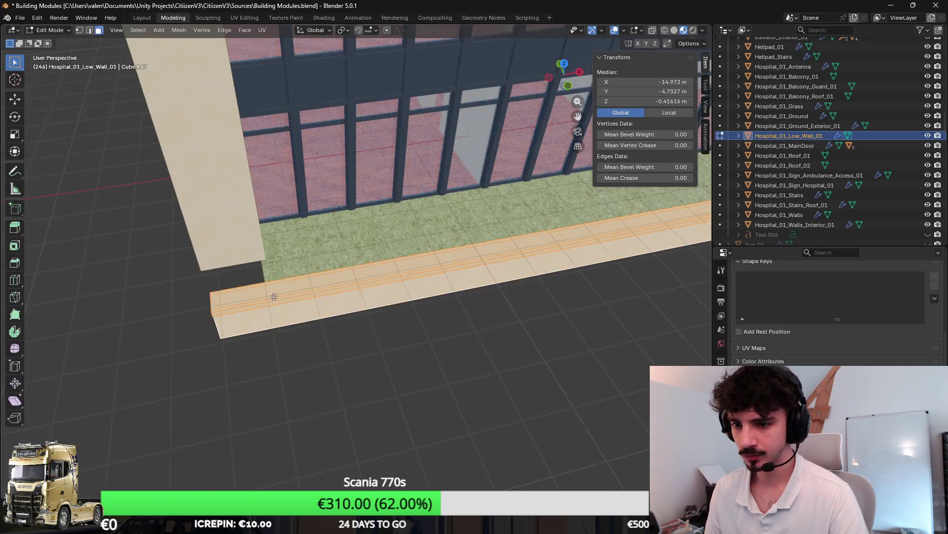
# Select only the low wall's end face.
pyautogui.scroll(-3, 274, 295)
pyautogui.moveTo(274, 296); pyautogui.dragTo(156, 36)
pyautogui.click(307, 252)
pyautogui.click(342, 259)
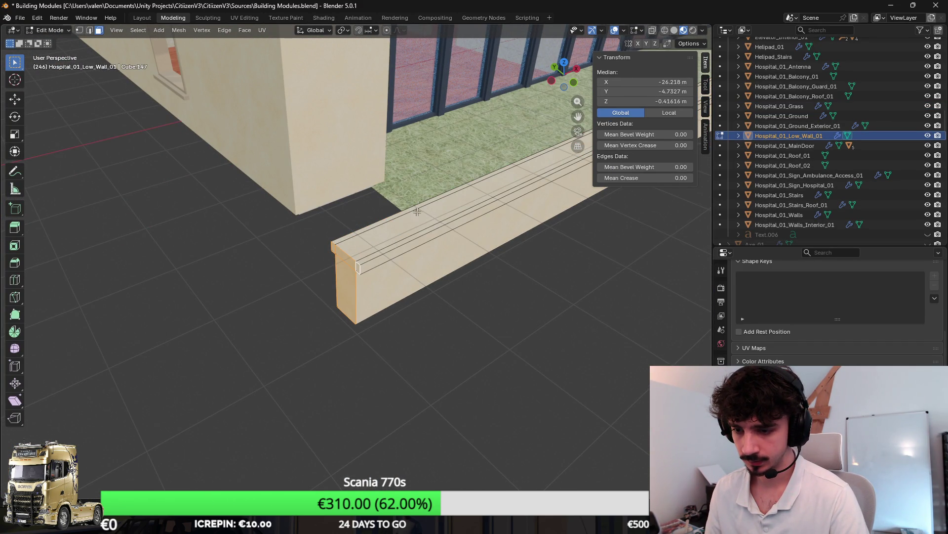
pyautogui.scroll(-5, 417, 212)
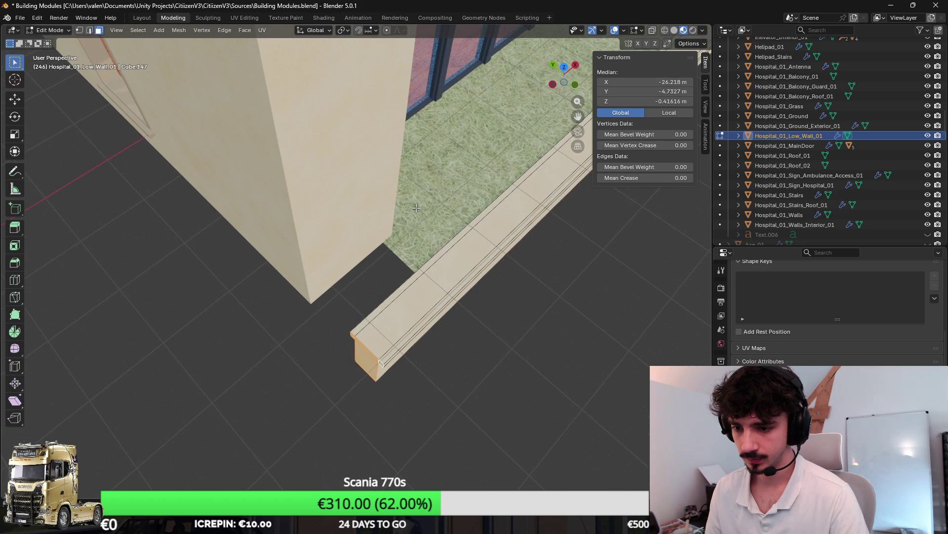
pyautogui.moveTo(451, 287); pyautogui.dragTo(470, 216)
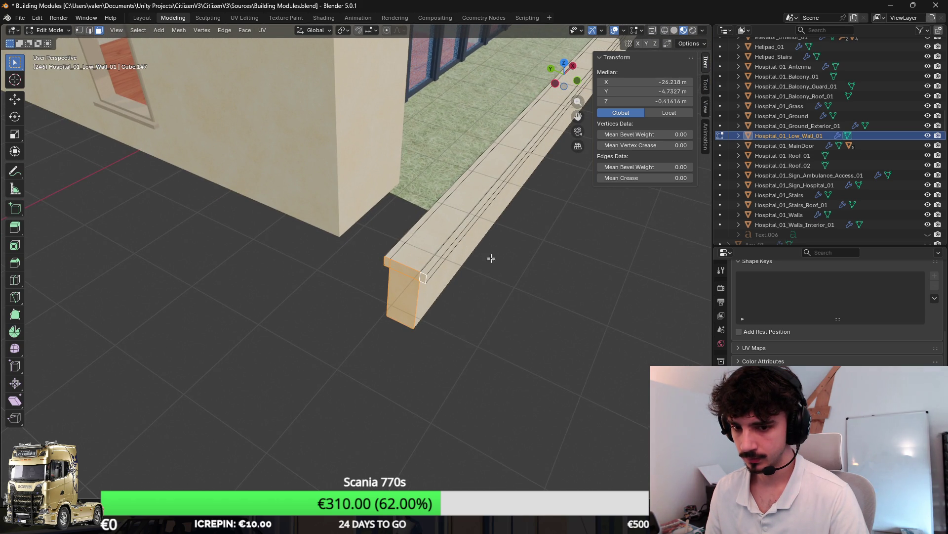
# Duplicate the end face, rotate it -90° about Z, and place it near the corner.
pyautogui.hotkey('shift', 'd')
pyautogui.press('Escape')
pyautogui.press('r')
pyautogui.press('z')
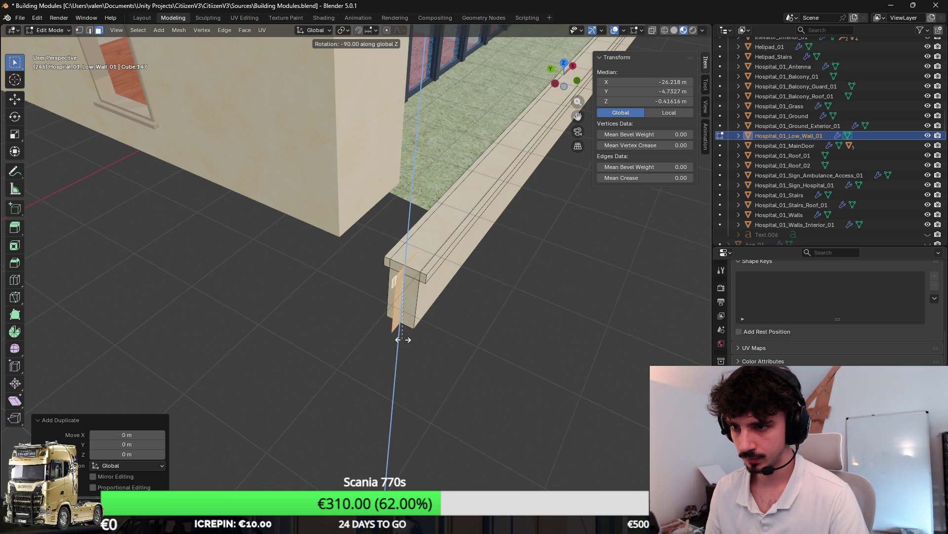
pyautogui.press('Return')
pyautogui.scroll(2, 457, 298)
pyautogui.press('g')
pyautogui.click(400, 345)
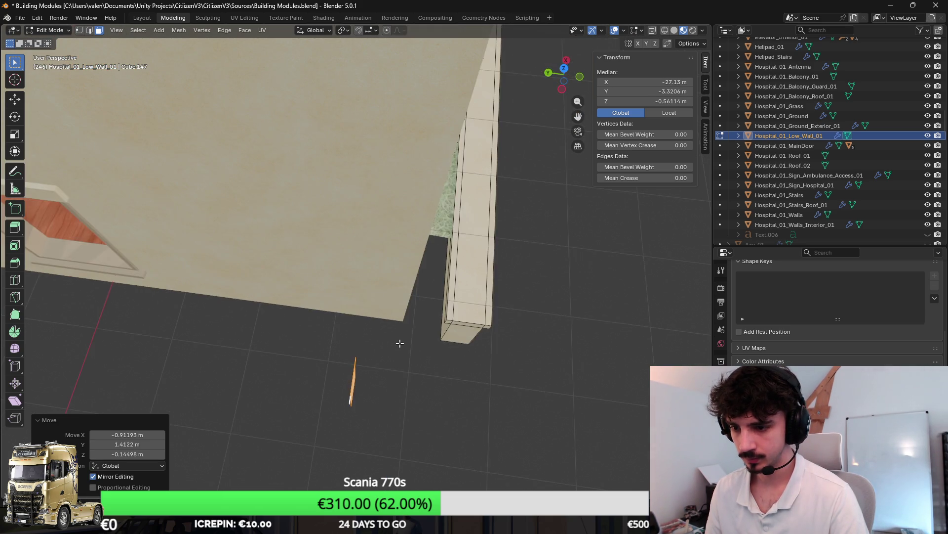
# In a top wireframe view, nudge the duplicated piece along X into position.
pyautogui.scroll(-3, 400, 345)
pyautogui.press('KP_7')
pyautogui.hotkey('shift', 'z')
pyautogui.scroll(2, 419, 314)
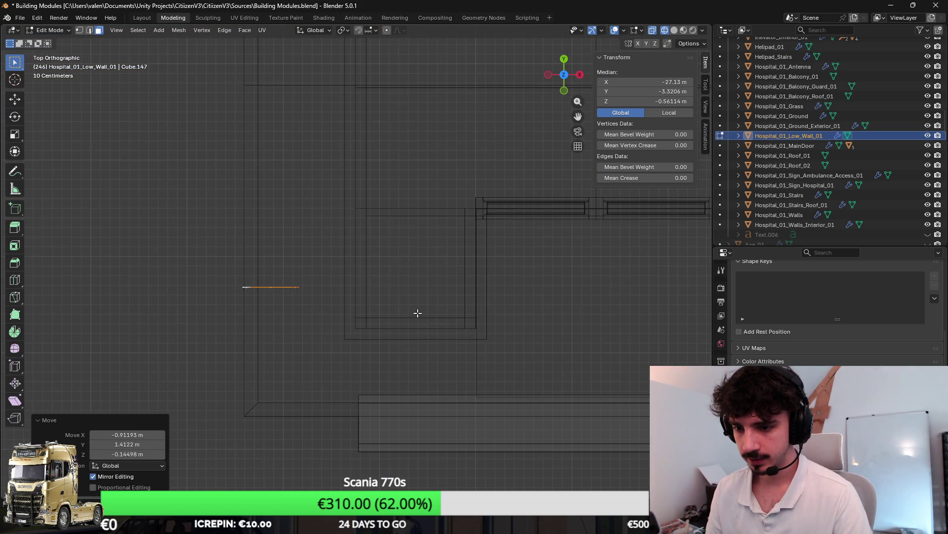
pyautogui.press('g')
pyautogui.press('x')
pyautogui.click(421, 323)
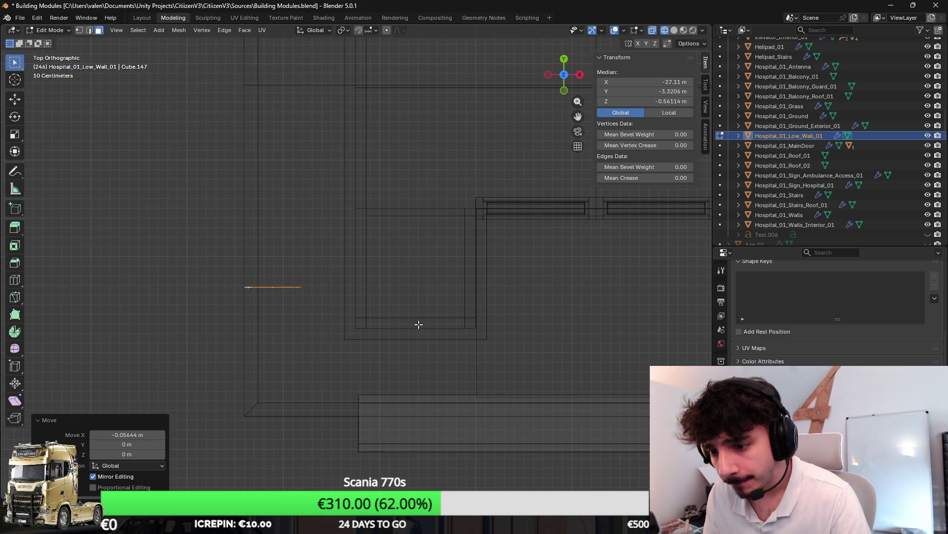
# Extrude the duplicated face along its normal about 4.15 m into a new wall section.
pyautogui.press('e')
pyautogui.press('z')
pyautogui.press('Escape')
pyautogui.press('e')
pyautogui.press('x')
pyautogui.click(300, 222)
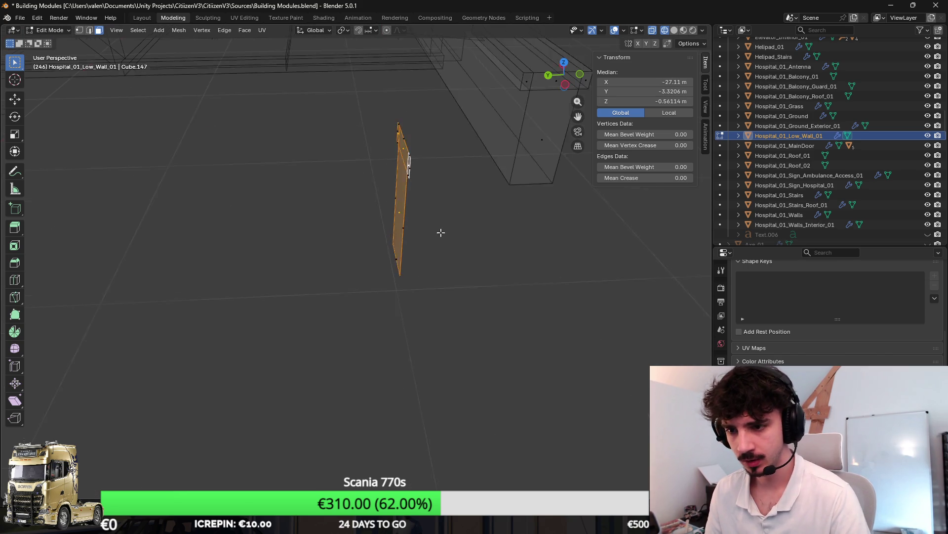
pyautogui.press('g')
pyautogui.press('y')
pyautogui.press('Escape')
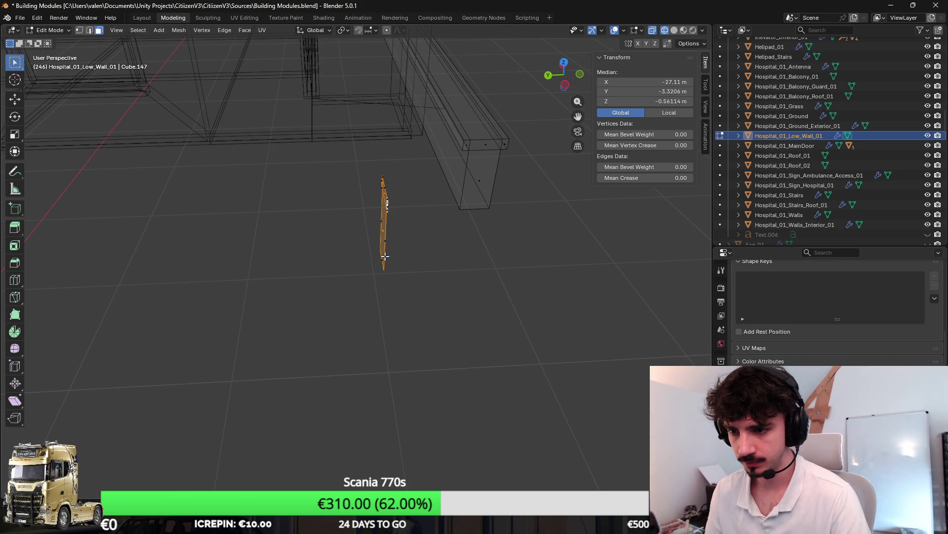
pyautogui.press('e')
pyautogui.click(110, 261)
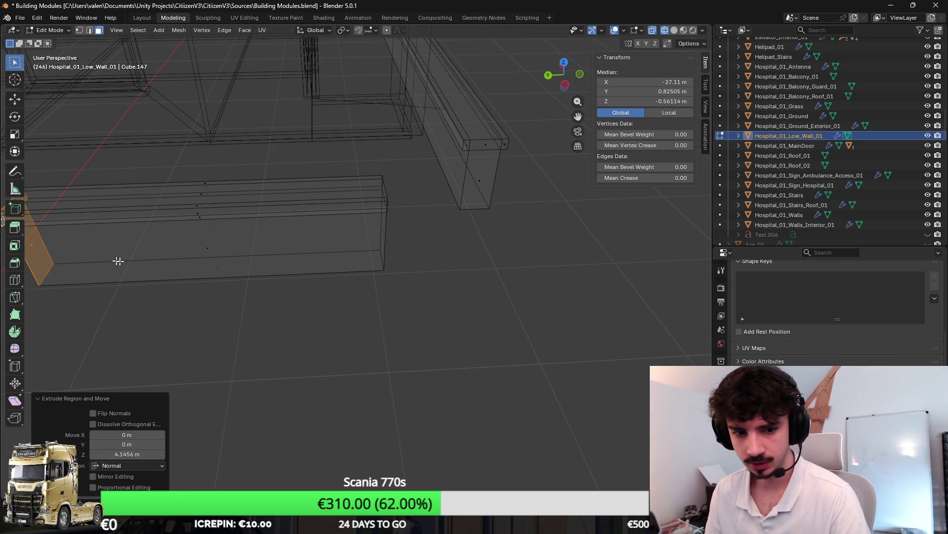
# Select the whole new corner wall piece and orbit around it.
pyautogui.click(255, 239)
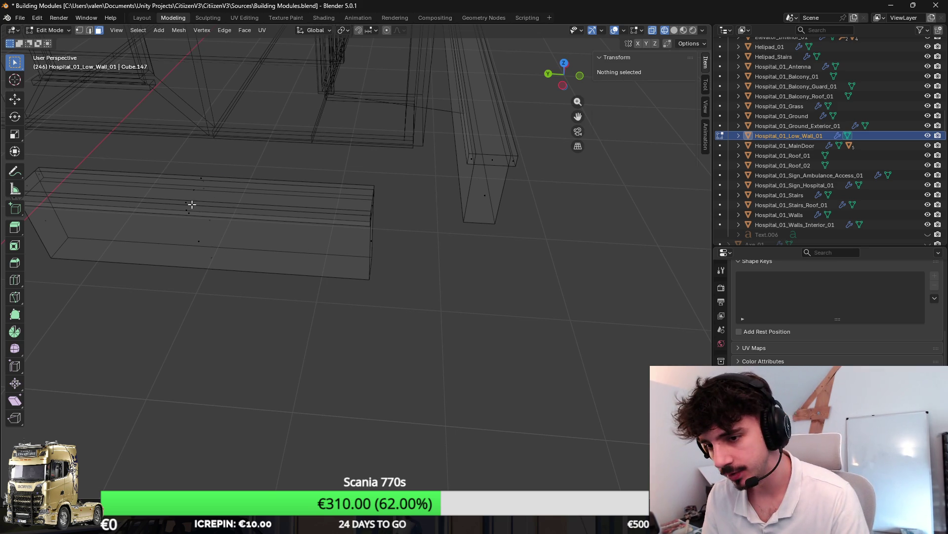
pyautogui.press('l')
pyautogui.moveTo(235, 181)
pyautogui.mouseDown()
pyautogui.moveTo(493, 164)
pyautogui.moveTo(483, 163)
pyautogui.mouseUp()
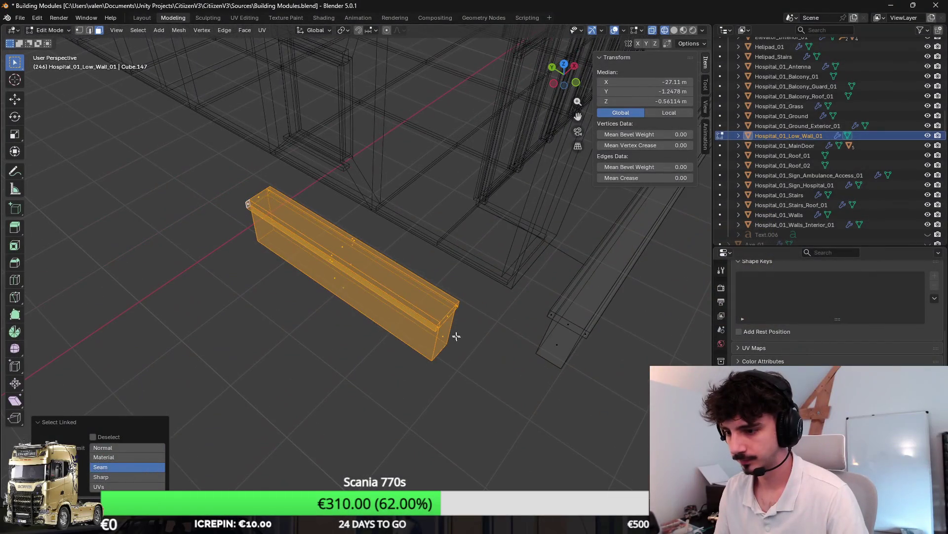
pyautogui.click(443, 336)
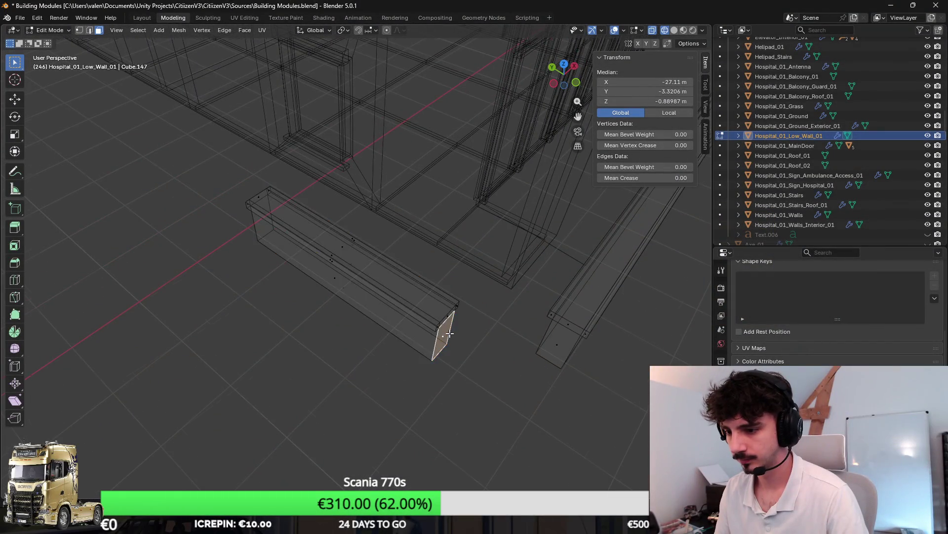
# Recalculate the wall's normals, select both wall end faces in solid view, and bridge them.
pyautogui.hotkey('ctrl', 'l')
pyautogui.hotkey('shift', 'n')
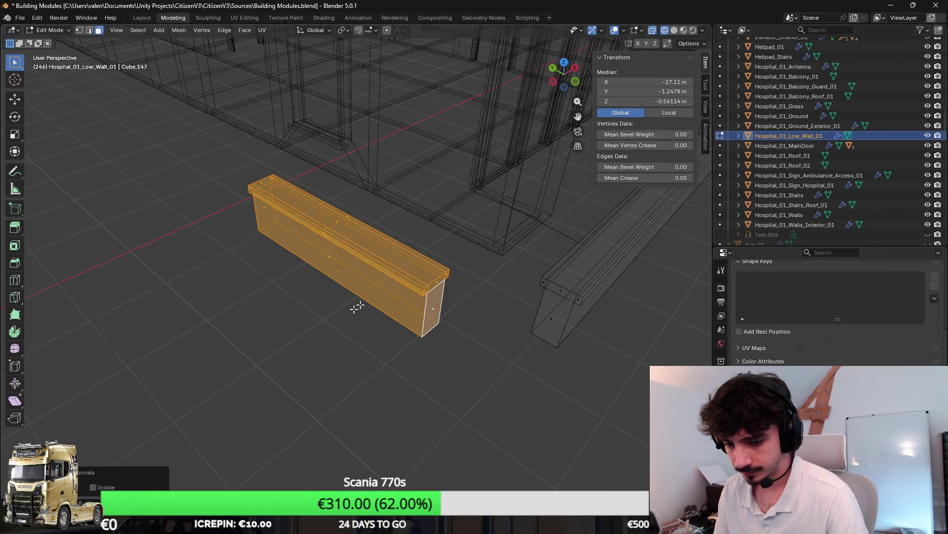
pyautogui.click(474, 295)
pyautogui.press('a')
pyautogui.click(441, 296)
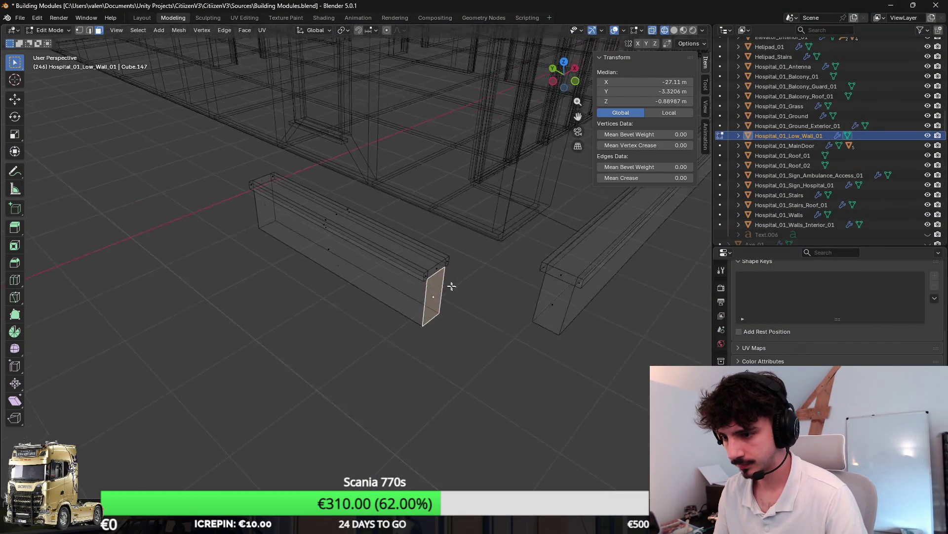
pyautogui.scroll(2, 374, 263)
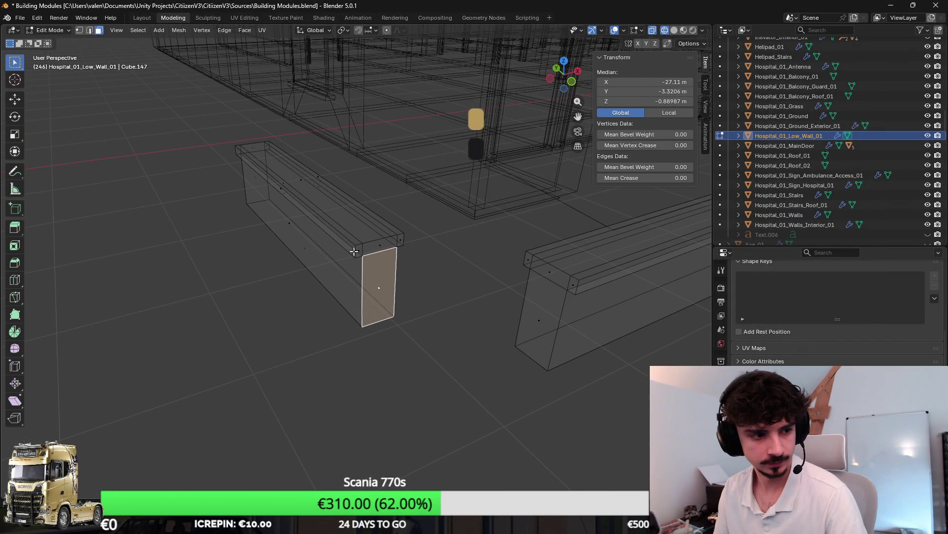
pyautogui.scroll(2, 390, 247)
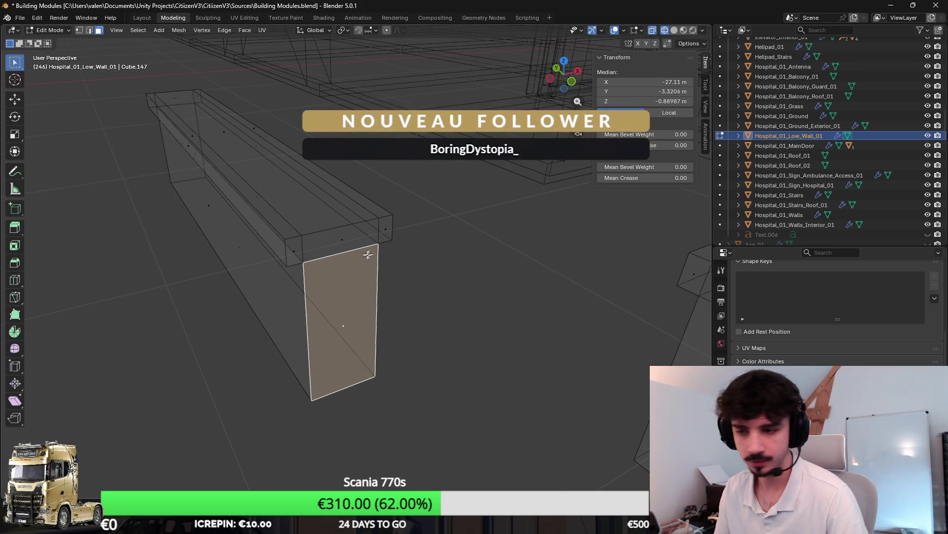
pyautogui.keyDown('ctrl'); pyautogui.click(295, 246); pyautogui.keyUp('ctrl')
pyautogui.press('z')
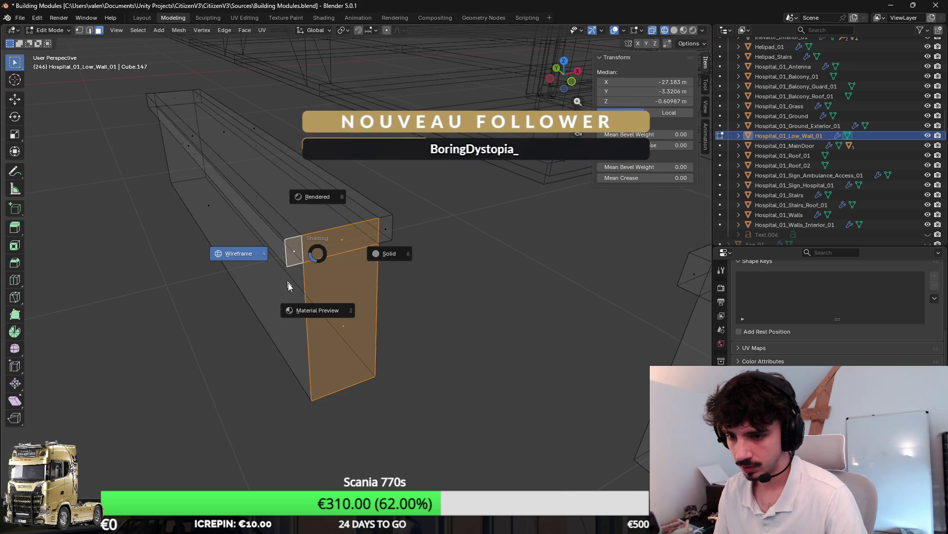
pyautogui.click(384, 233)
pyautogui.keyDown('ctrl'); pyautogui.click(384, 233); pyautogui.keyUp('ctrl')
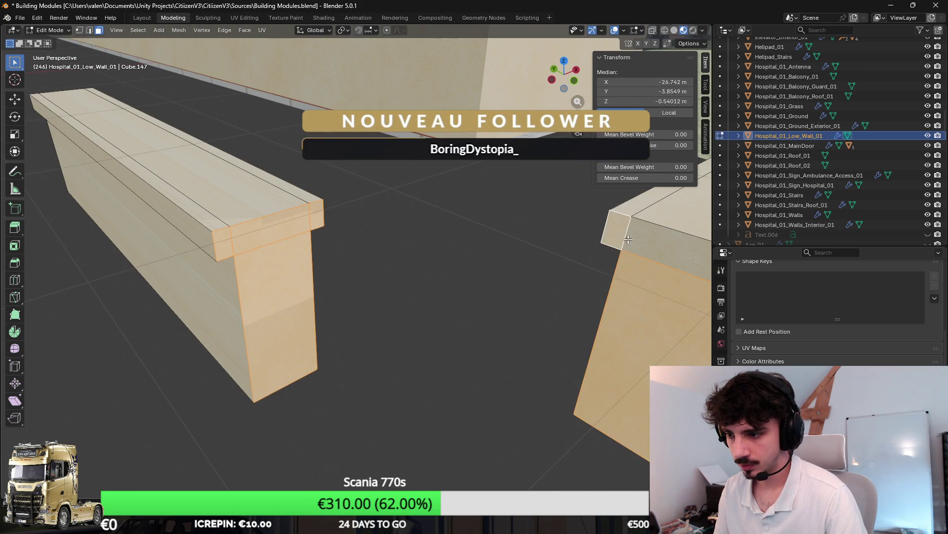
pyautogui.hotkey('ctrl', 'e')
pyautogui.click(657, 285)
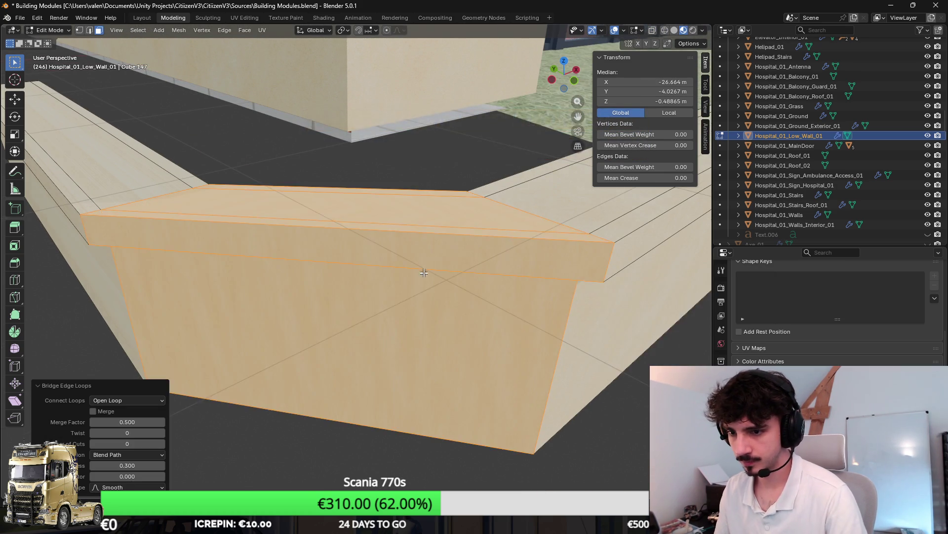
# Undo the bridge and inspect the wall pieces from an orthographic right-side view.
pyautogui.moveTo(436, 292)
pyautogui.mouseDown()
pyautogui.moveTo(444, 247)
pyautogui.moveTo(420, 275)
pyautogui.moveTo(433, 276)
pyautogui.moveTo(324, 259)
pyautogui.mouseUp()
pyautogui.hotkey('ctrl', 'z')
pyautogui.press('l')
pyautogui.moveTo(411, 286); pyautogui.dragTo(449, 244)
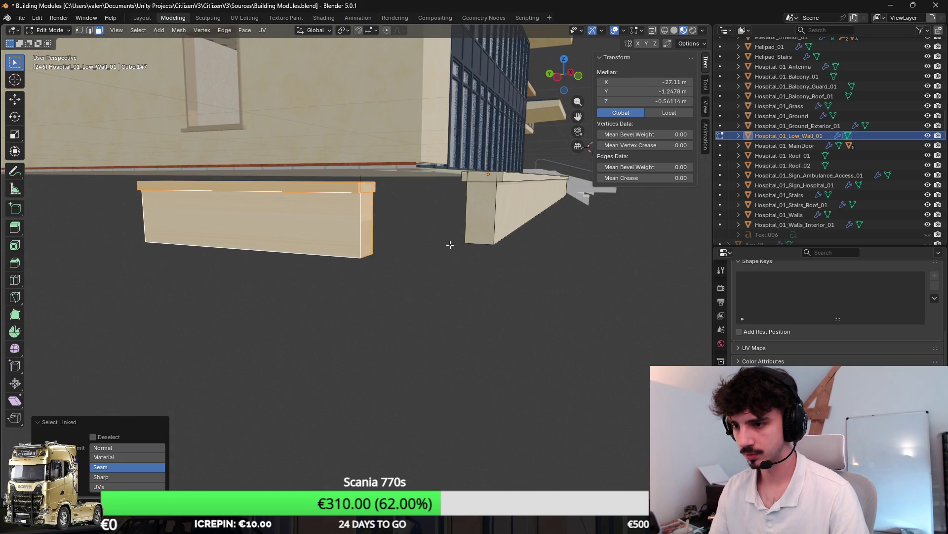
pyautogui.press('KP_5')
pyautogui.scroll(5, 449, 246)
pyautogui.scroll(-5, 449, 246)
pyautogui.press('KP_3')
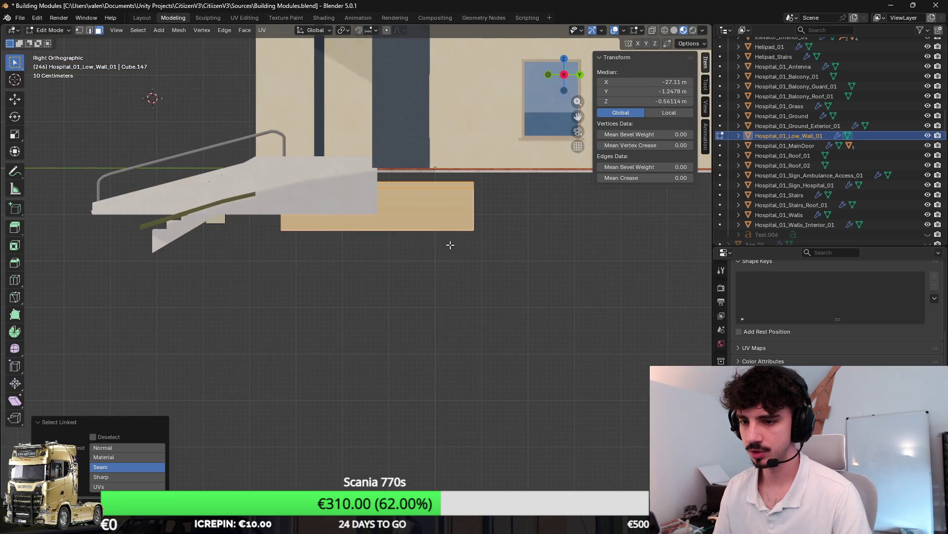
pyautogui.scroll(2, 420, 242)
pyautogui.moveTo(350, 228)
pyautogui.mouseDown()
pyautogui.moveTo(432, 243)
pyautogui.moveTo(373, 235)
pyautogui.moveTo(402, 236)
pyautogui.moveTo(397, 244)
pyautogui.moveTo(435, 207)
pyautogui.mouseUp()
# Select the small block's end face plus the long wall's end faces and run Bridge Edge Loops.
pyautogui.click(403, 244)
pyautogui.moveTo(419, 340); pyautogui.dragTo(296, 276)
pyautogui.click(232, 241)
pyautogui.hotkey('ctrl', 'l')
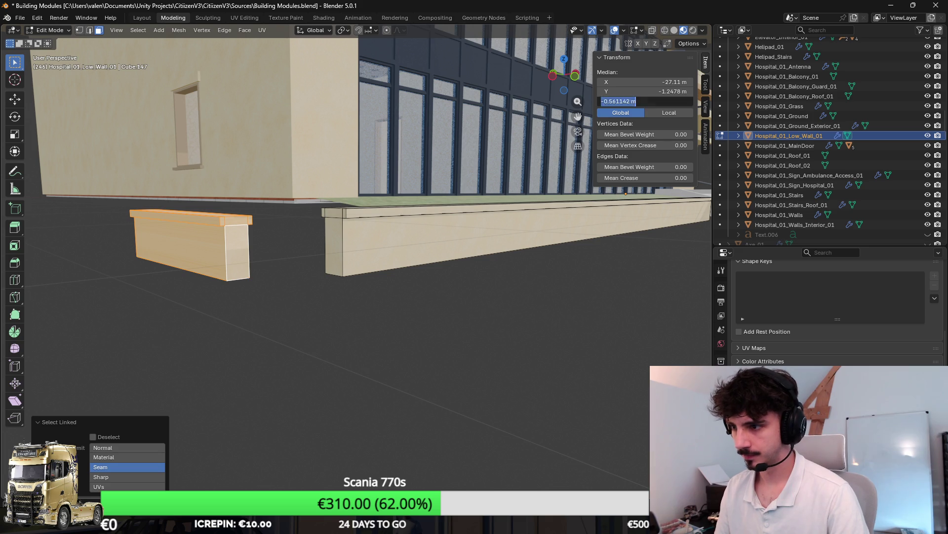
pyautogui.moveTo(405, 222); pyautogui.dragTo(315, 212)
pyautogui.hotkey('ctrl', 'z')
pyautogui.scroll(-2, 314, 212)
pyautogui.scroll(4, 313, 253)
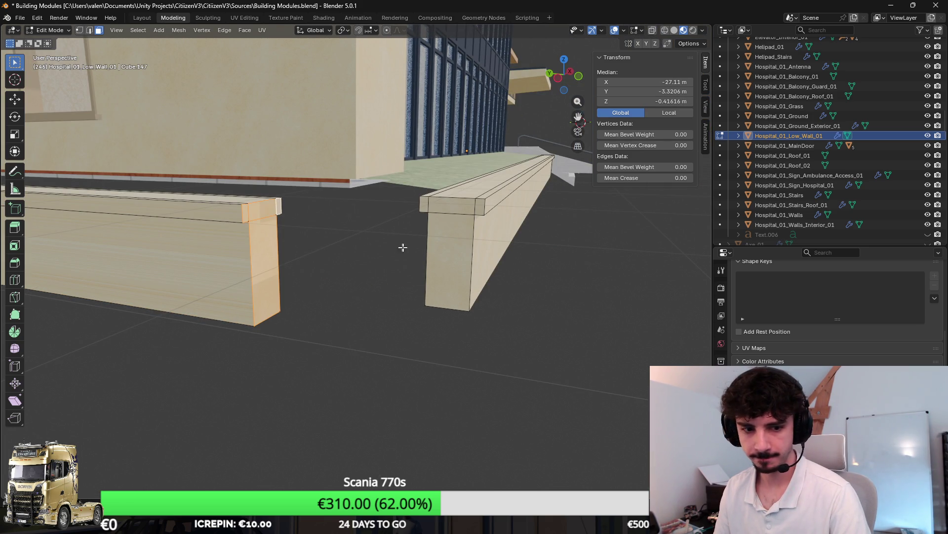
pyautogui.scroll(2, 389, 243)
pyautogui.keyDown('shift'); pyautogui.click(524, 209); pyautogui.keyUp('shift')
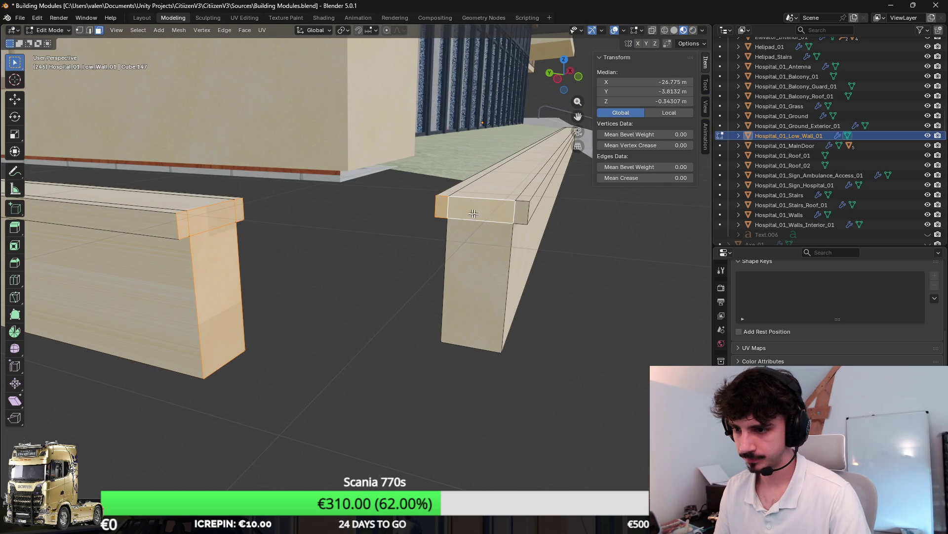
pyautogui.keyDown('shift'); pyautogui.click(524, 209); pyautogui.keyUp('shift')
pyautogui.press('F3')
pyautogui.click(522, 297)
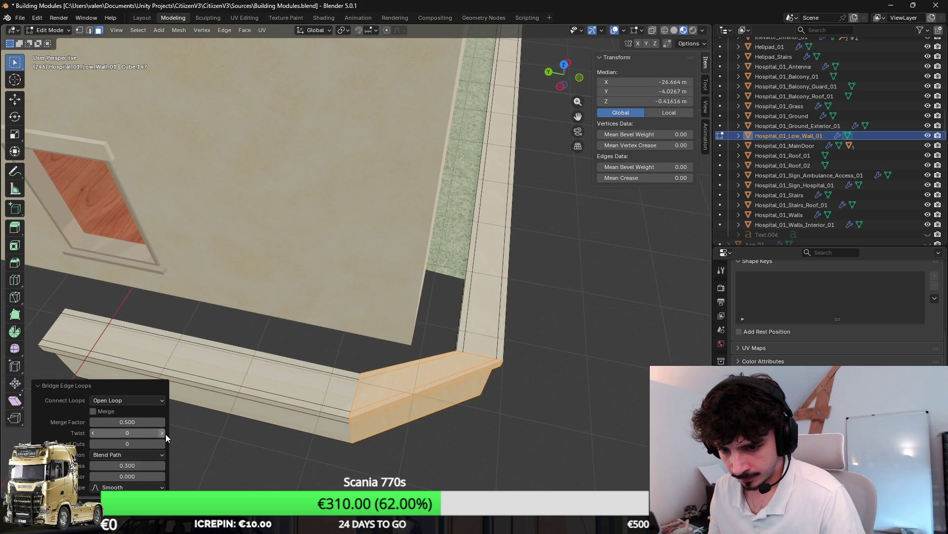
# Try adding two cuts to the bridged corner, then undo the bridge.
pyautogui.click(162, 443)
pyautogui.click(162, 444)
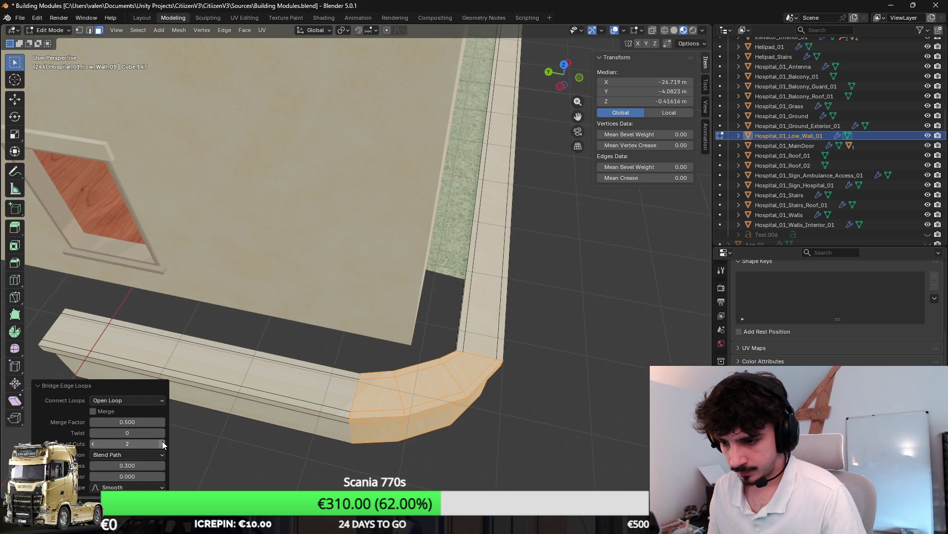
pyautogui.moveTo(499, 410)
pyautogui.mouseDown()
pyautogui.moveTo(482, 368)
pyautogui.moveTo(445, 365)
pyautogui.moveTo(458, 363)
pyautogui.moveTo(421, 331)
pyautogui.mouseUp()
pyautogui.hotkey('ctrl', 'z')
# In top orthographic view, move the left wall piece along the Y axis to realign it.
pyautogui.press('l')
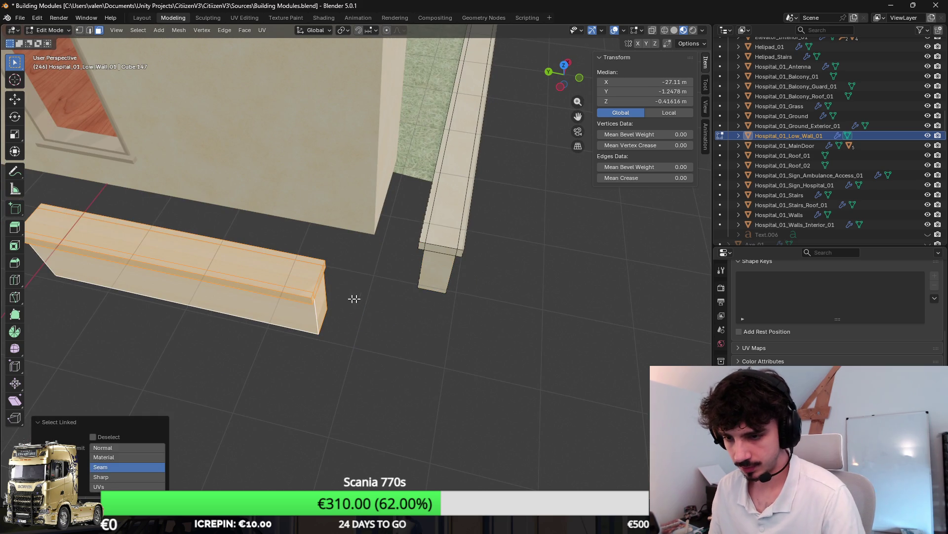
pyautogui.press('KP_1')
pyautogui.press('KP_7')
pyautogui.scroll(1, 388, 258)
pyautogui.press('g')
pyautogui.press('y')
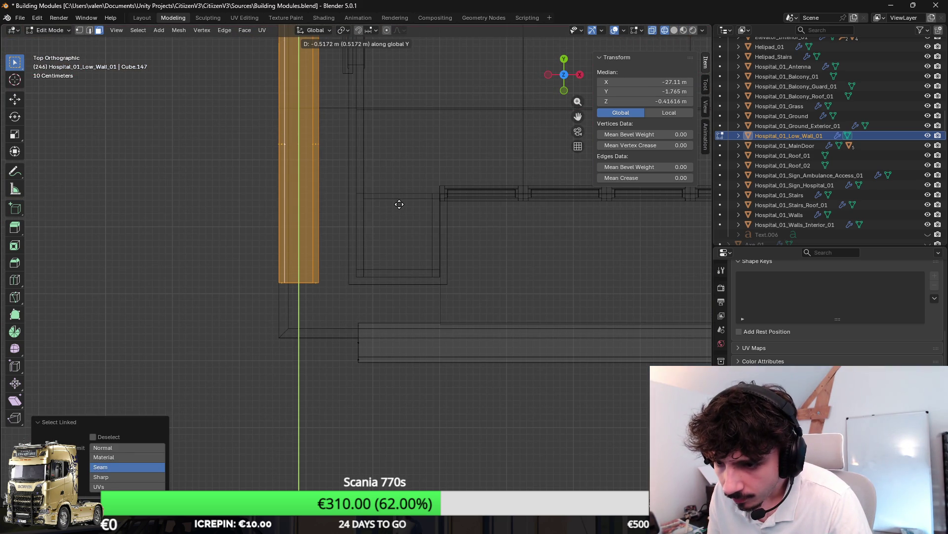
pyautogui.click(374, 344)
# Select the long wall's left-end vertices and shorten that end along the X axis.
pyautogui.click(359, 346)
pyautogui.moveTo(349, 349)
pyautogui.mouseDown()
pyautogui.moveTo(365, 313)
pyautogui.moveTo(350, 287)
pyautogui.mouseUp()
pyautogui.press('KP_7')
pyautogui.scroll(2, 491, 182)
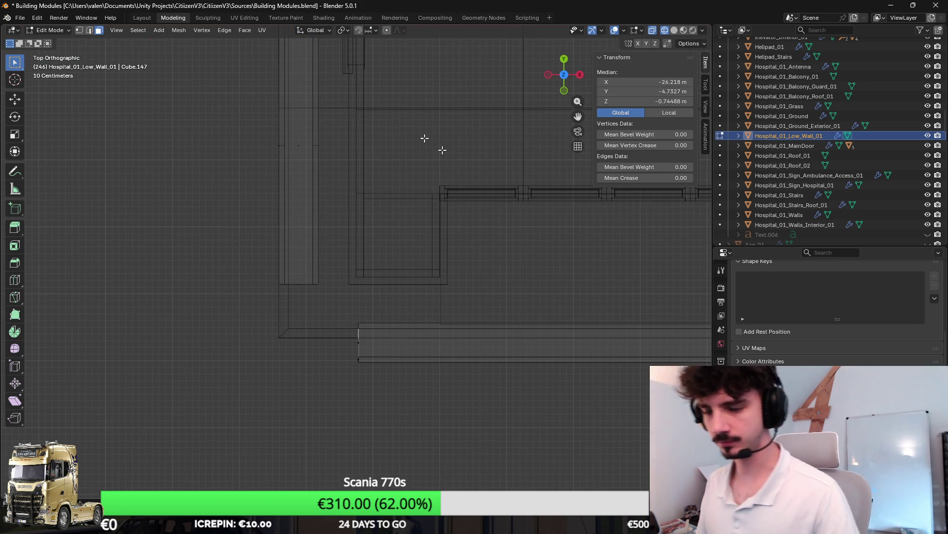
pyautogui.click(79, 30)
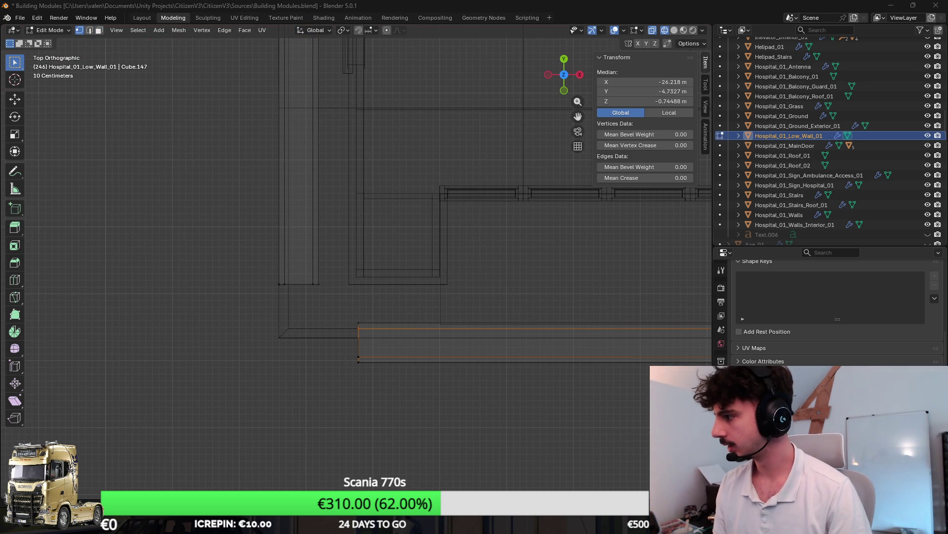
pyautogui.click(424, 356)
pyautogui.moveTo(365, 354); pyautogui.dragTo(366, 258)
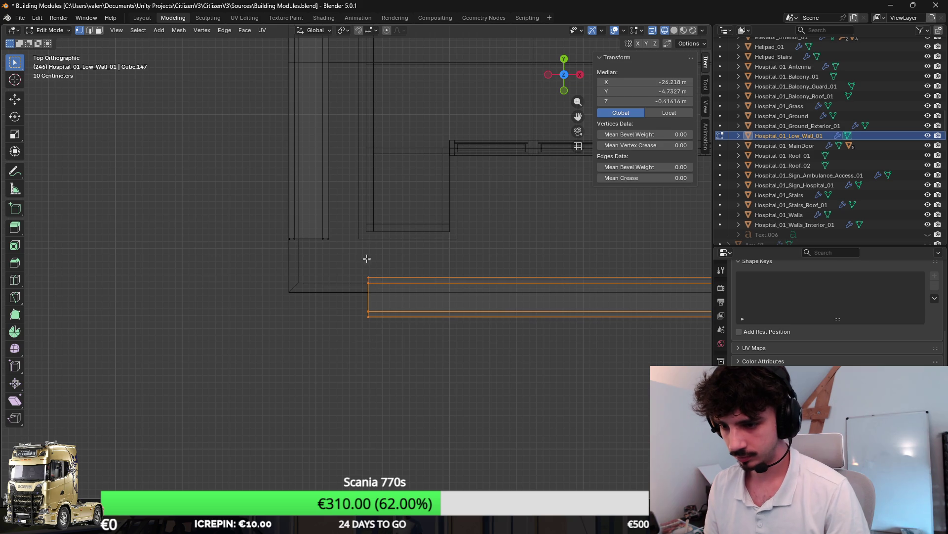
pyautogui.press('g')
pyautogui.press('x')
pyautogui.click(456, 263)
# Bridge both wall ends with Bridge Edge Loops using 1 cut, then exit Edit Mode.
pyautogui.moveTo(263, 243); pyautogui.dragTo(336, 233)
pyautogui.press('F3')
pyautogui.write('bri')
pyautogui.press('Return')
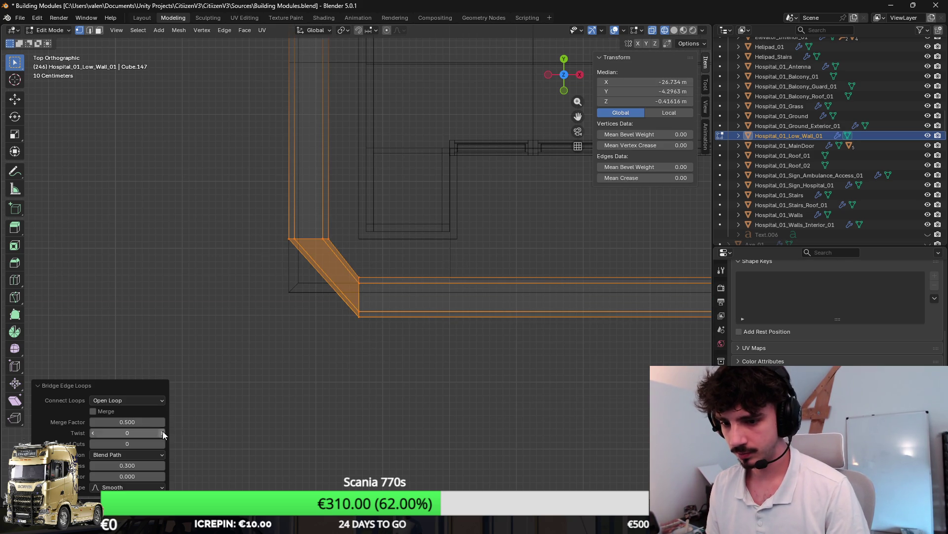
pyautogui.click(162, 443)
pyautogui.moveTo(161, 443)
pyautogui.mouseDown()
pyautogui.moveTo(392, 307)
pyautogui.moveTo(427, 343)
pyautogui.moveTo(480, 278)
pyautogui.moveTo(465, 232)
pyautogui.moveTo(415, 271)
pyautogui.mouseUp()
pyautogui.press('Tab')
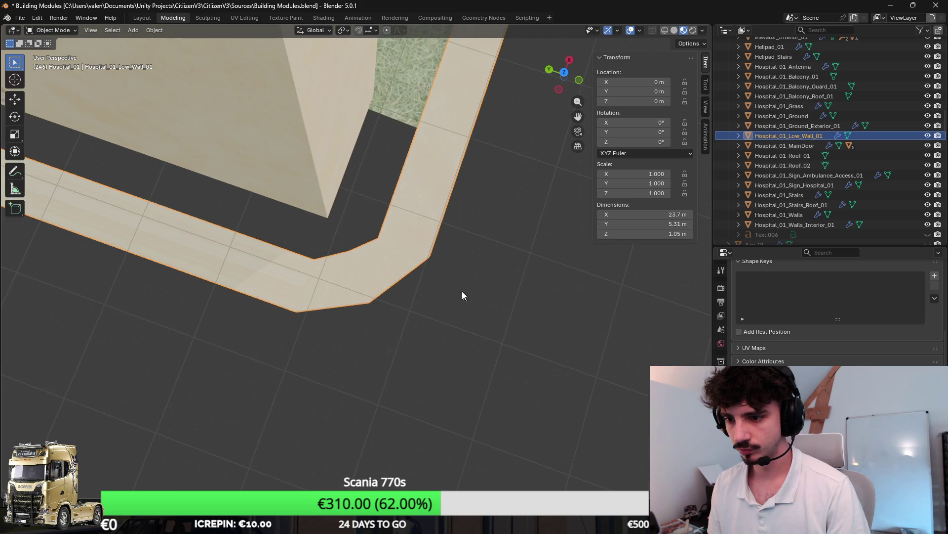
# Select the whole low wall mesh and apply Cube Projection UV unwrapping.
pyautogui.moveTo(467, 292); pyautogui.dragTo(451, 233)
pyautogui.press('Tab')
pyautogui.hotkey('alt', 'a')
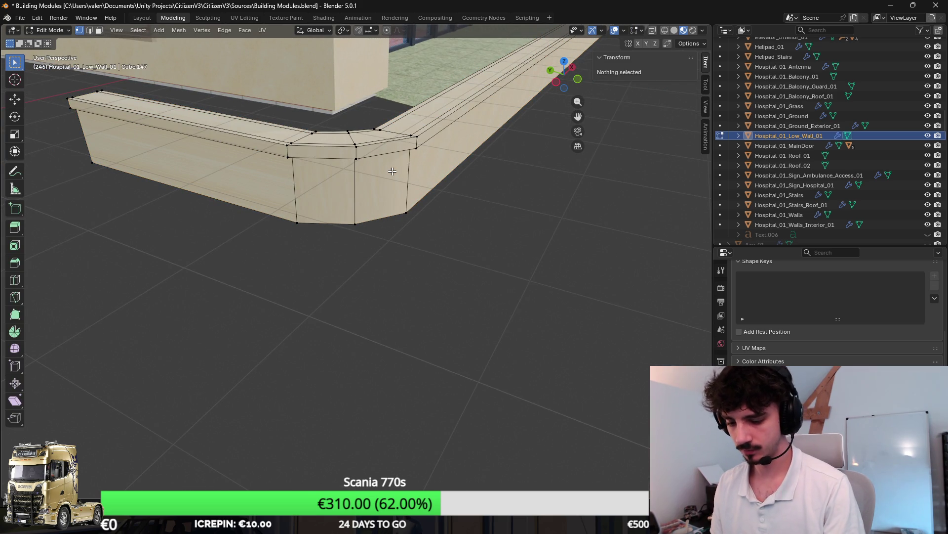
pyautogui.press('l')
pyautogui.press('u')
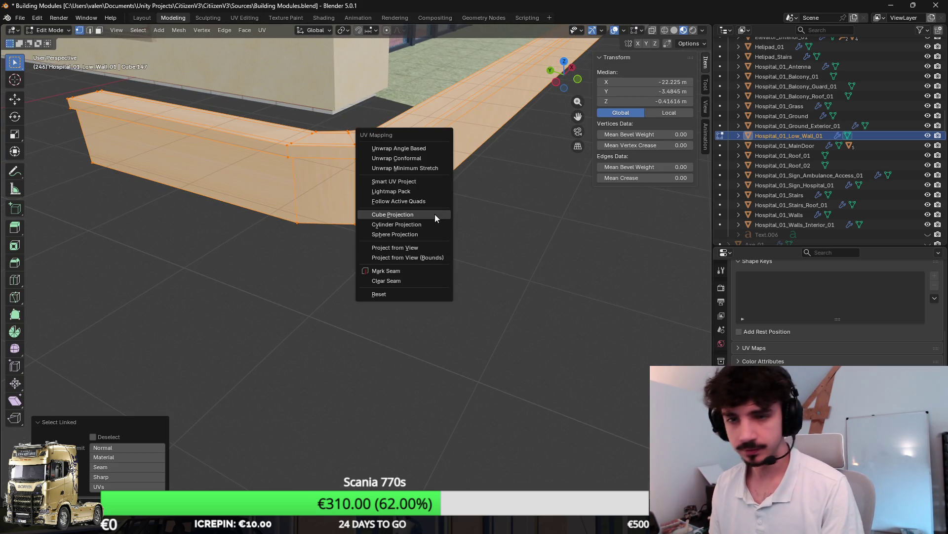
pyautogui.click(435, 215)
pyautogui.press('Return')
pyautogui.press('Tab')
# Select the grass strip and enter Edit Mode on it beside the wall.
pyautogui.scroll(3, 434, 258)
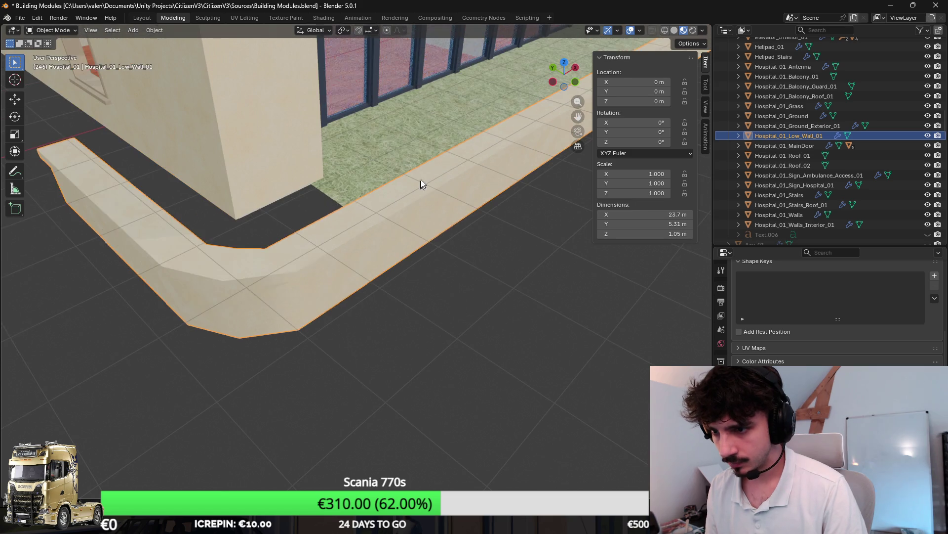
pyautogui.click(346, 181)
pyautogui.press('Tab')
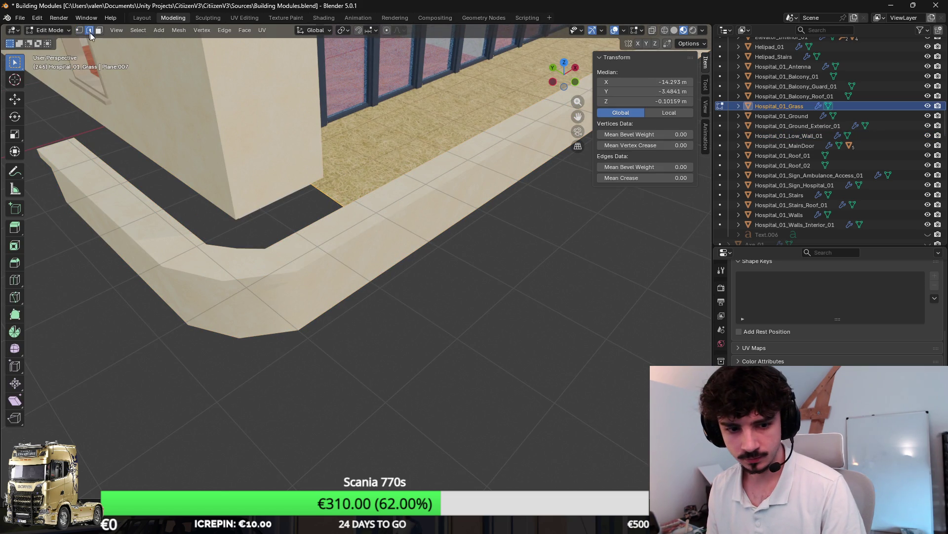
pyautogui.moveTo(361, 206); pyautogui.dragTo(393, 216)
pyautogui.moveTo(351, 194); pyautogui.dragTo(331, 168)
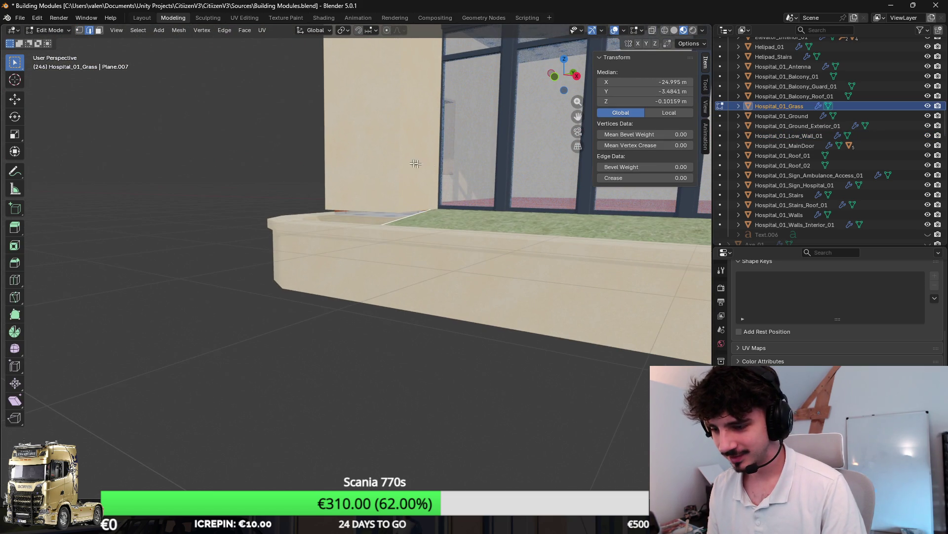
# Switch editing to Hospital_01_Walls and select its bottom edge loop at the corner.
pyautogui.hotkey('alt', 'q')
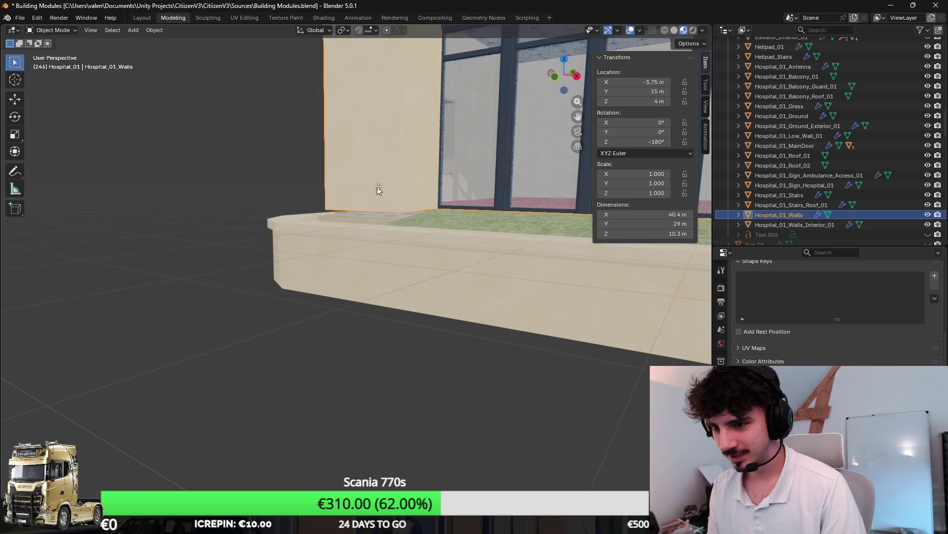
pyautogui.moveTo(392, 201)
pyautogui.mouseDown()
pyautogui.moveTo(371, 224)
pyautogui.moveTo(435, 227)
pyautogui.moveTo(381, 212)
pyautogui.moveTo(503, 214)
pyautogui.moveTo(287, 226)
pyautogui.moveTo(397, 243)
pyautogui.moveTo(259, 177)
pyautogui.mouseUp()
pyautogui.scroll(2, 435, 226)
pyautogui.press('Tab')
pyautogui.press('Tab')
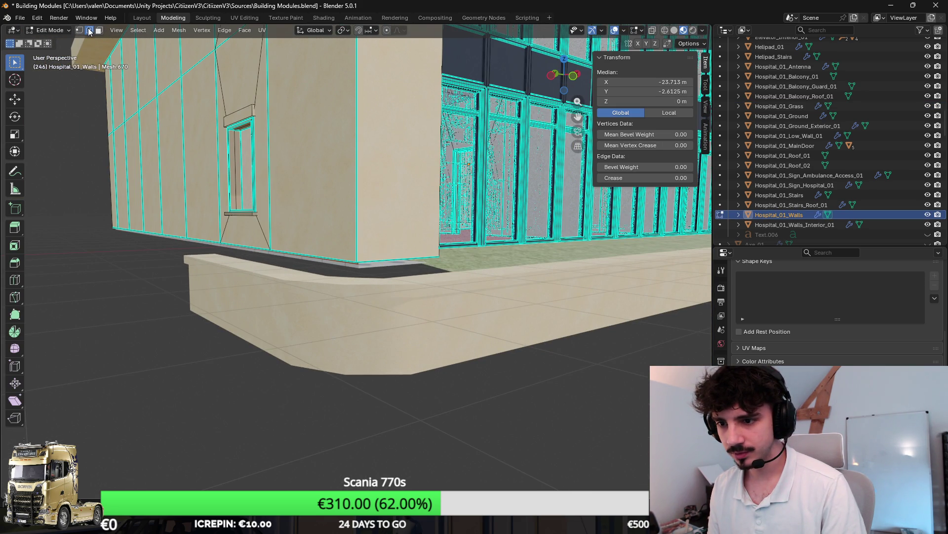
pyautogui.moveTo(387, 267); pyautogui.dragTo(276, 232)
pyautogui.keyDown('alt'); pyautogui.click(267, 224); pyautogui.keyUp('alt')
pyautogui.keyDown('alt'); pyautogui.keyDown('shift'); pyautogui.click(267, 224); pyautogui.keyUp('shift'); pyautogui.keyUp('alt')
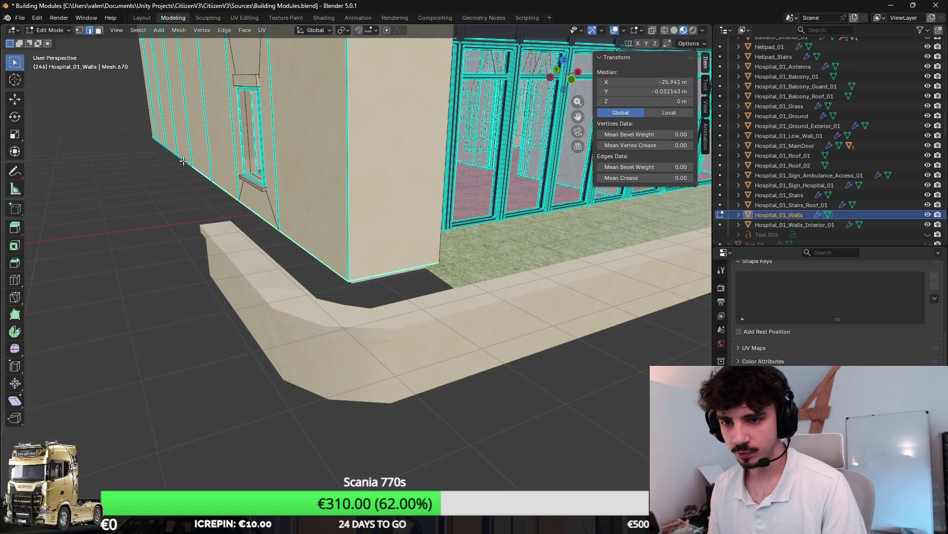
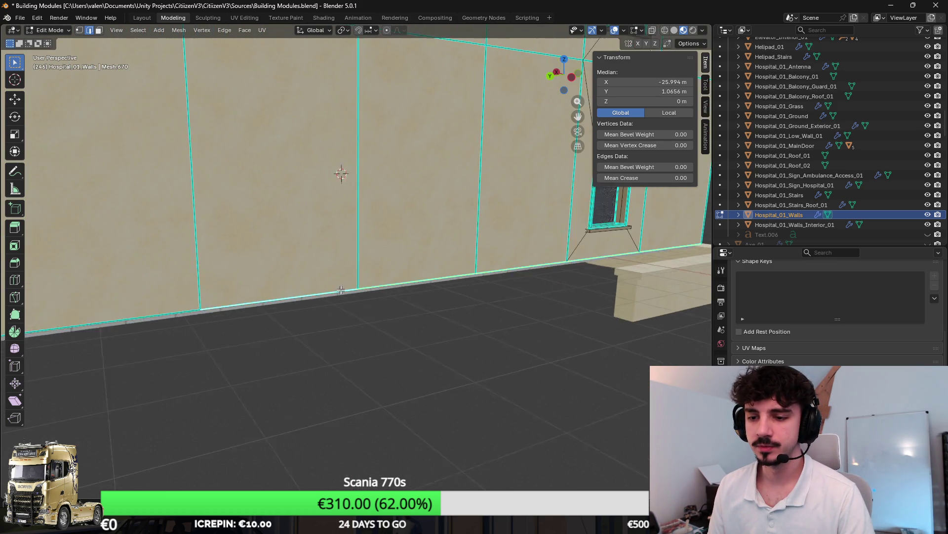
# Switch to the Unity editor and start play mode to reach the 'Mairie de Fossey' home screen.
pyautogui.hotkey('alt', 'Tab')
pyautogui.click(498, 31)
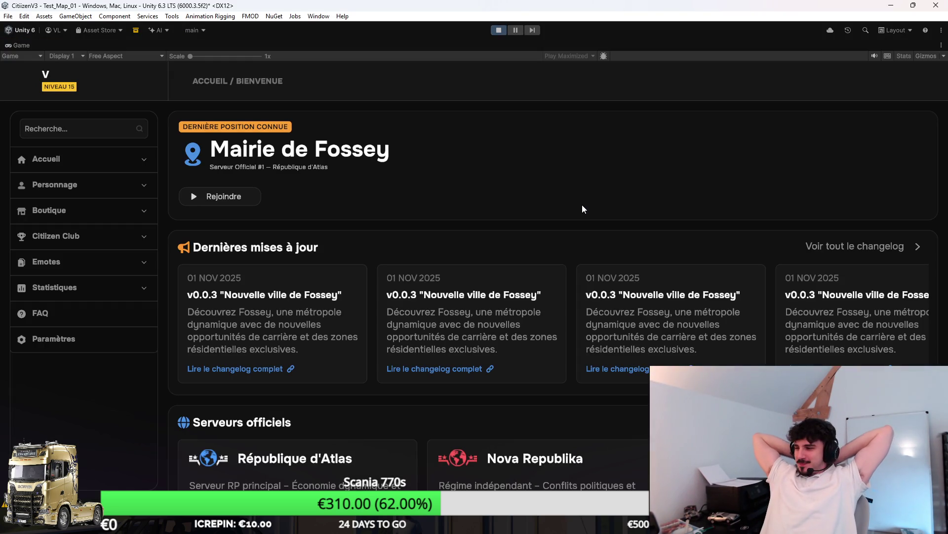
# Join the Citizen RP server from the server list and play as the existing character.
pyautogui.click(50, 163)
pyautogui.click(84, 255)
pyautogui.click(885, 218)
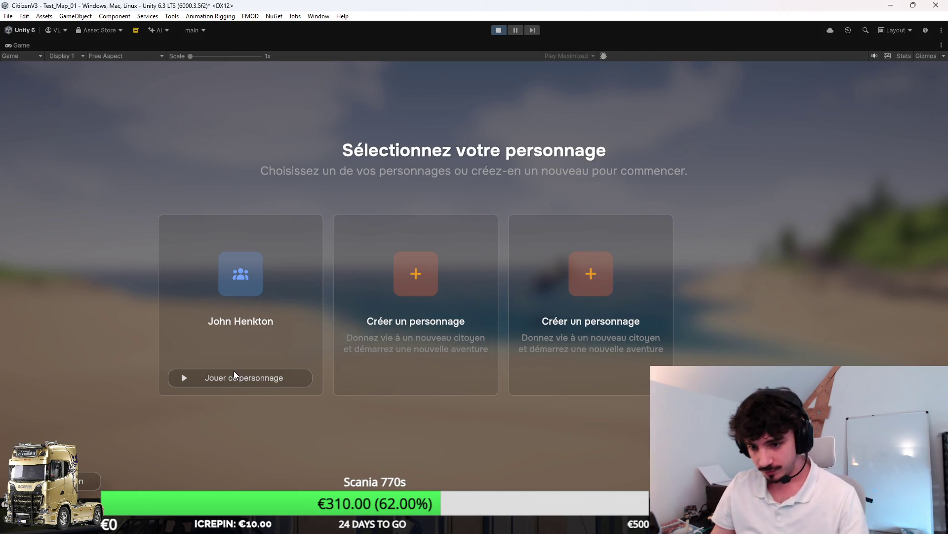
pyautogui.click(234, 376)
# Rearrange the inventory: FAMAS rifle, bed, blue and red hatchets, and large axe into new slots.
pyautogui.press('Tab')
pyautogui.press('Tab')
pyautogui.press('Tab')
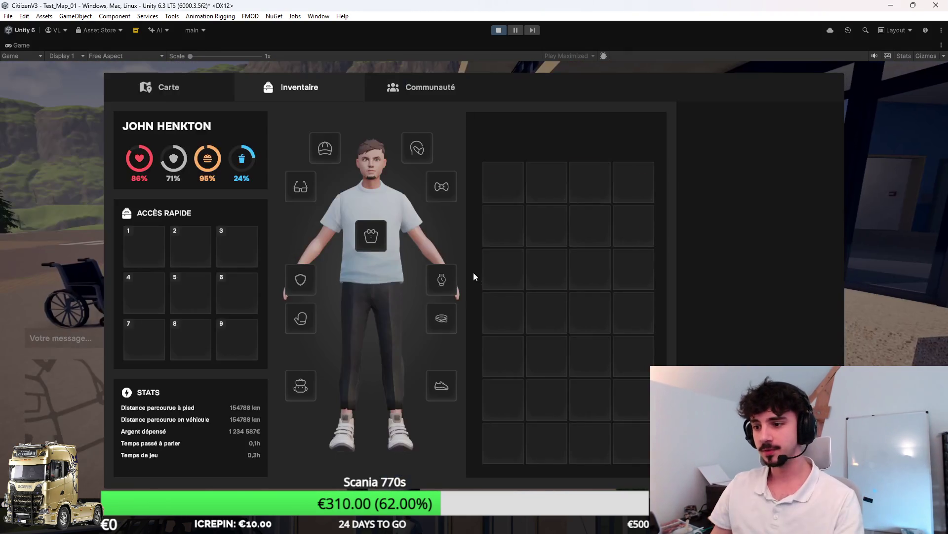
pyautogui.moveTo(505, 276); pyautogui.dragTo(544, 306)
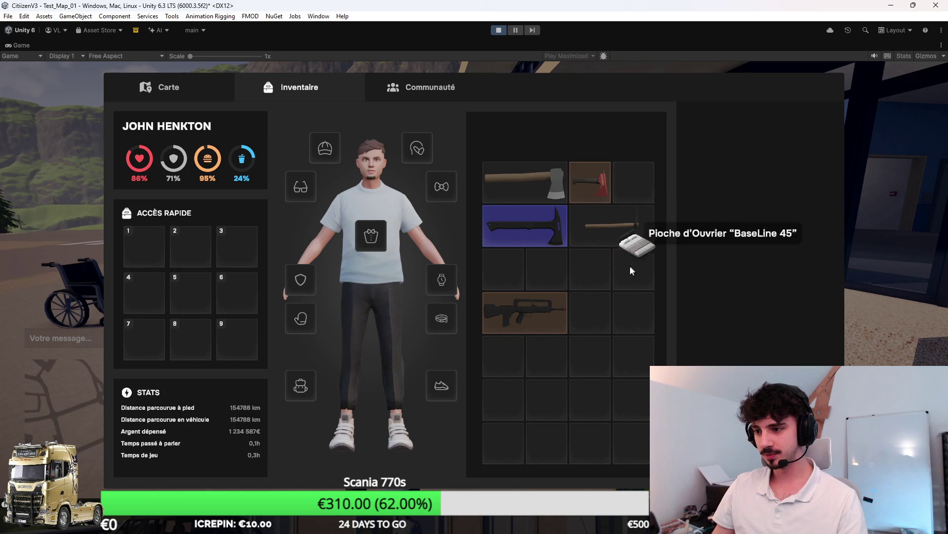
pyautogui.moveTo(642, 233); pyautogui.dragTo(633, 311)
pyautogui.moveTo(525, 225); pyautogui.dragTo(582, 283)
pyautogui.moveTo(591, 186); pyautogui.dragTo(510, 239)
pyautogui.moveTo(633, 306)
pyautogui.mouseDown()
pyautogui.moveTo(595, 255)
pyautogui.moveTo(612, 233)
pyautogui.moveTo(634, 237)
pyautogui.moveTo(607, 238)
pyautogui.mouseUp()
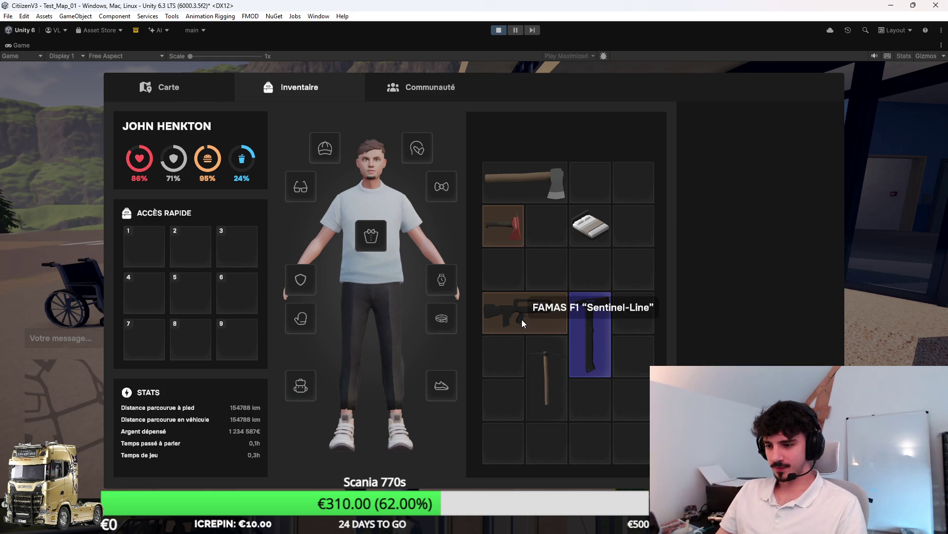
pyautogui.press('Escape')
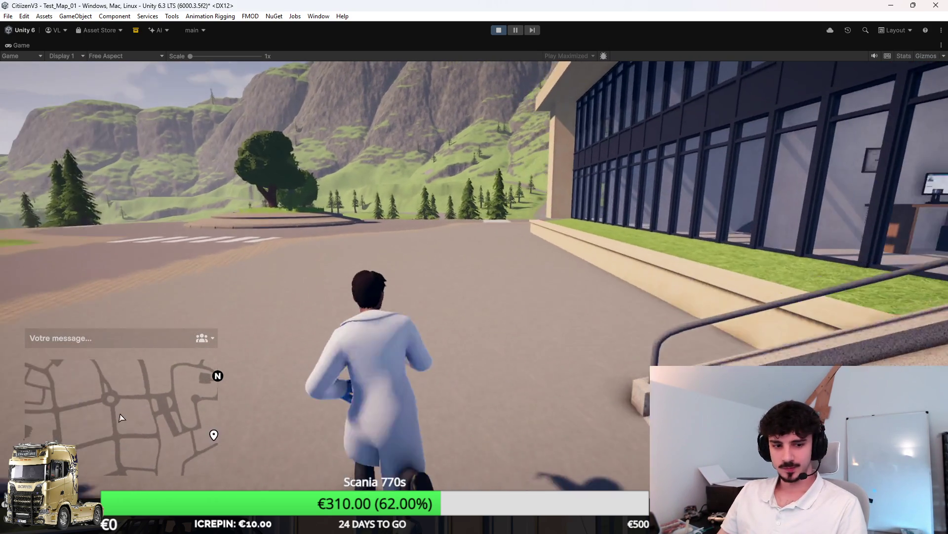
pyautogui.press('Tab')
pyautogui.moveTo(526, 183); pyautogui.dragTo(580, 173)
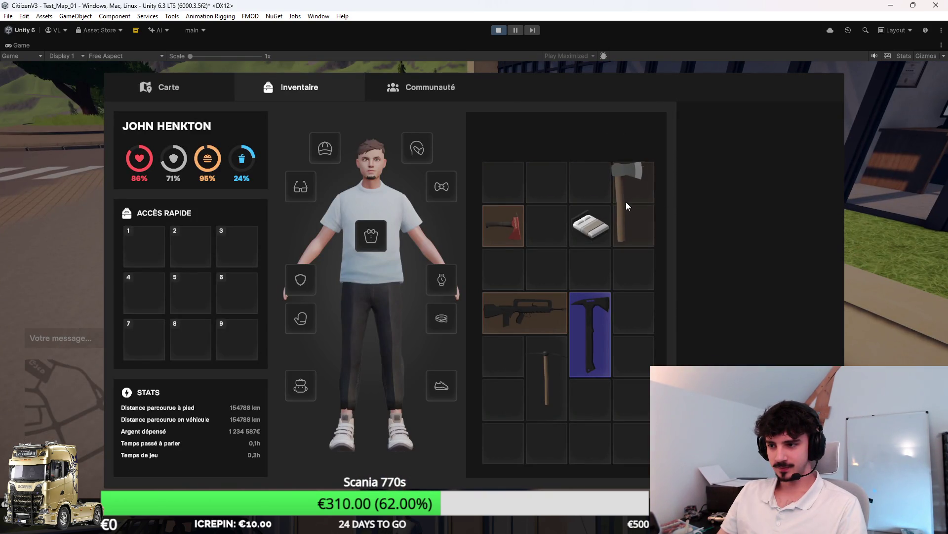
pyautogui.press('Escape')
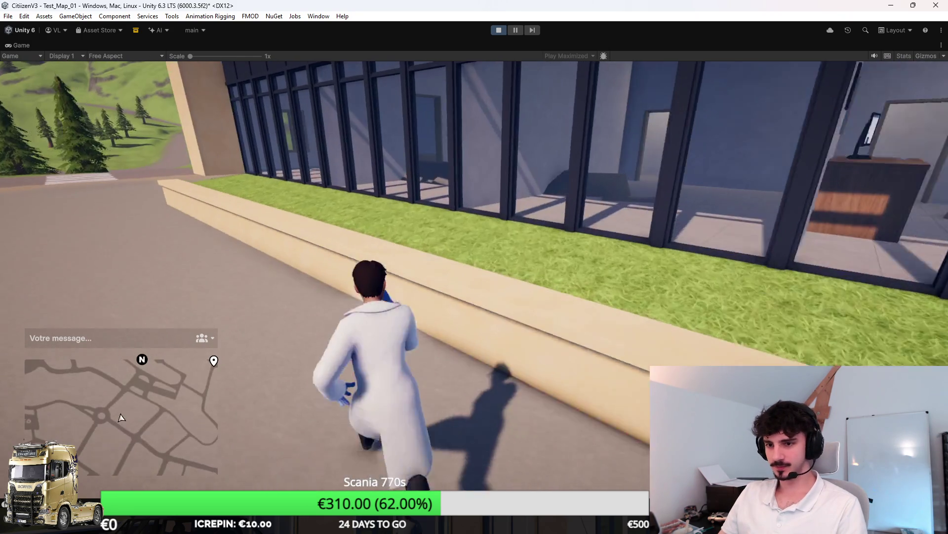
# Jump onto the hospital's grass planter, walk along it, then return to Blender.
pyautogui.press('space')
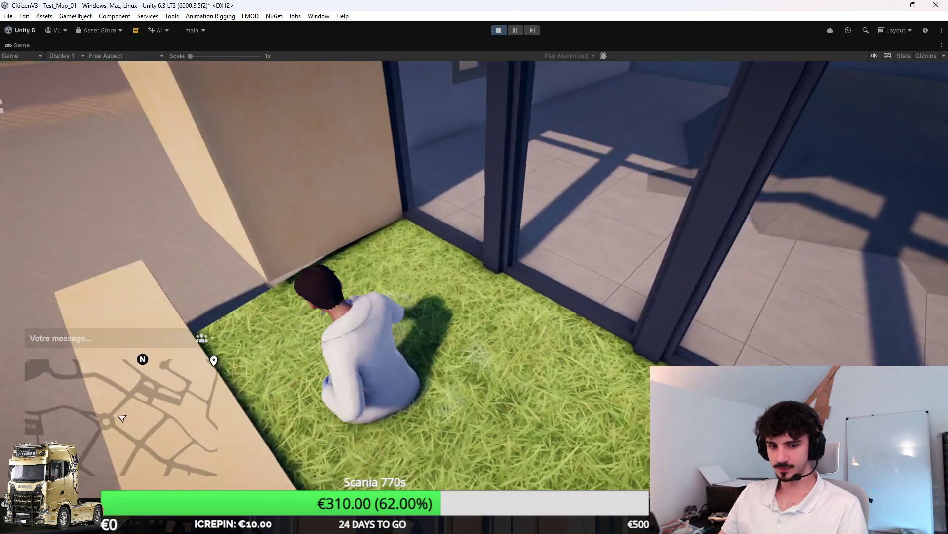
pyautogui.press('i')
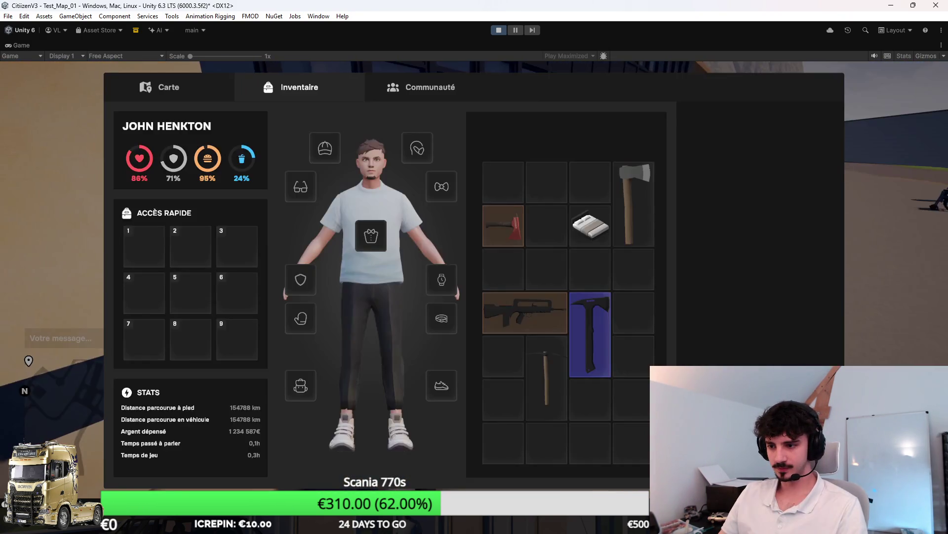
pyautogui.press('Escape')
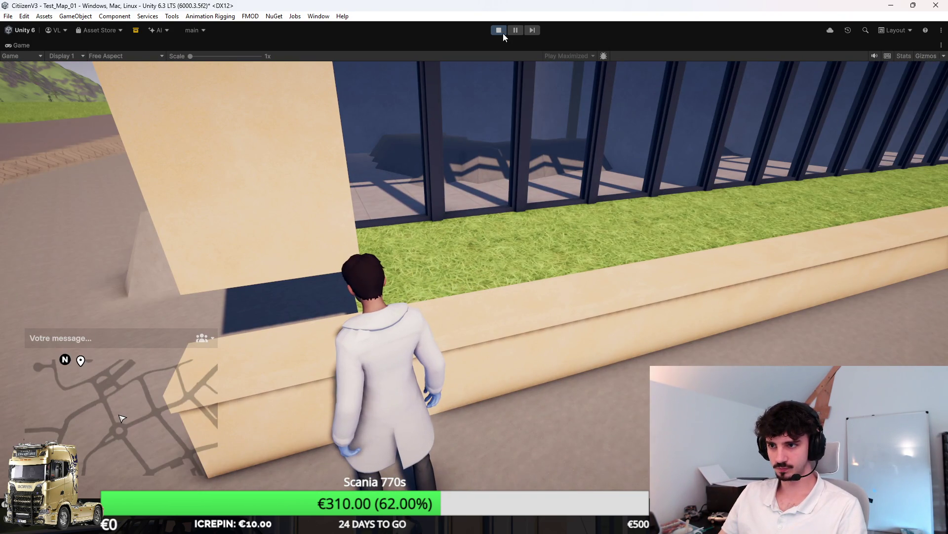
pyautogui.hotkey('alt', 'Tab')
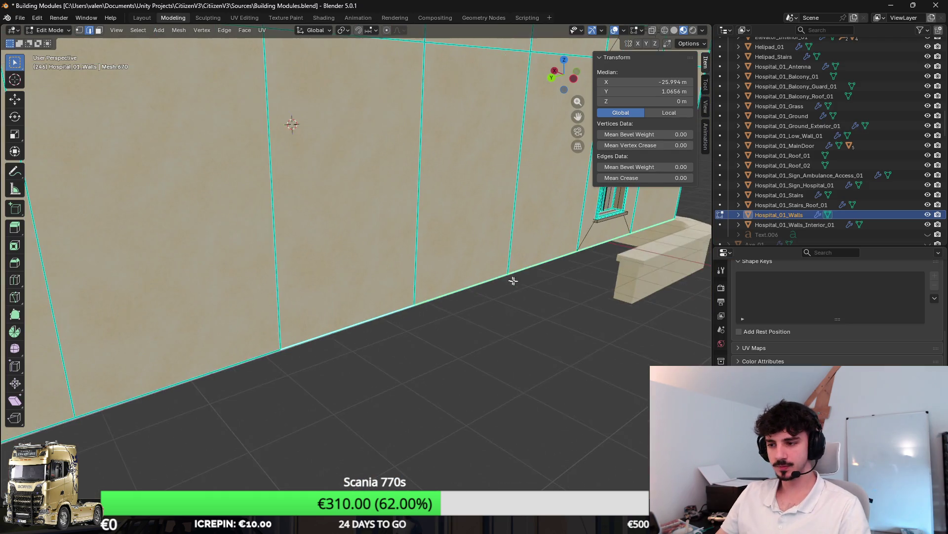
# Select Hospital_01_Walls in Edit Mode, trying a vertical move and cancelling it.
pyautogui.click(548, 268)
pyautogui.press('Tab')
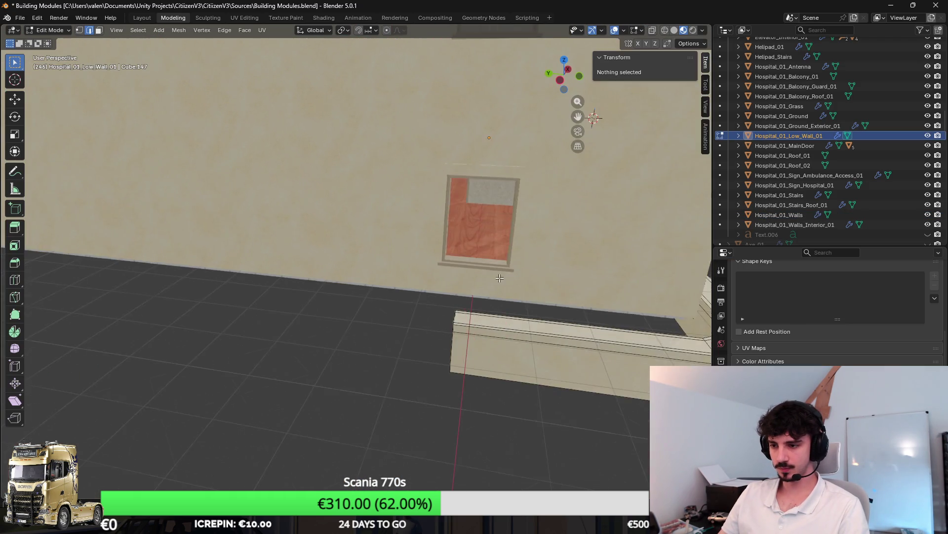
pyautogui.scroll(5, 397, 287)
pyautogui.click(334, 218)
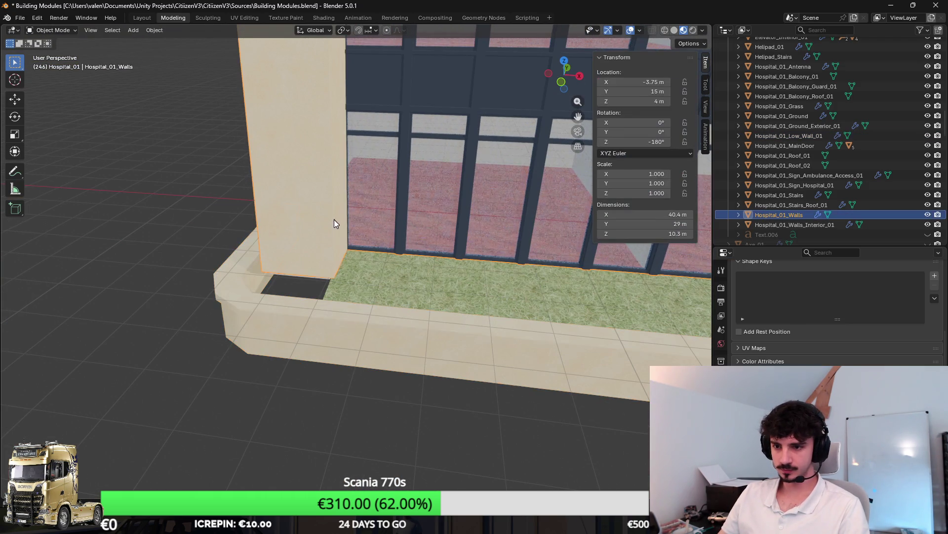
pyautogui.scroll(2, 251, 256)
pyautogui.press('g')
pyautogui.press('z')
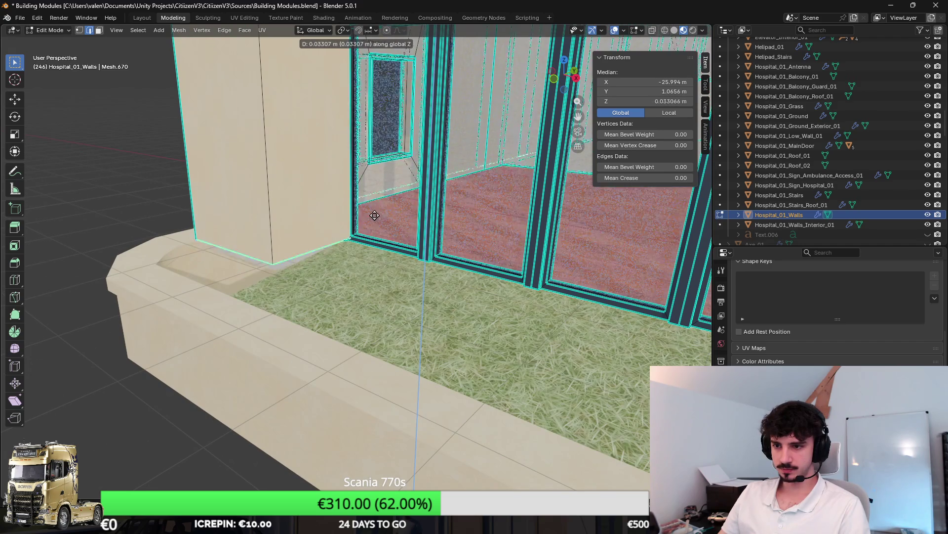
pyautogui.rightClick(313, 229)
# Select the walls' bottom edge loop and lower it about 0.59 m below ground along Z.
pyautogui.scroll(-5, 317, 233)
pyautogui.hscroll(-5, 370, 264)
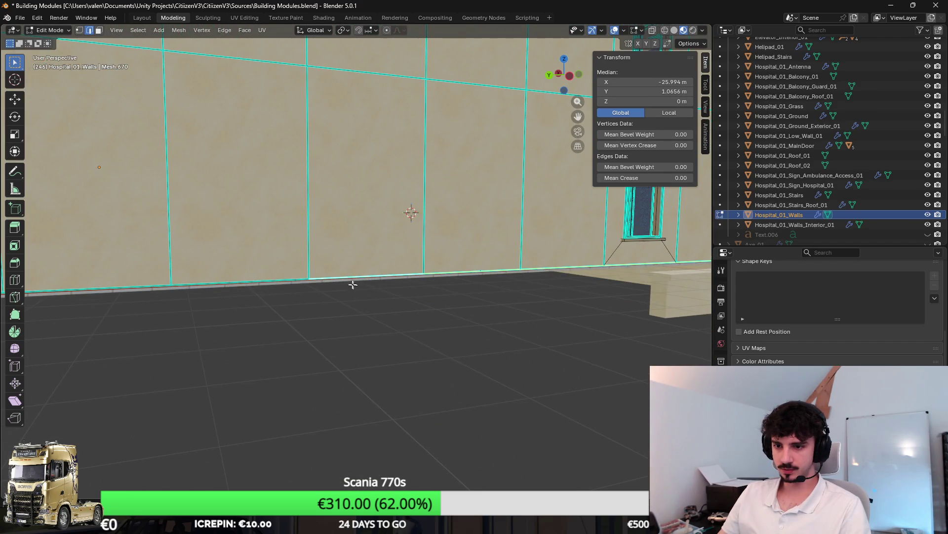
pyautogui.hscroll(-5, 178, 283)
pyautogui.click(314, 276)
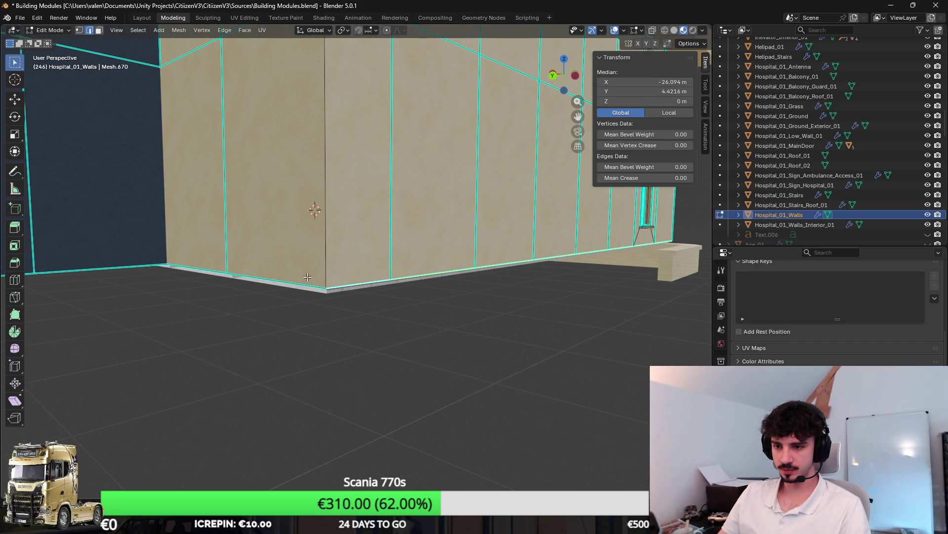
pyautogui.hscroll(-5, 202, 257)
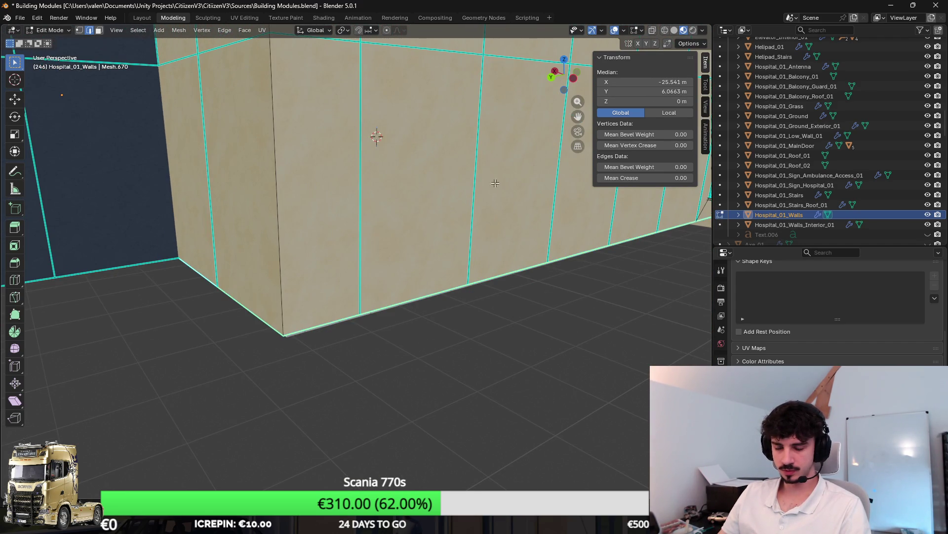
pyautogui.click(475, 197)
pyautogui.press('g')
pyautogui.press('z')
pyautogui.click(475, 204)
pyautogui.hscroll(-5, 477, 205)
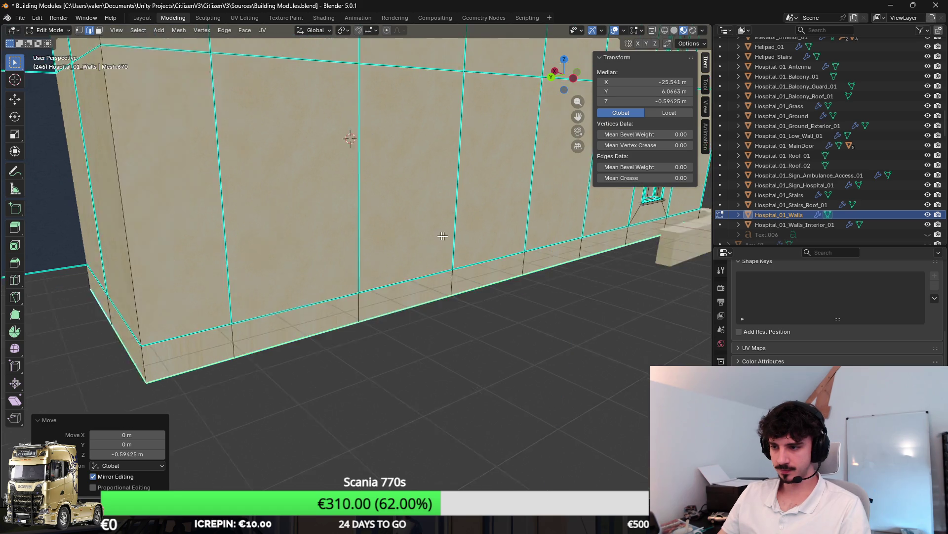
pyautogui.hscroll(-5, 496, 238)
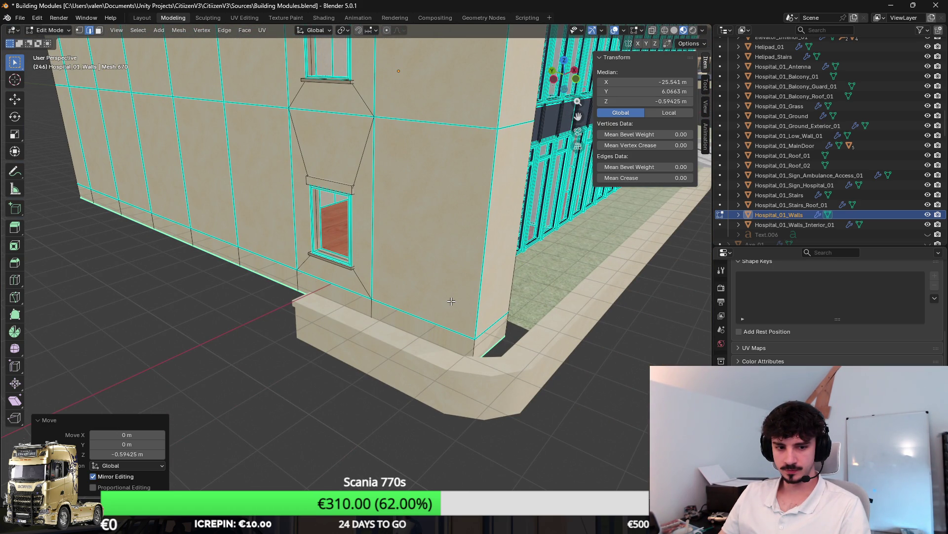
pyautogui.hscroll(-8, 451, 301)
pyautogui.scroll(3, 306, 266)
# In face select mode, select all faces of the new base strip including the corners.
pyautogui.click(98, 32)
pyautogui.click(203, 265)
pyautogui.keyDown('shift'); pyautogui.click(148, 274); pyautogui.keyUp('shift')
pyautogui.scroll(-5, 332, 296)
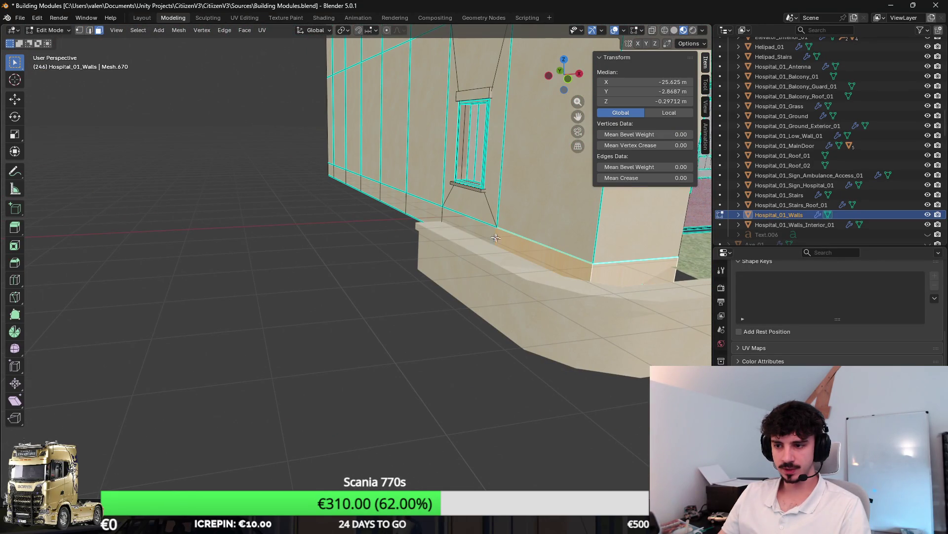
pyautogui.keyDown('shift'); pyautogui.click(469, 220); pyautogui.keyUp('shift')
pyautogui.keyDown('shift'); pyautogui.click(425, 205); pyautogui.keyUp('shift')
pyautogui.keyDown('shift'); pyautogui.click(371, 187); pyautogui.keyUp('shift')
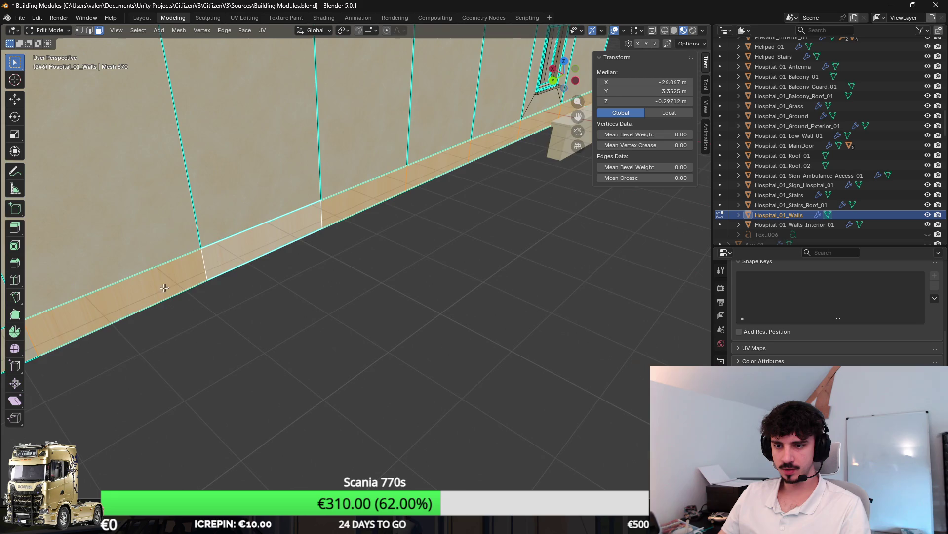
pyautogui.keyDown('shift'); pyautogui.click(169, 314); pyautogui.keyUp('shift')
pyautogui.keyDown('shift'); pyautogui.click(297, 291); pyautogui.keyUp('shift')
pyautogui.keyDown('shift'); pyautogui.click(252, 257); pyautogui.keyUp('shift')
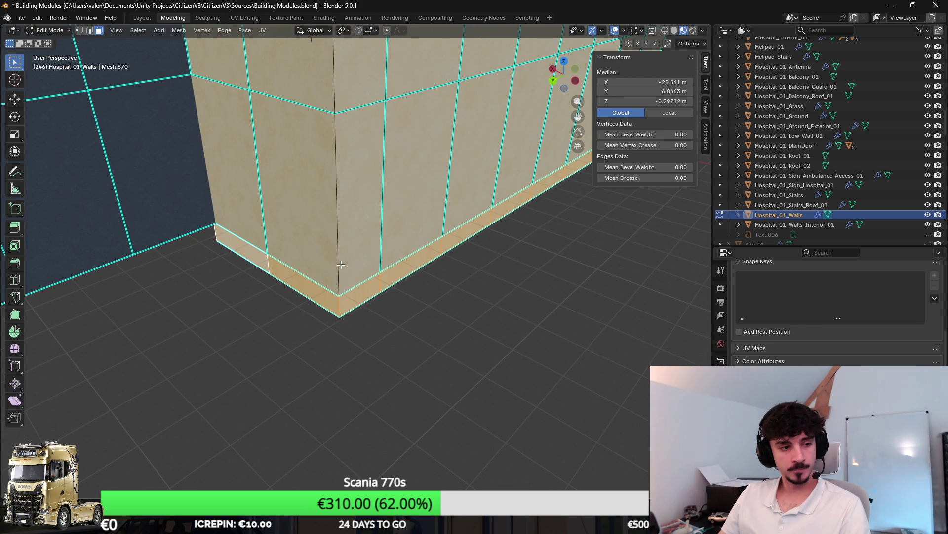
# Cube-project UVs onto the base-strip faces at size 2.5 and return to Object Mode.
pyautogui.press('u')
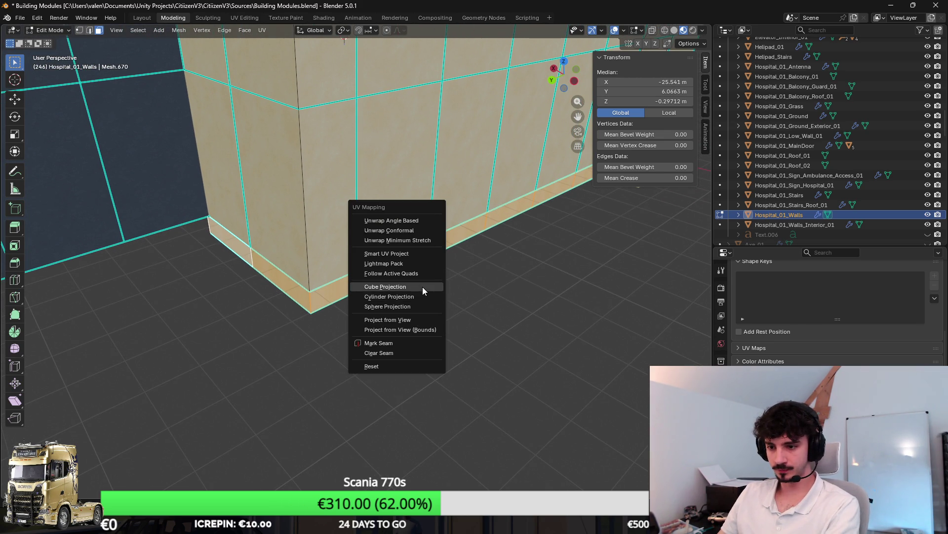
pyautogui.click(423, 286)
pyautogui.press('Return')
pyautogui.scroll(-5, 481, 283)
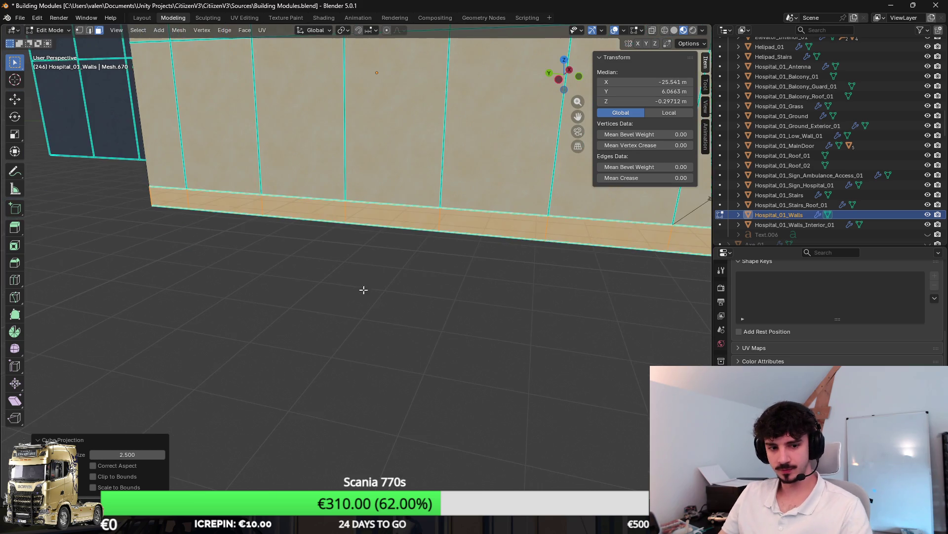
pyautogui.press('Tab')
pyautogui.scroll(6, 490, 295)
pyautogui.scroll(-3, 490, 295)
pyautogui.scroll(4, 343, 294)
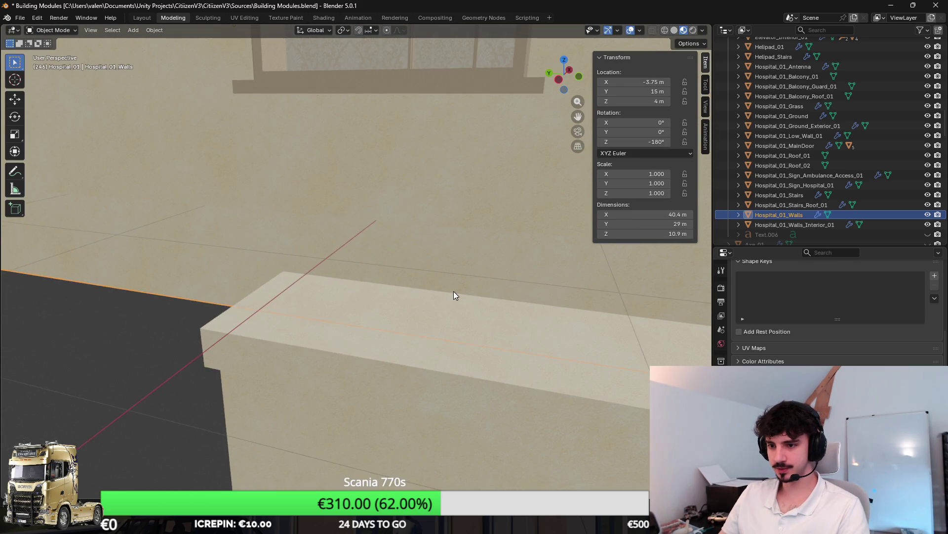
# Edit the Hospital_01_Grass mesh in edge select mode.
pyautogui.click(387, 286)
pyautogui.press('Tab')
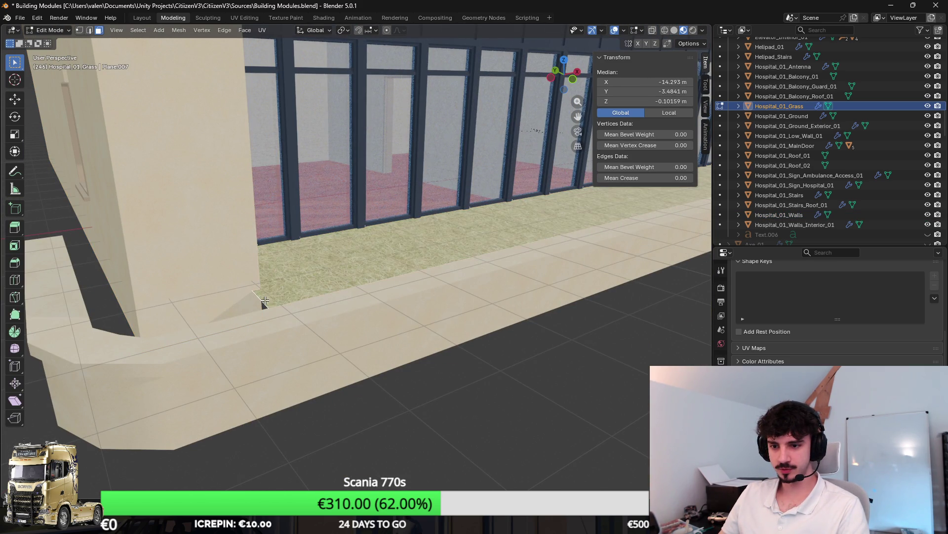
pyautogui.click(88, 31)
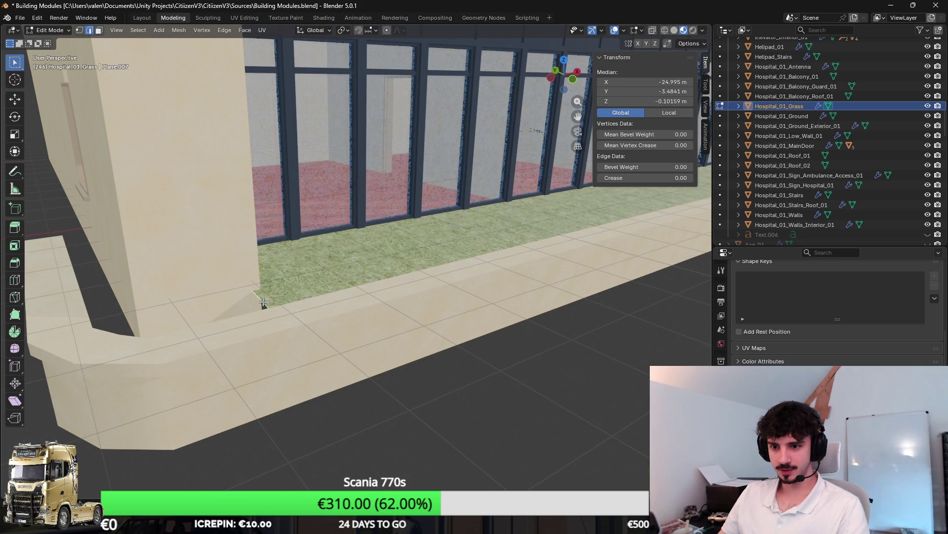
pyautogui.scroll(-2, 311, 271)
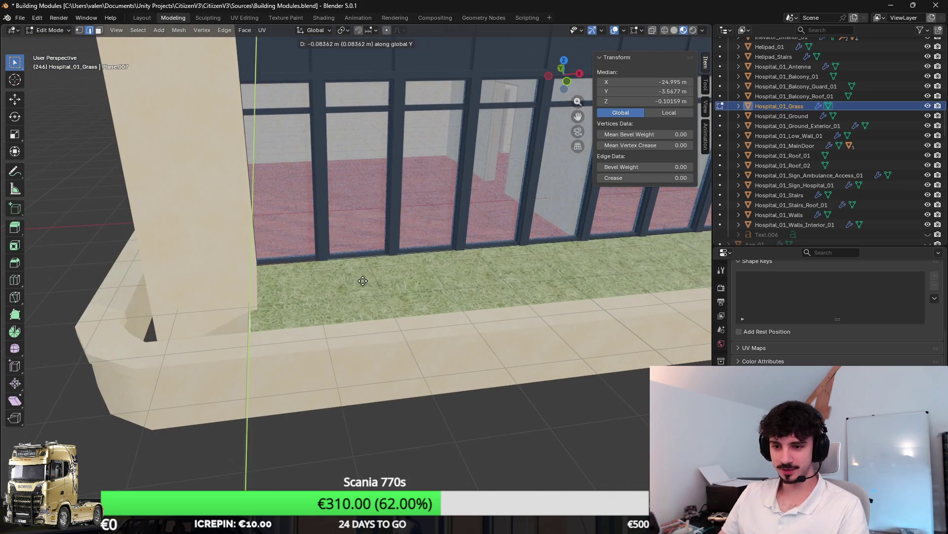
pyautogui.scroll(2, 364, 277)
pyautogui.scroll(2, 390, 296)
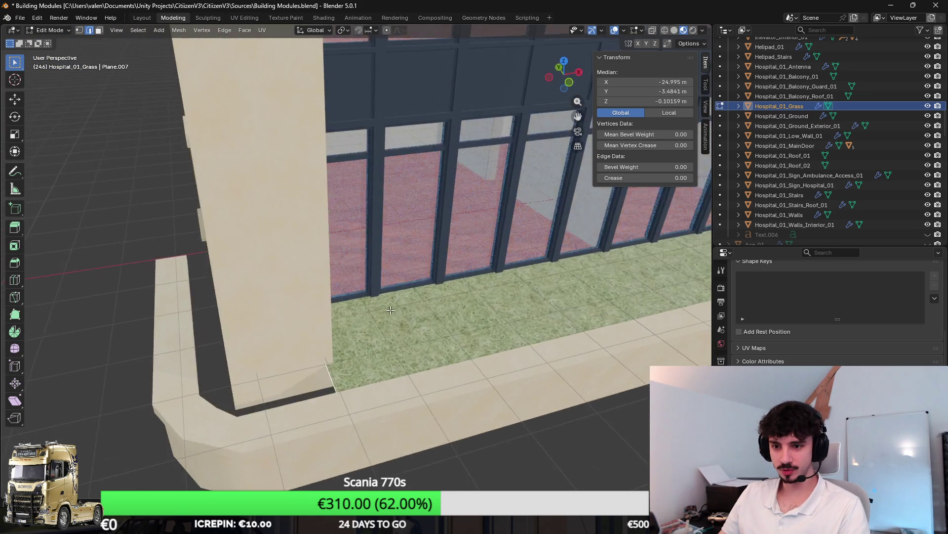
pyautogui.scroll(1, 458, 288)
pyautogui.scroll(-1, 456, 280)
pyautogui.scroll(3, 464, 296)
pyautogui.scroll(-2, 479, 322)
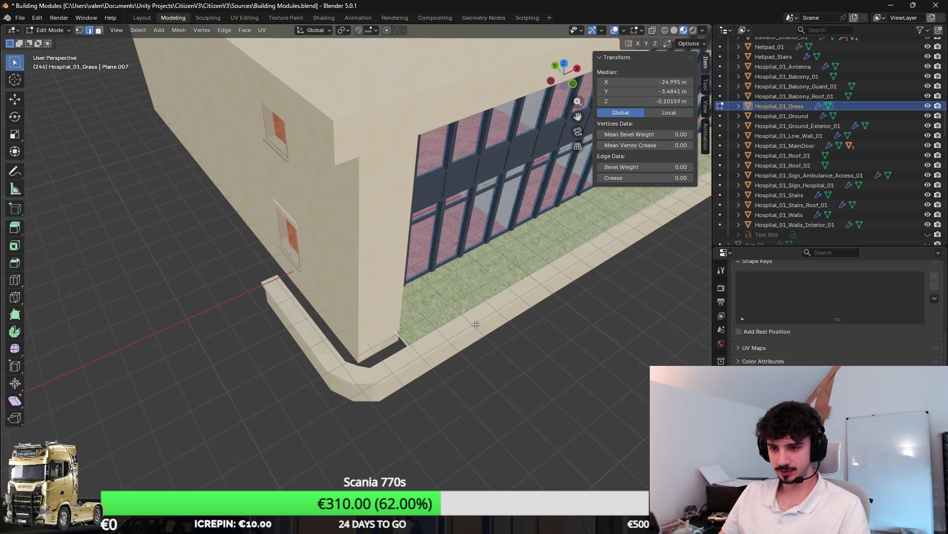
pyautogui.scroll(4, 474, 324)
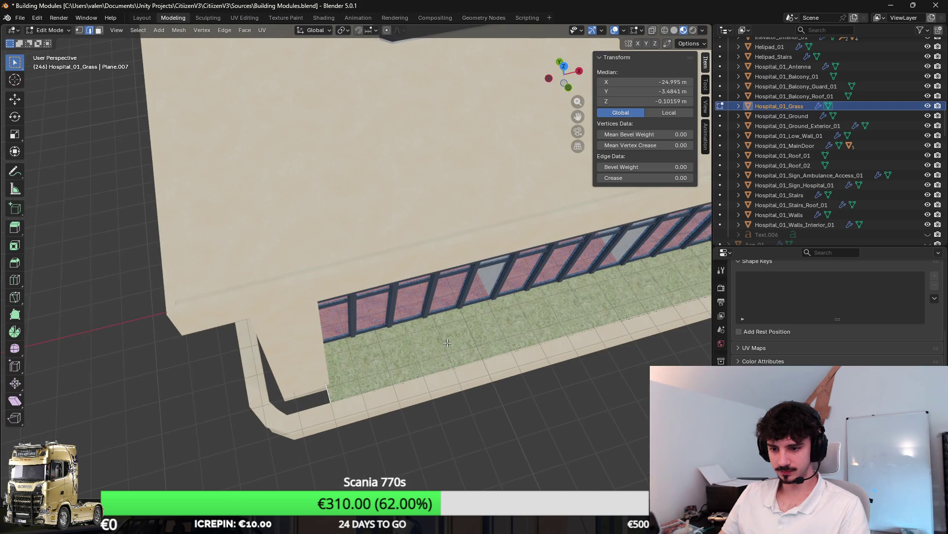
pyautogui.scroll(5, 412, 348)
# Reposition the selected grass faces, constraining the final move to the X axis.
pyautogui.press('g')
pyautogui.click(427, 324)
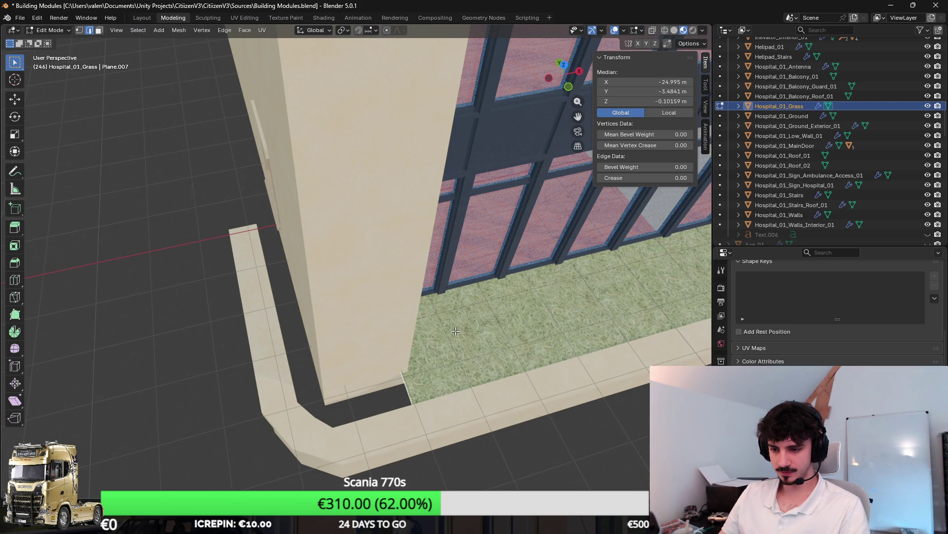
pyautogui.press('g')
pyautogui.press('x')
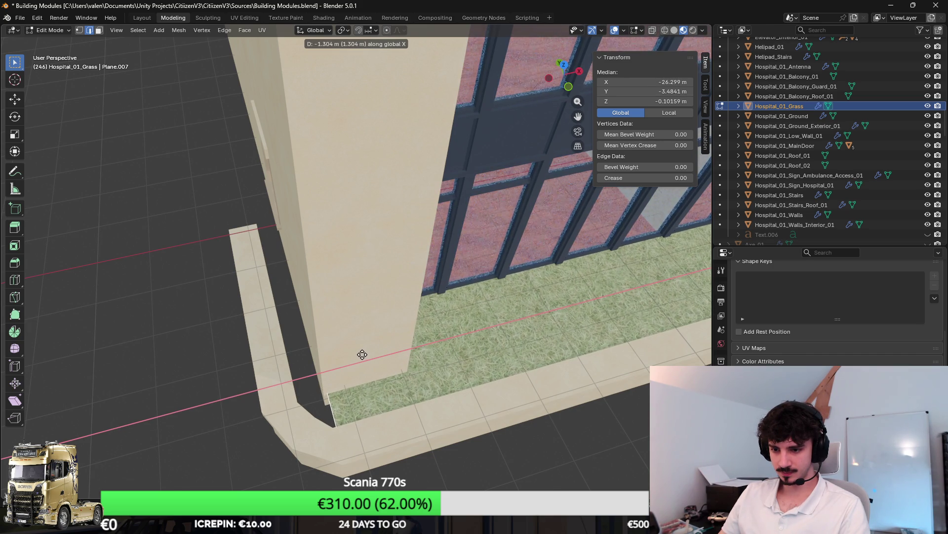
pyautogui.click(362, 354)
pyautogui.scroll(-2, 494, 294)
# Select the linked grass strip, duplicate it, and rotate the copy -90° around Z.
pyautogui.hotkey('ctrl', 'l')
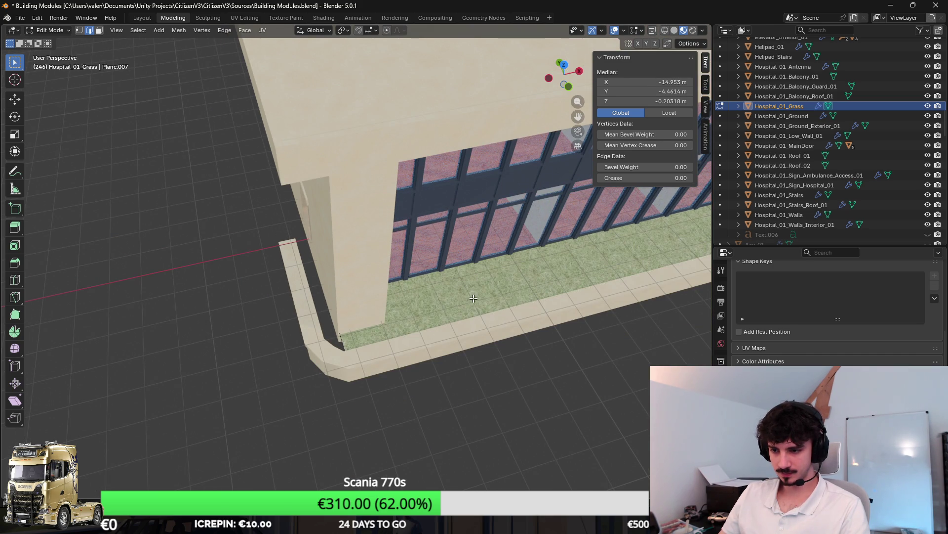
pyautogui.hotkey('shift', 'd')
pyautogui.press('Escape')
pyautogui.press('r')
pyautogui.press('z')
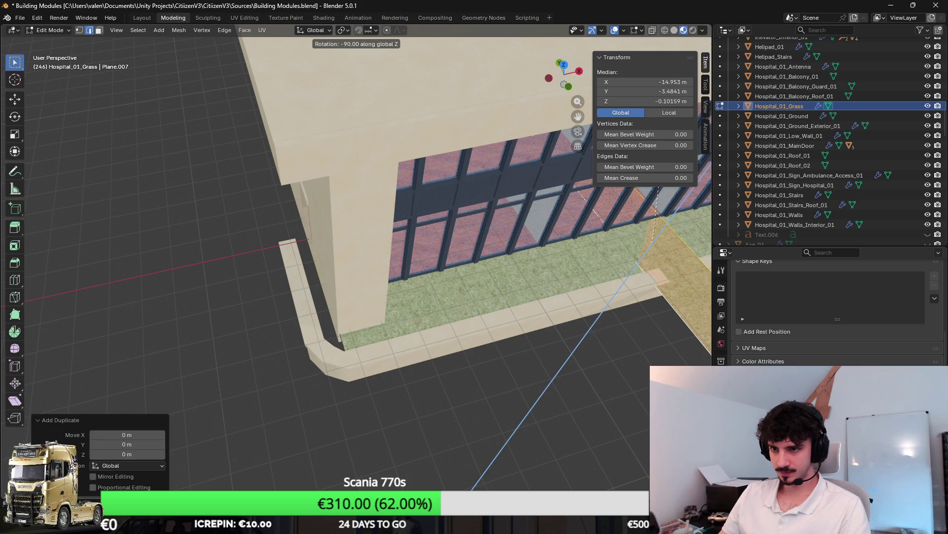
pyautogui.press('Return')
# Move the rotated grass copy along X and Y so it runs beside the side wall.
pyautogui.press('g')
pyautogui.press('x')
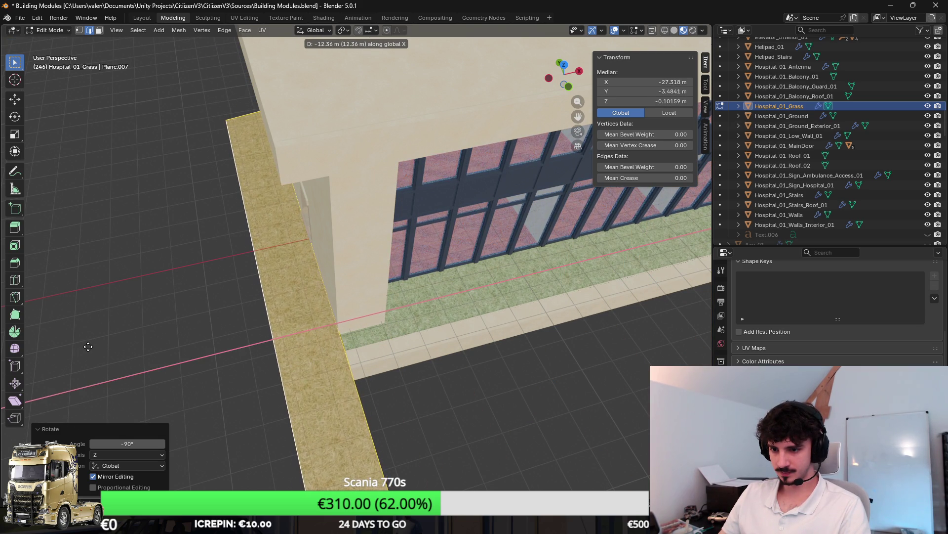
pyautogui.click(113, 351)
pyautogui.press('x')
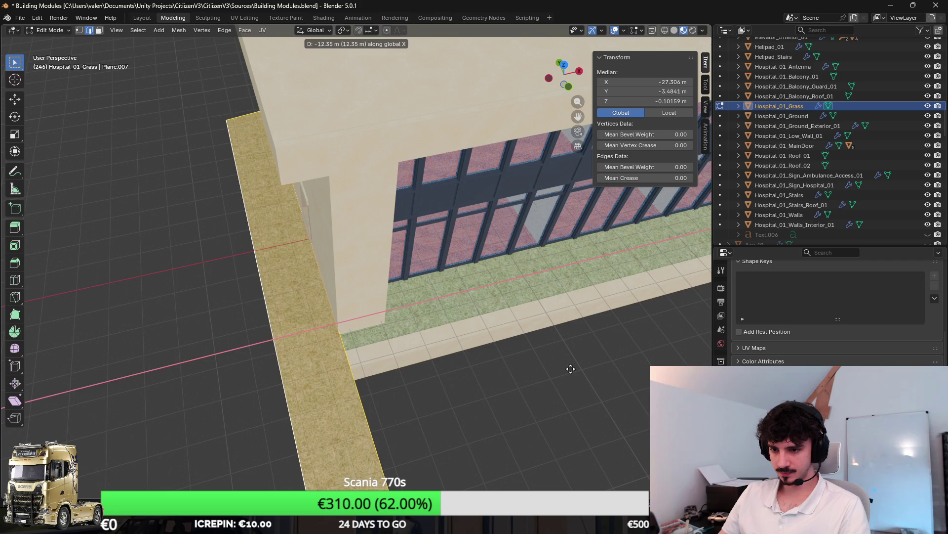
pyautogui.click(571, 369)
pyautogui.moveTo(549, 367)
pyautogui.mouseDown()
pyautogui.moveTo(515, 324)
pyautogui.moveTo(682, 364)
pyautogui.mouseUp()
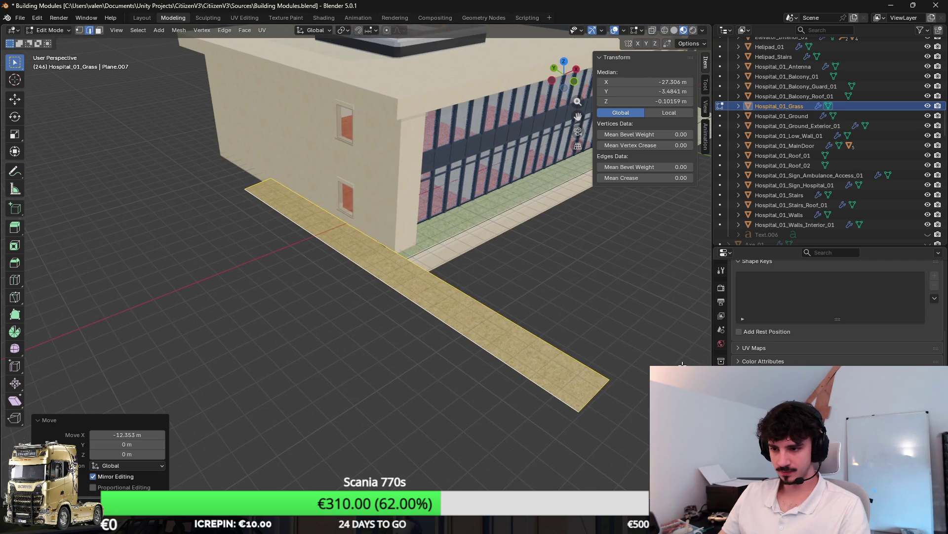
pyautogui.press('g')
pyautogui.press('y')
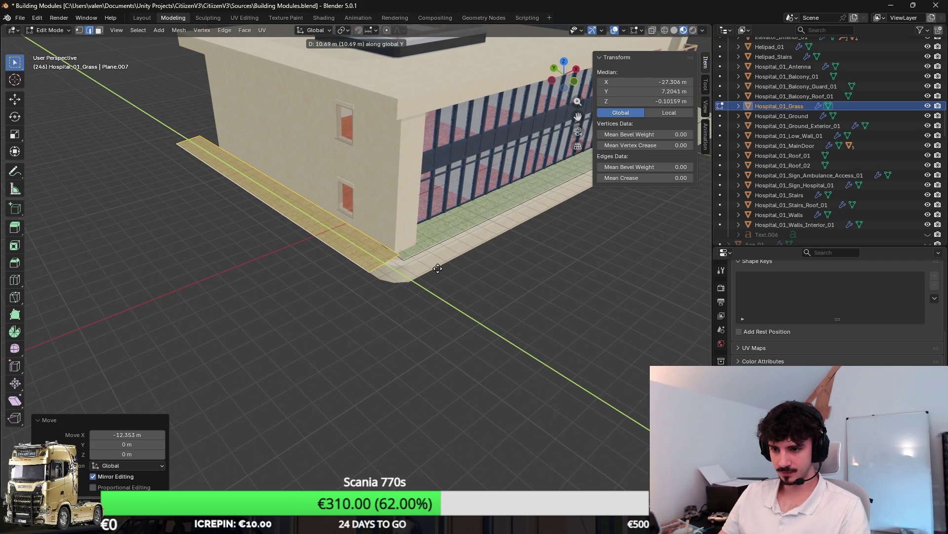
pyautogui.click(437, 269)
pyautogui.scroll(5, 437, 268)
# Try an X nudge of the strip, undo it, and frame the selected grass faces.
pyautogui.press('g')
pyautogui.press('x')
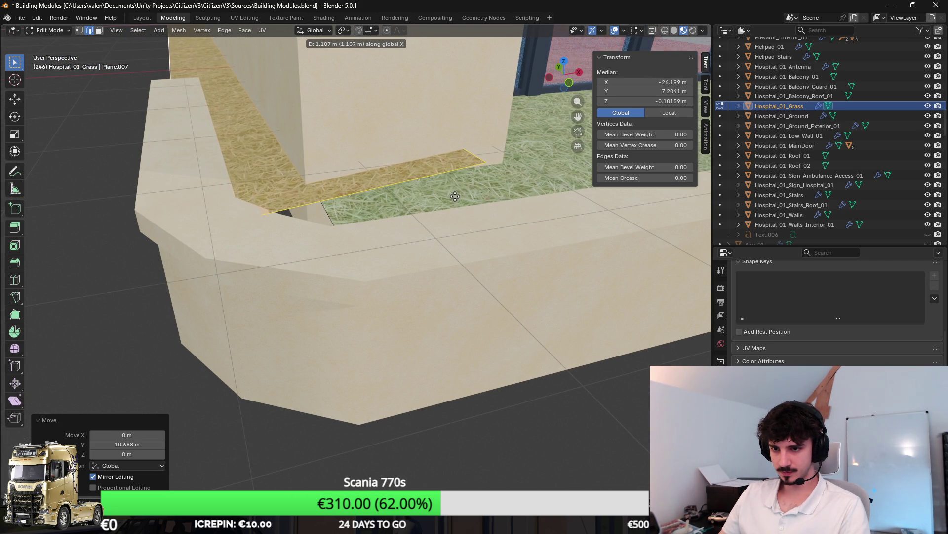
pyautogui.press('Escape')
pyautogui.hotkey('ctrl', 'z')
pyautogui.scroll(-2, 420, 201)
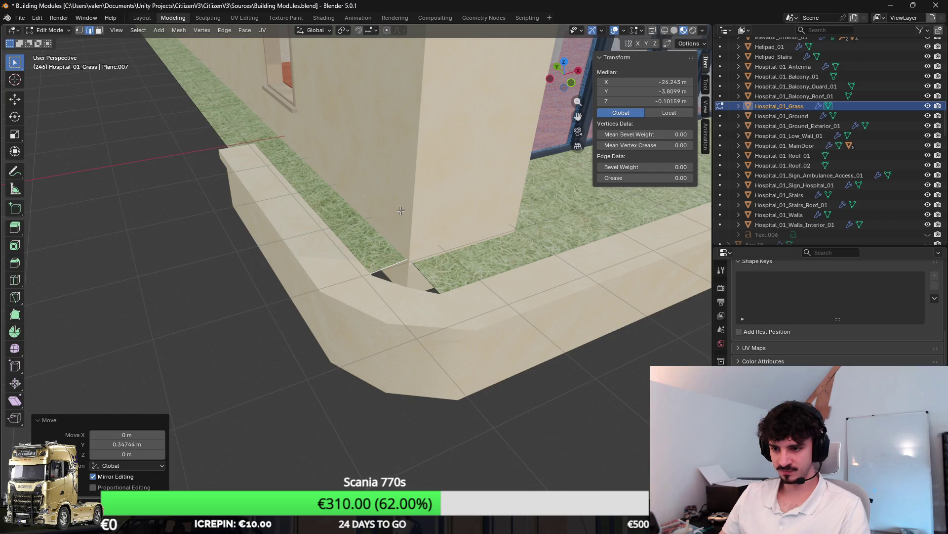
pyautogui.scroll(2, 408, 202)
pyautogui.press('KP_Decimal')
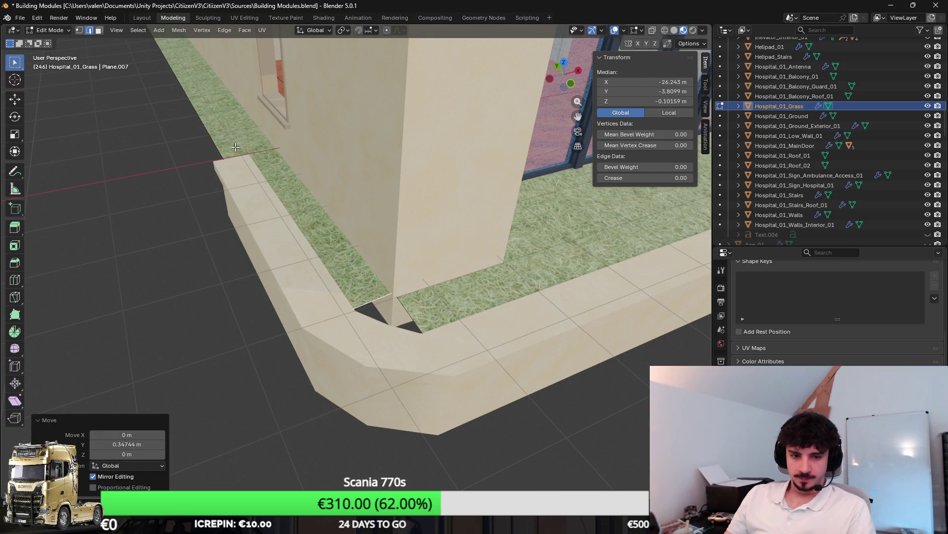
pyautogui.scroll(-5, 322, 166)
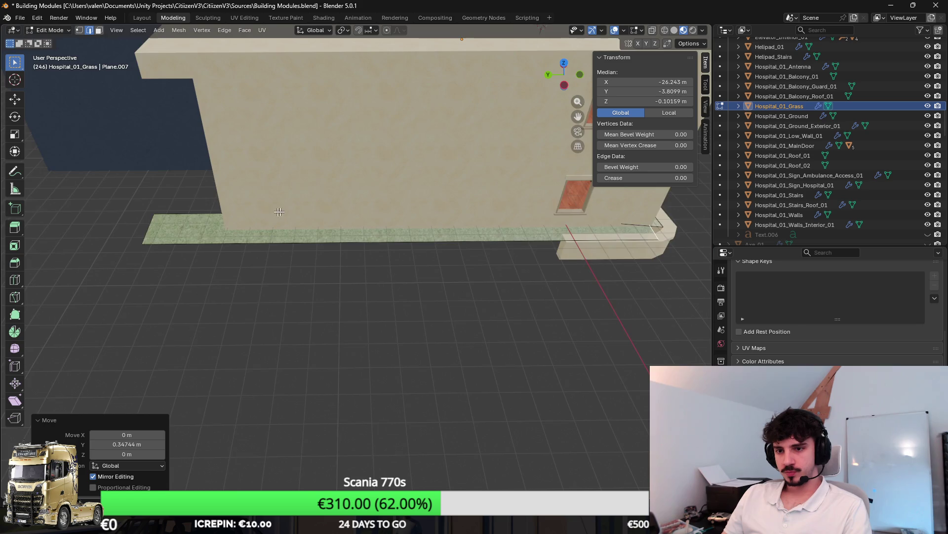
# Undo the previous change and nudge the grass strip slightly along X inside the curb.
pyautogui.hotkey('ctrl', 'z')
pyautogui.scroll(5, 429, 224)
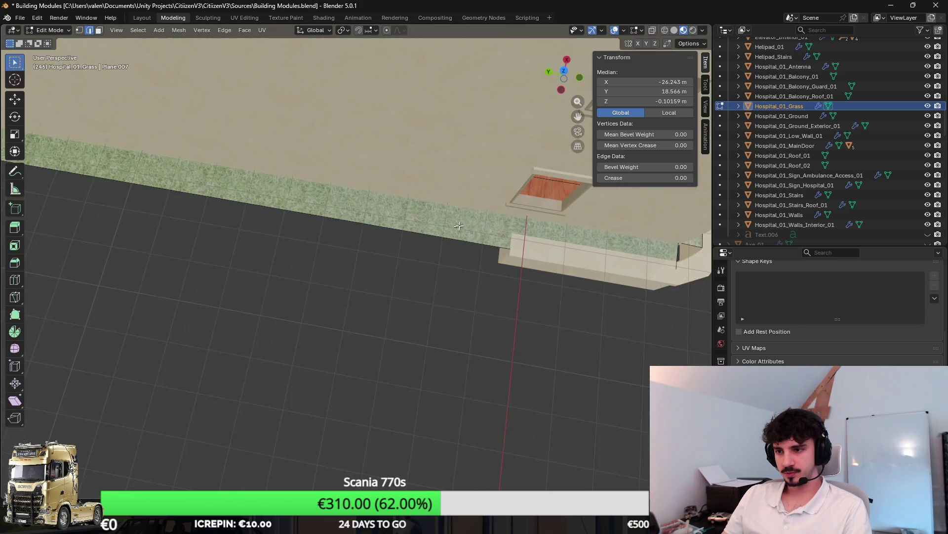
pyautogui.scroll(3, 298, 196)
pyautogui.scroll(-3, 350, 143)
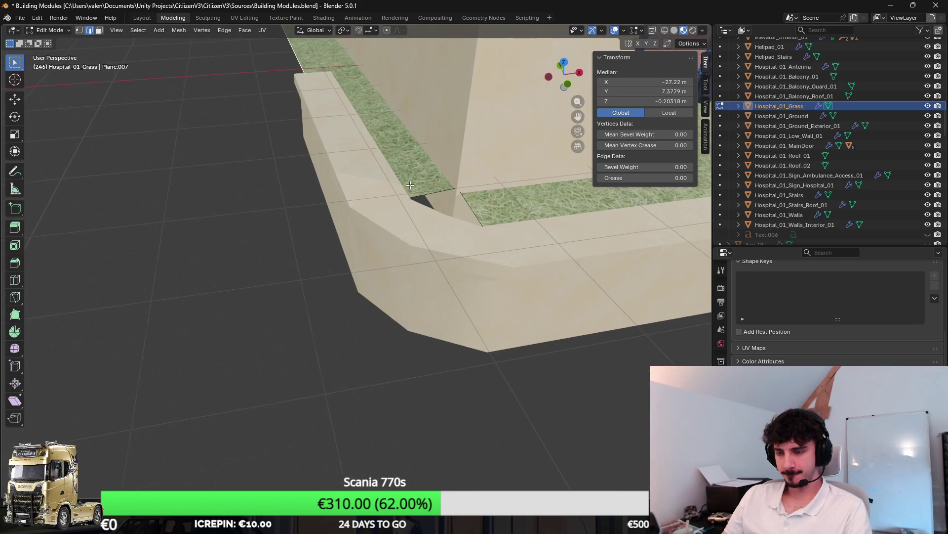
pyautogui.scroll(2, 479, 184)
pyautogui.press('x')
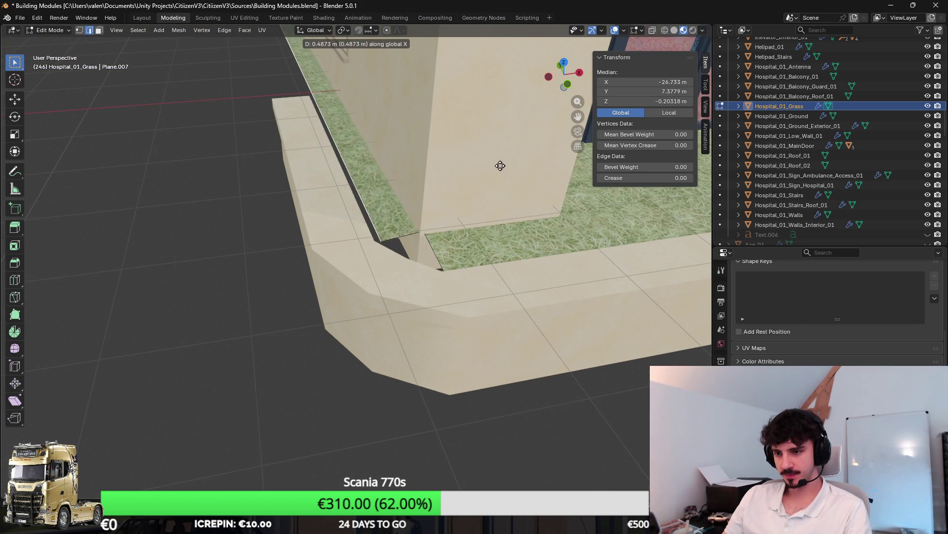
pyautogui.click(491, 164)
# Inspect the grass corner in wireframe, select a corner edge, and try filling it, then undo.
pyautogui.scroll(2, 478, 160)
pyautogui.click(363, 188)
pyautogui.press('z')
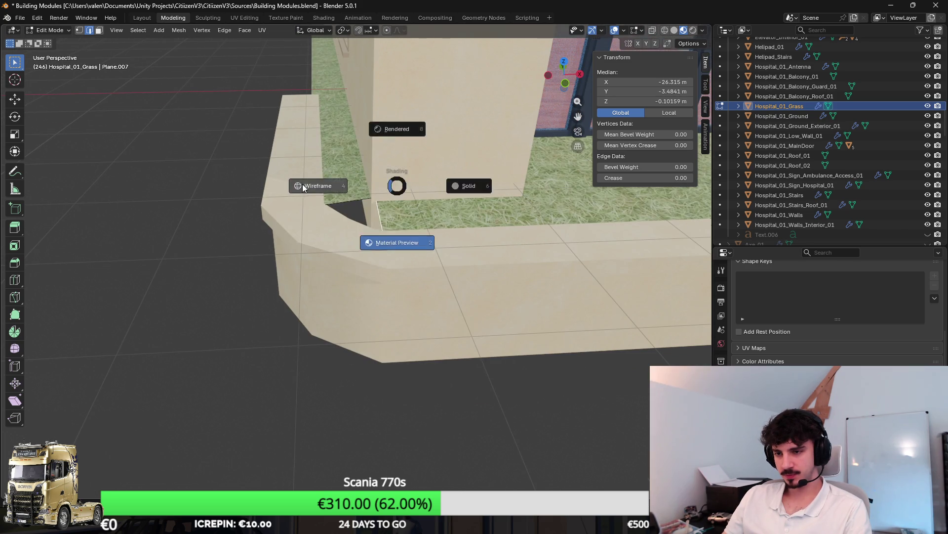
pyautogui.scroll(-1, 475, 158)
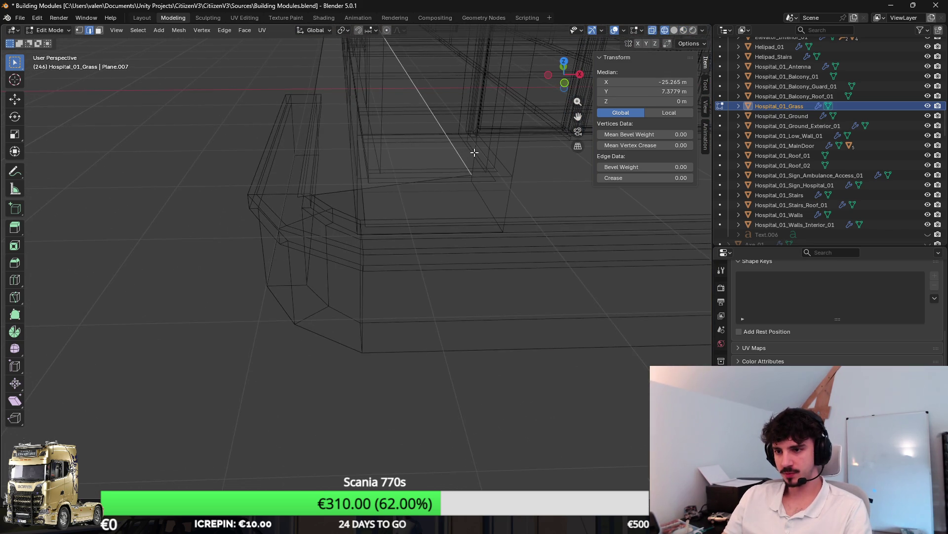
pyautogui.press('KP_0')
pyautogui.moveTo(497, 129)
pyautogui.mouseDown()
pyautogui.moveTo(409, 223)
pyautogui.moveTo(344, 238)
pyautogui.mouseUp()
pyautogui.scroll(-3, 356, 247)
pyautogui.hotkey('shift', 'z')
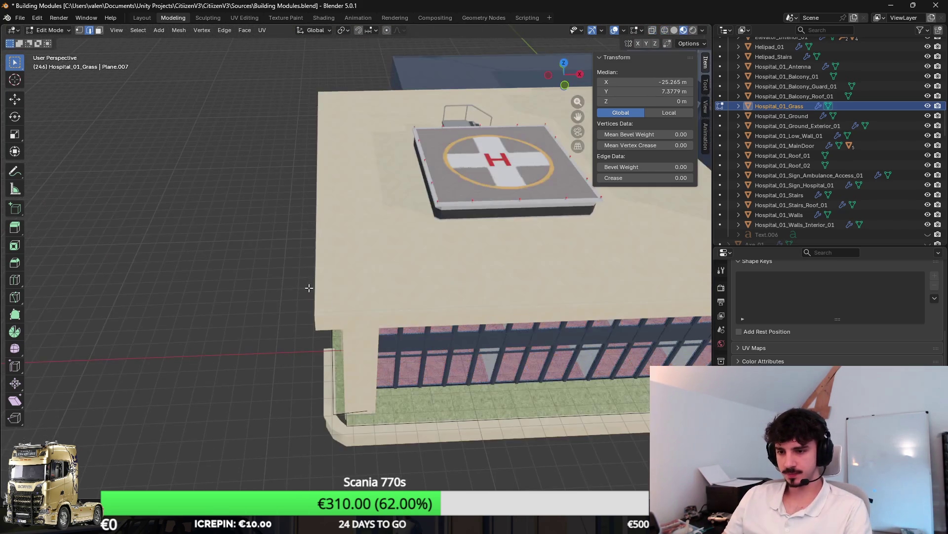
pyautogui.scroll(6, 395, 261)
pyautogui.moveTo(404, 262); pyautogui.dragTo(469, 262)
pyautogui.click(474, 263)
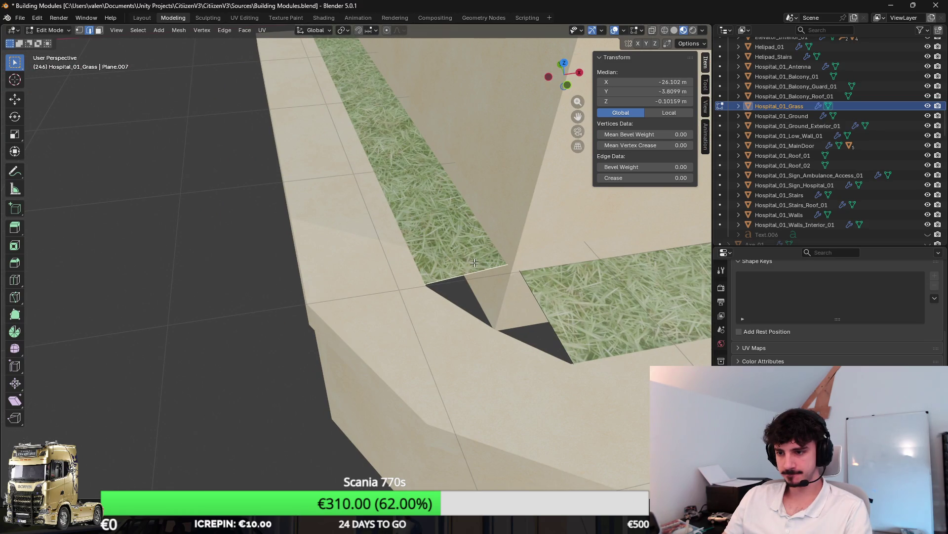
pyautogui.press('f')
pyautogui.hotkey('ctrl', 'z')
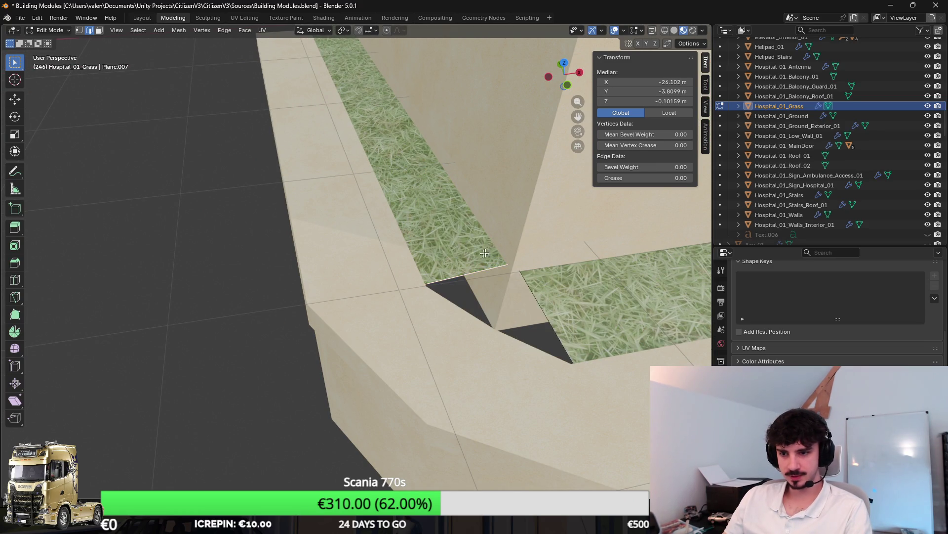
# Check the grass and curb corner in wireframe and material preview shading.
pyautogui.scroll(5, 473, 253)
pyautogui.hotkey('shift', 'z')
pyautogui.scroll(-3, 333, 254)
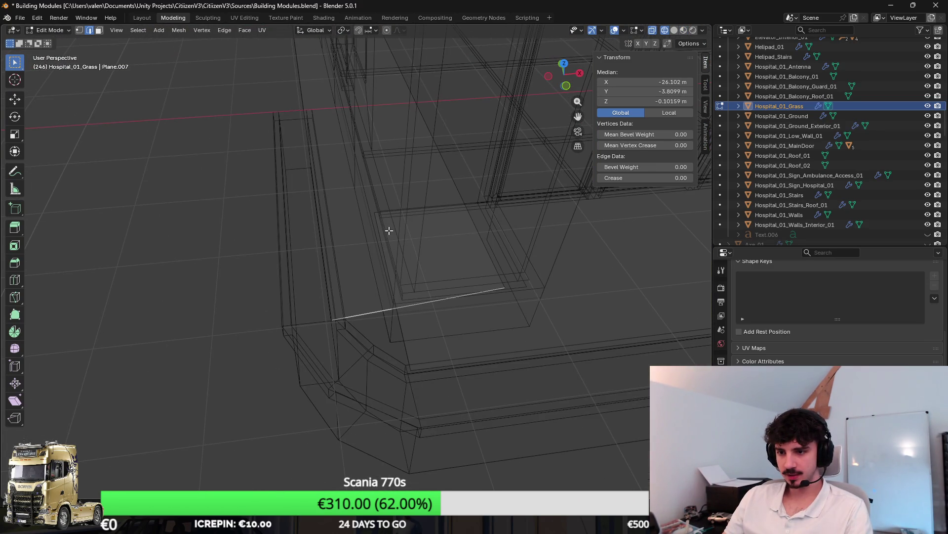
pyautogui.scroll(4, 436, 237)
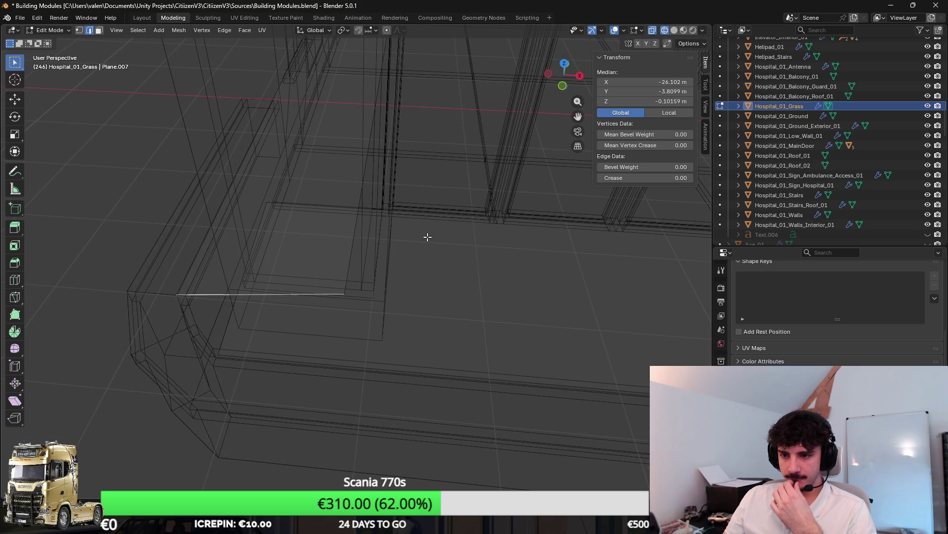
pyautogui.moveTo(435, 237)
pyautogui.mouseDown()
pyautogui.moveTo(411, 239)
pyautogui.moveTo(426, 241)
pyautogui.mouseUp()
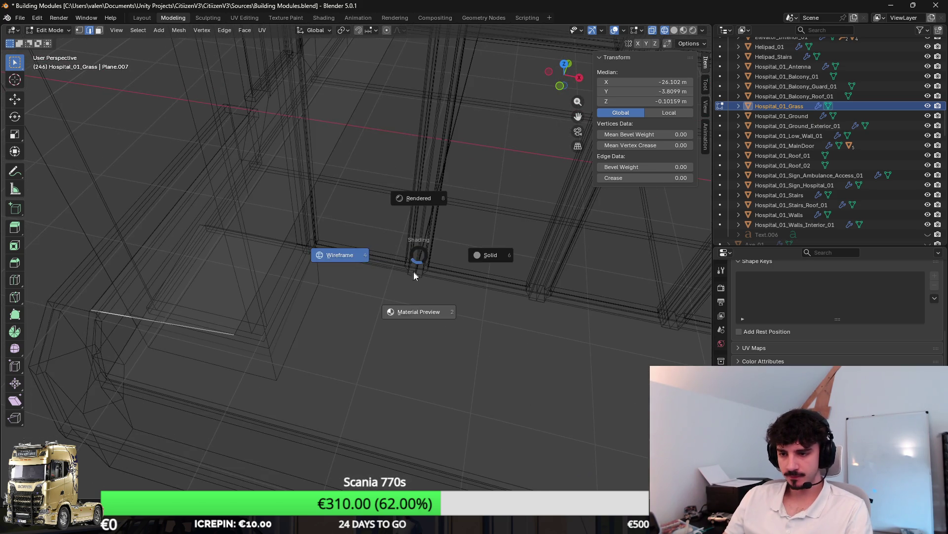
pyautogui.click(417, 284)
pyautogui.scroll(6, 487, 355)
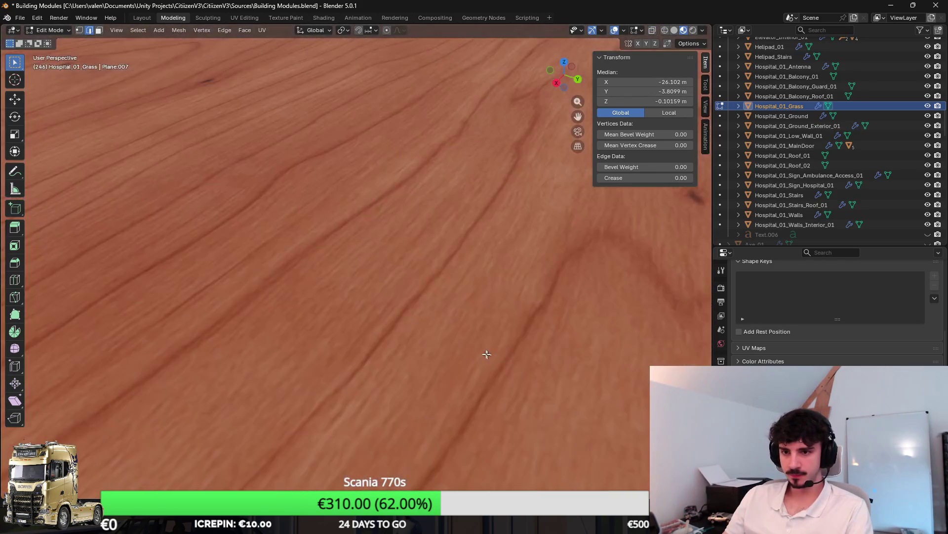
pyautogui.scroll(-5, 551, 353)
pyautogui.moveTo(551, 354); pyautogui.dragTo(470, 341)
pyautogui.scroll(6, 451, 336)
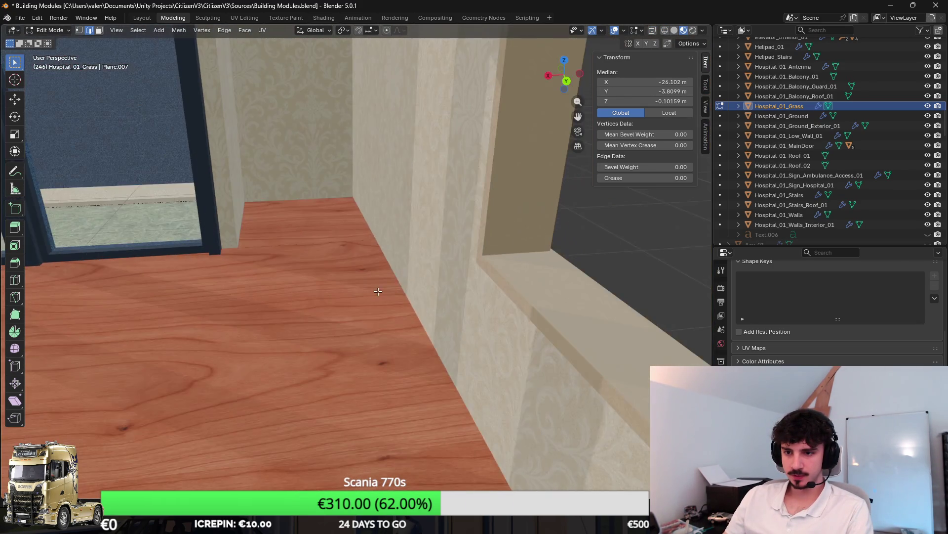
pyautogui.scroll(-10, 378, 291)
# Exit Edit Mode and orbit to inspect the grass strip along the hospital windows.
pyautogui.press('Tab')
pyautogui.scroll(-4, 341, 333)
pyautogui.moveTo(341, 333)
pyautogui.mouseDown()
pyautogui.moveTo(429, 341)
pyautogui.moveTo(354, 207)
pyautogui.mouseUp()
pyautogui.scroll(2, 353, 251)
pyautogui.moveTo(419, 244)
pyautogui.mouseDown()
pyautogui.moveTo(275, 224)
pyautogui.moveTo(369, 217)
pyautogui.moveTo(422, 232)
pyautogui.mouseUp()
pyautogui.scroll(2, 285, 225)
pyautogui.scroll(-2, 286, 228)
pyautogui.moveTo(346, 201); pyautogui.dragTo(386, 210)
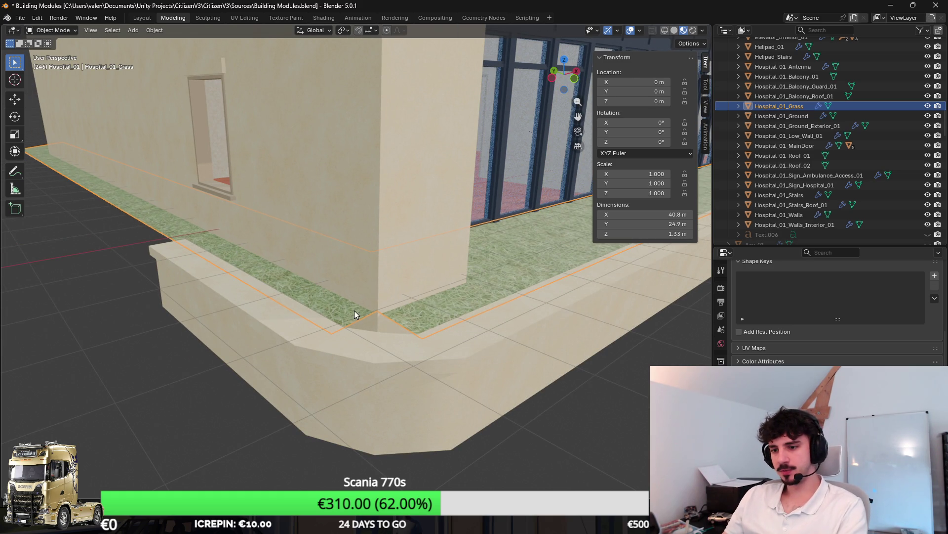
# Merge the grass corner vertices and delete the leftover ones.
pyautogui.press('Tab')
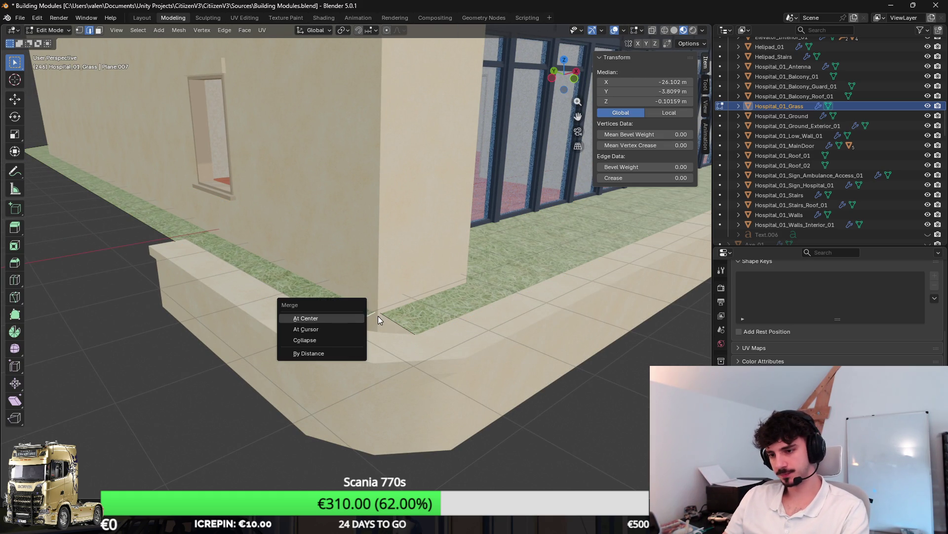
pyautogui.press('Return')
pyautogui.press('x')
pyautogui.press('Return')
# Add an edge loop across the grass strip near the corner.
pyautogui.click(423, 318)
pyautogui.scroll(2, 353, 349)
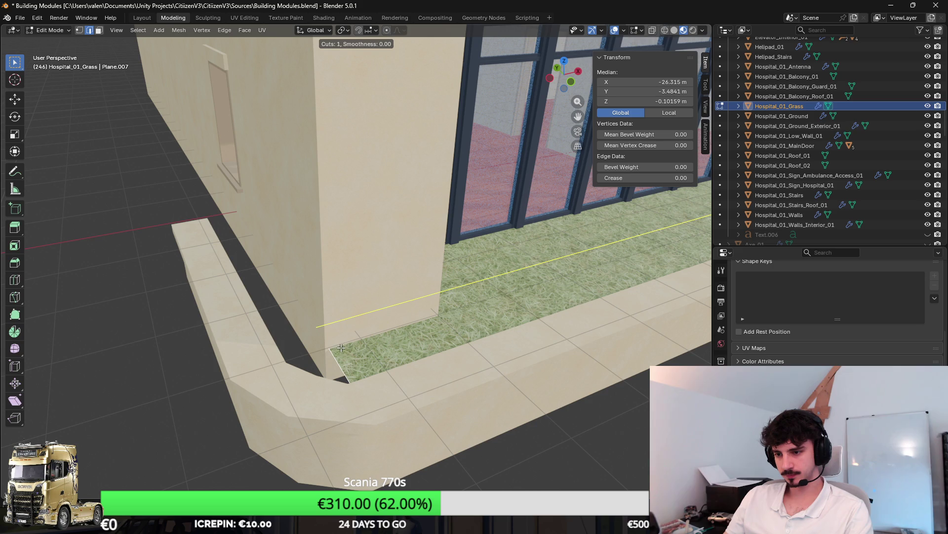
pyautogui.click(342, 347)
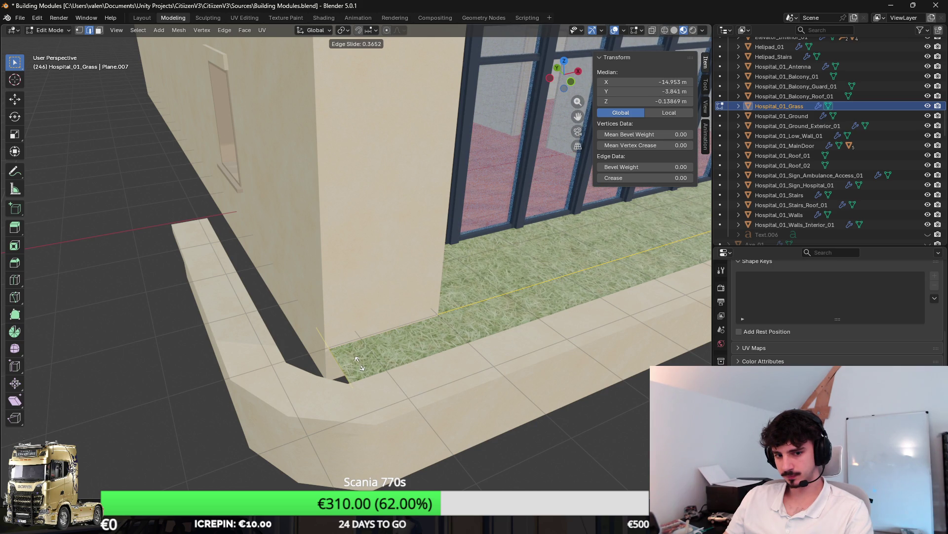
pyautogui.click(359, 364)
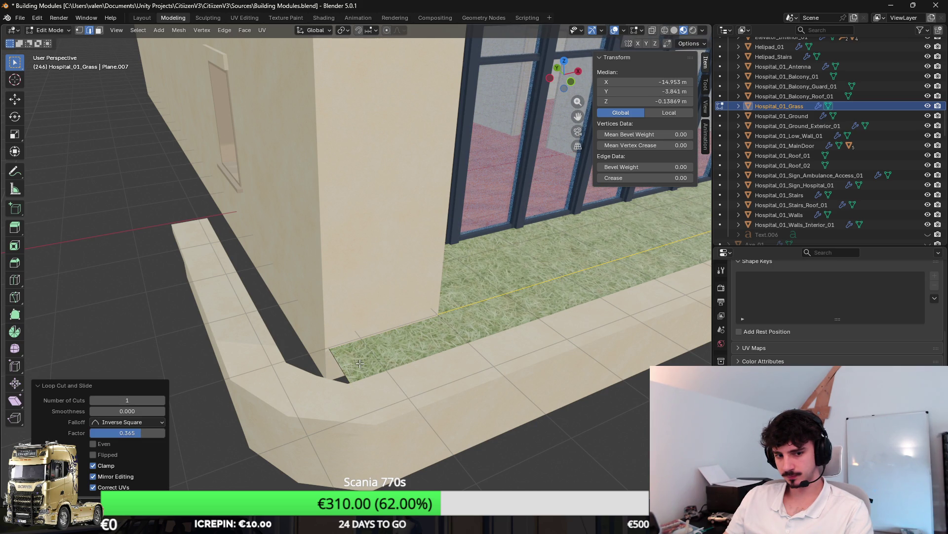
pyautogui.scroll(2, 427, 368)
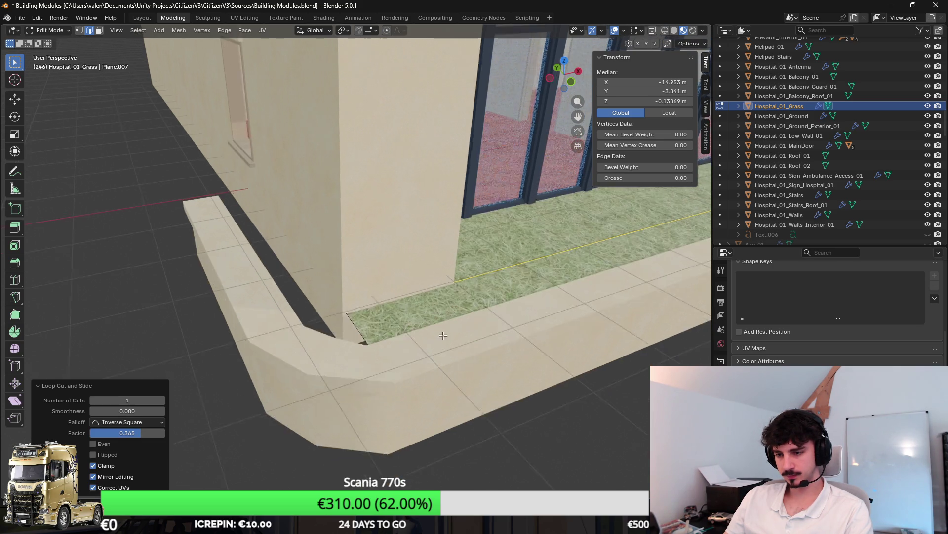
# Reposition the grass faces: shift them along X, turn them a quarter, and move them along Y.
pyautogui.keyDown('ctrl'); pyautogui.click(99, 30); pyautogui.keyUp('ctrl')
pyautogui.click(88, 30)
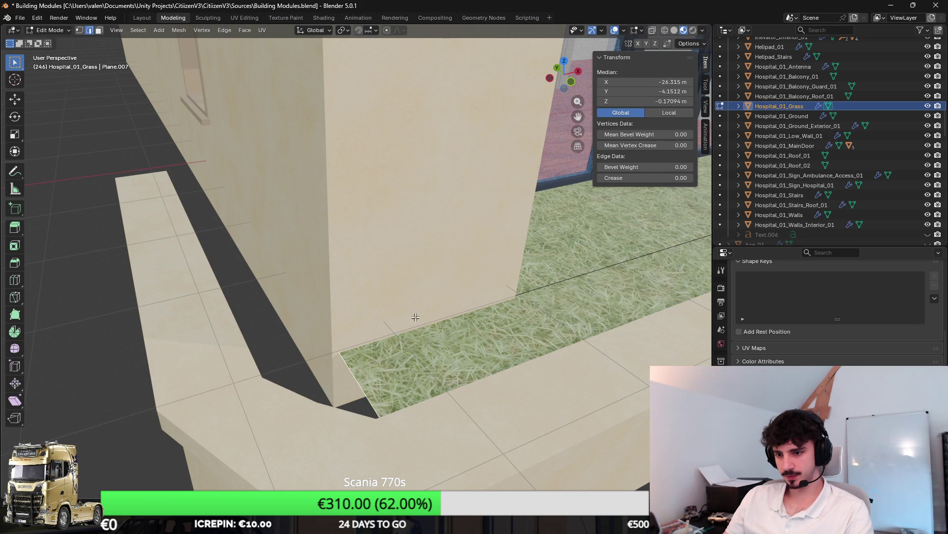
pyautogui.press('e')
pyautogui.press('Escape')
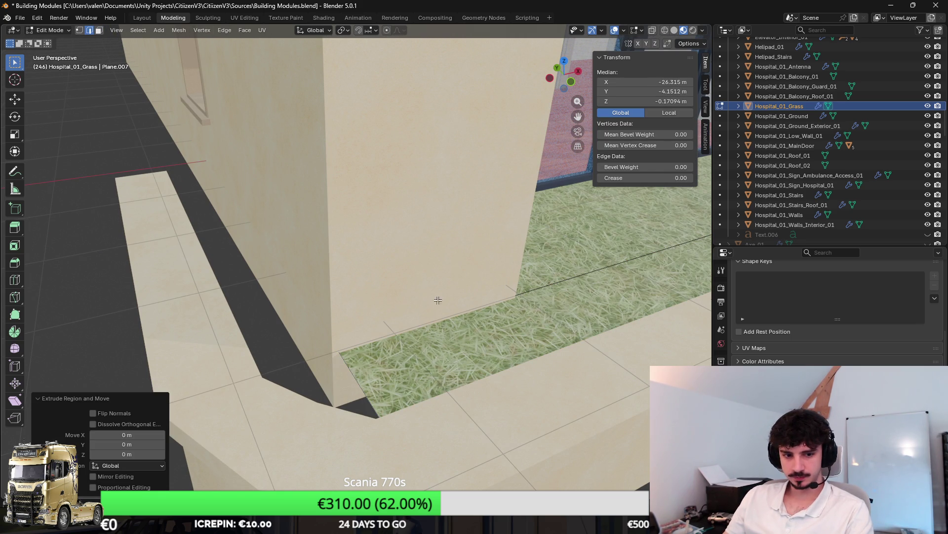
pyautogui.press('g')
pyautogui.press('x')
pyautogui.click(383, 316)
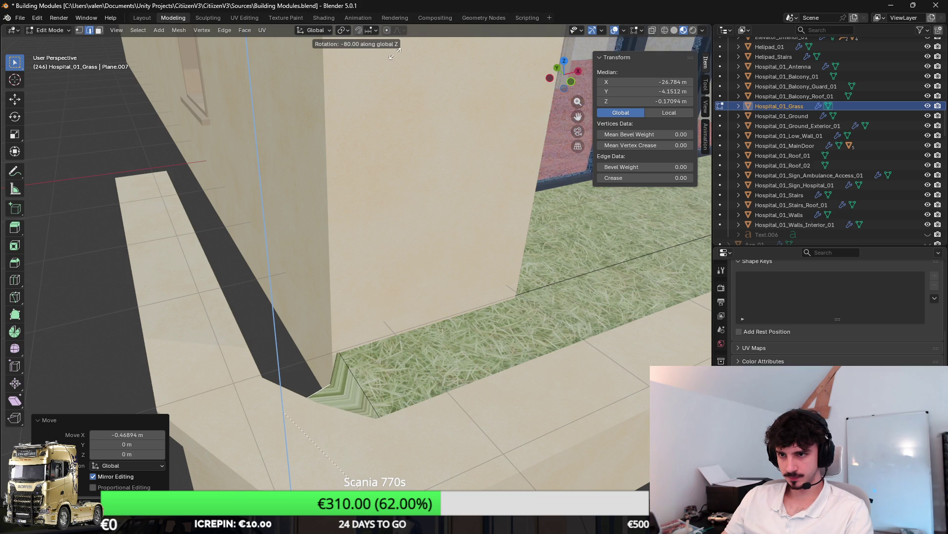
pyautogui.press('Return')
pyautogui.press('g')
pyautogui.press('y')
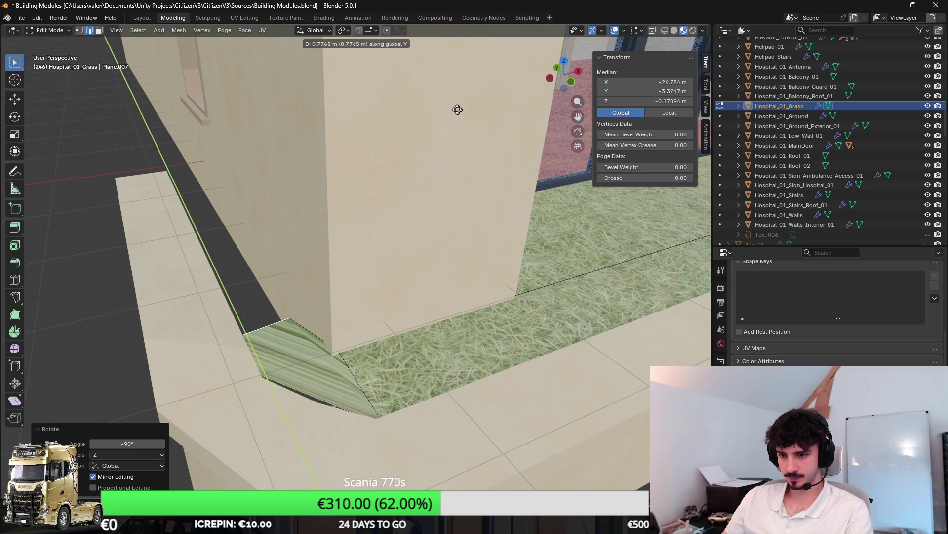
pyautogui.click(438, 128)
# Extrude the grass faces along Y, then delete the extra strip faces.
pyautogui.press('e')
pyautogui.press('y')
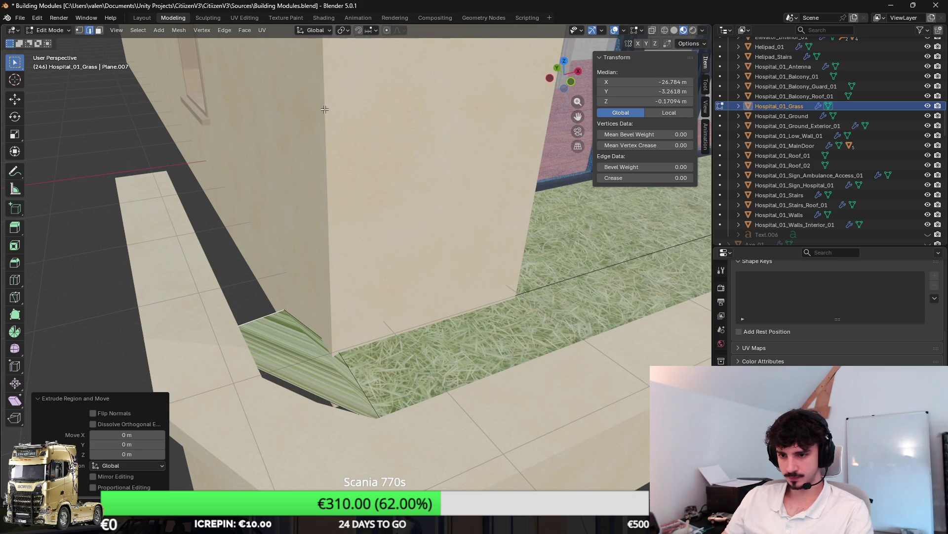
pyautogui.click(269, 123)
pyautogui.click(98, 31)
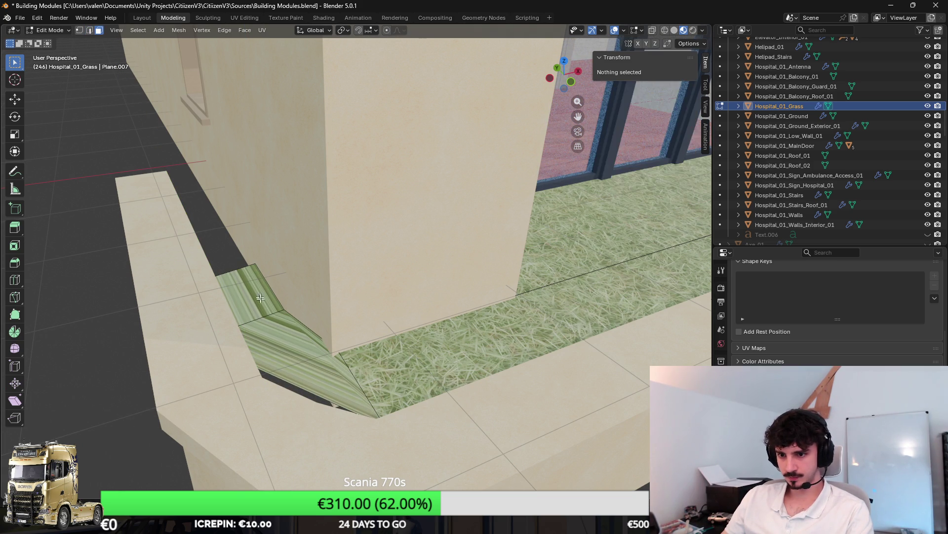
pyautogui.click(306, 339)
pyautogui.press('x')
pyautogui.click(298, 356)
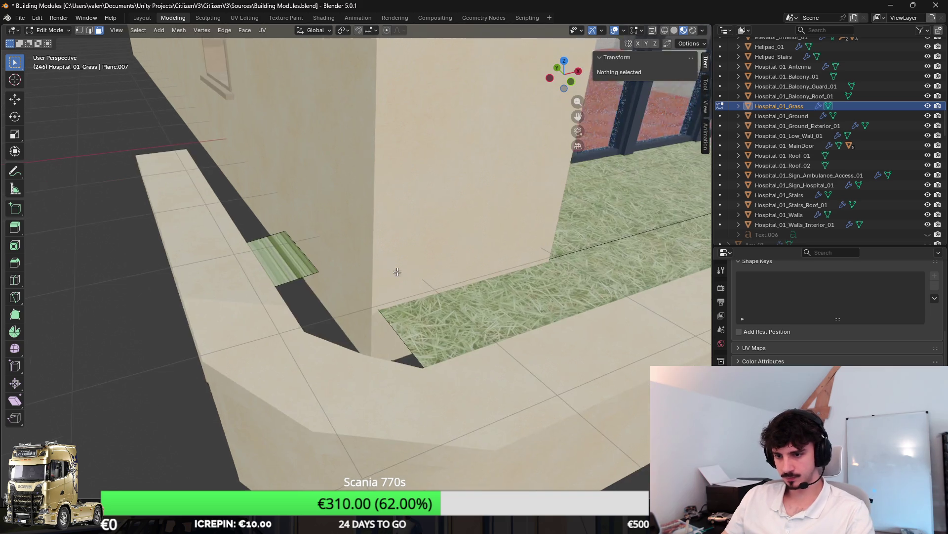
# Move the remaining connected grass faces along Y.
pyautogui.click(247, 209)
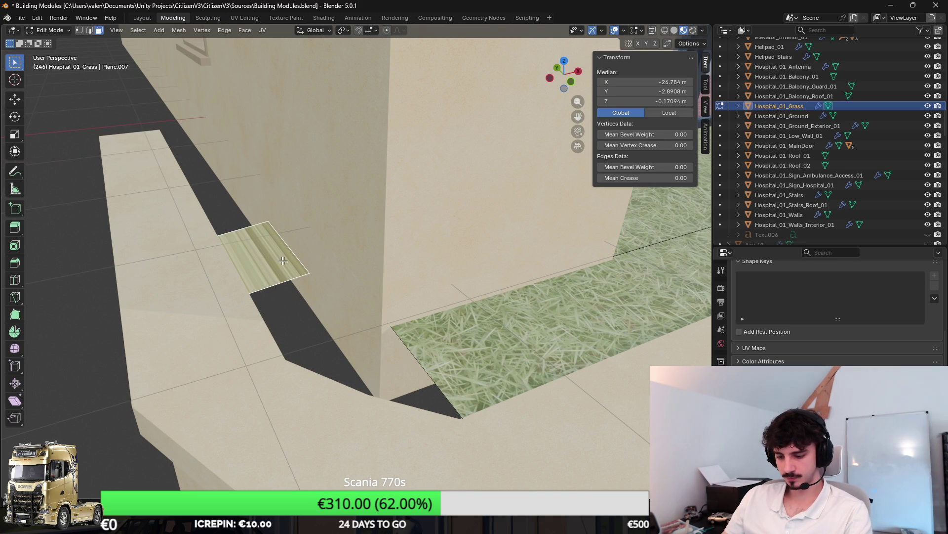
pyautogui.press('l')
pyautogui.press('g')
pyautogui.press('x')
pyautogui.press('y')
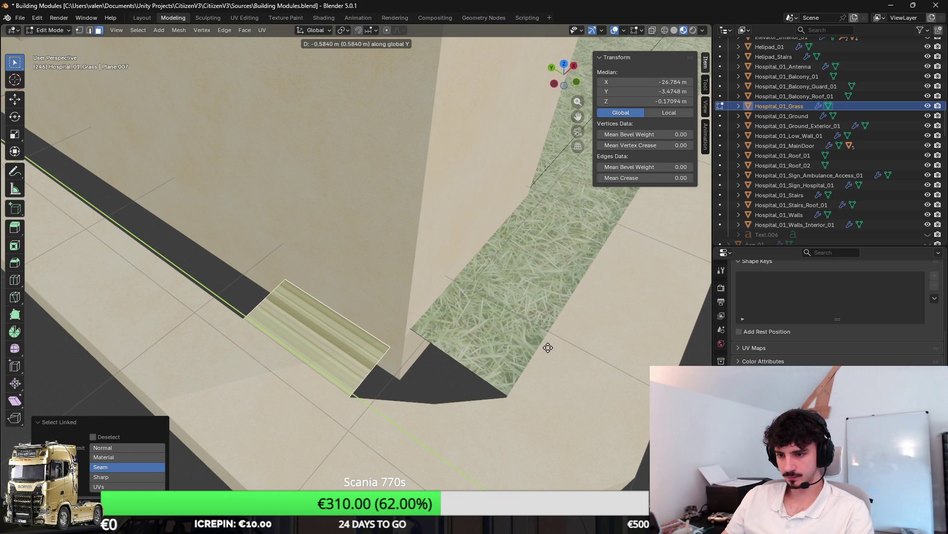
pyautogui.click(548, 347)
pyautogui.scroll(3, 401, 261)
pyautogui.scroll(-3, 393, 219)
# In front ortho wireframe, align the strip's right-end vertices along X.
pyautogui.press('KP_1')
pyautogui.hotkey('shift', 'z')
pyautogui.scroll(4, 328, 192)
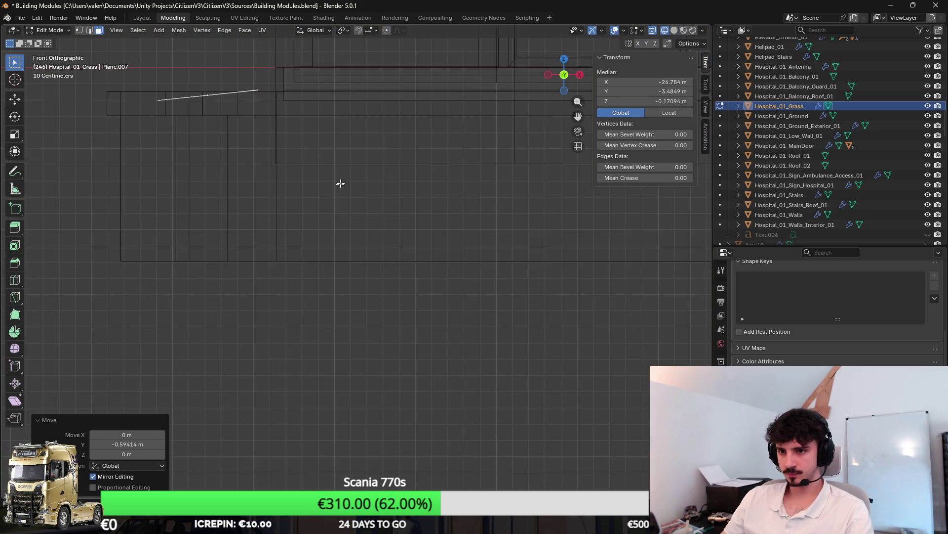
pyautogui.click(80, 30)
pyautogui.click(347, 153)
pyautogui.scroll(2, 394, 146)
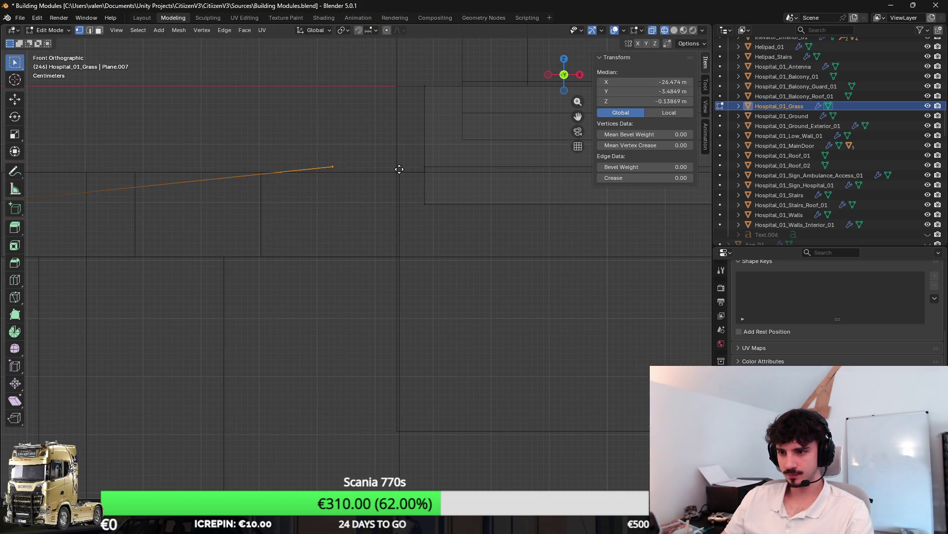
pyautogui.click(462, 161)
pyautogui.scroll(2, 454, 167)
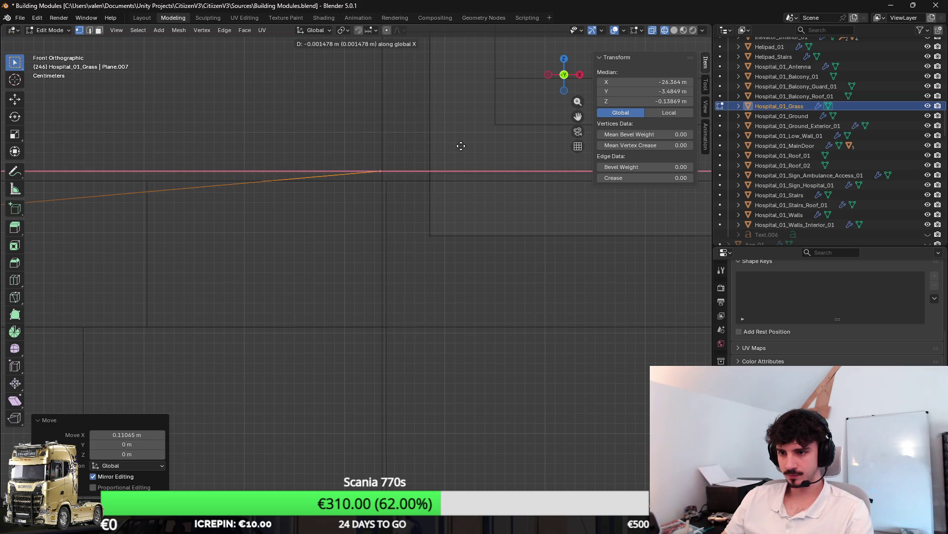
pyautogui.click(460, 146)
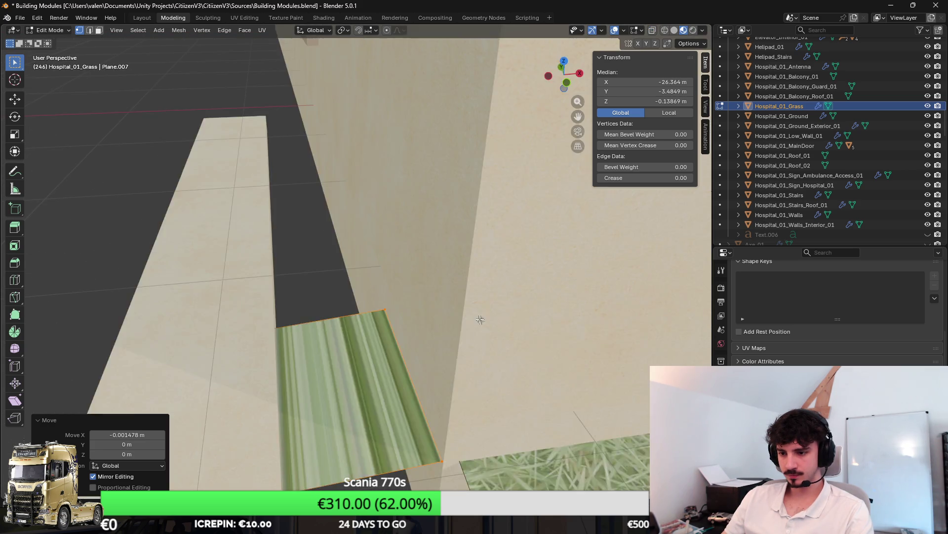
pyautogui.hotkey('shift', 'z')
pyautogui.scroll(-2, 437, 221)
# Join the two corner grass edges with Bridge Edge Loops instead of a plain fill.
pyautogui.click(318, 286)
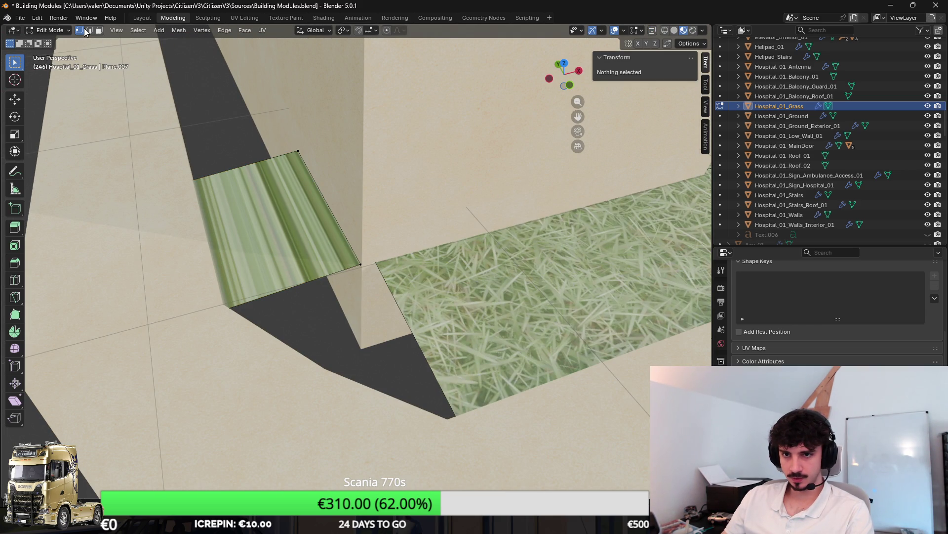
pyautogui.click(321, 277)
pyautogui.press('f')
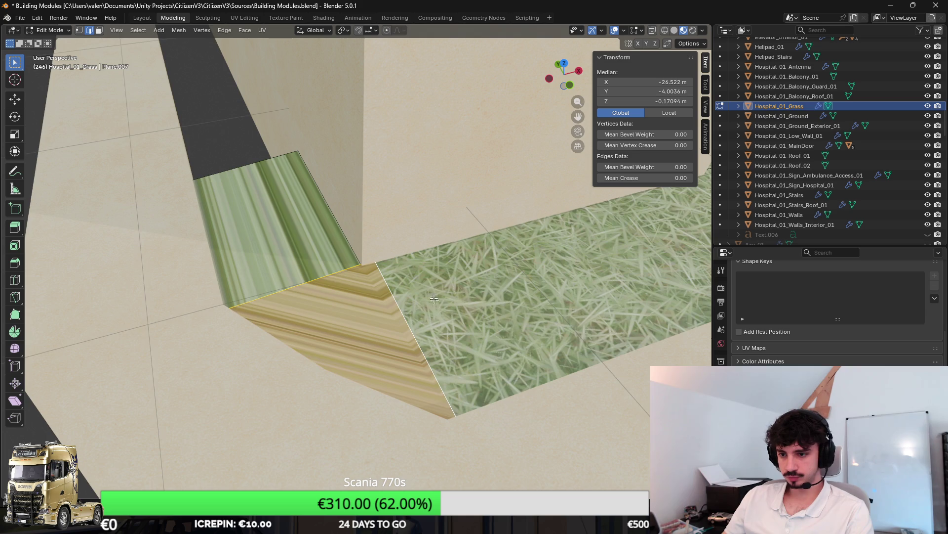
pyautogui.scroll(1, 440, 304)
pyautogui.hotkey('ctrl', 'z')
pyautogui.press('F3')
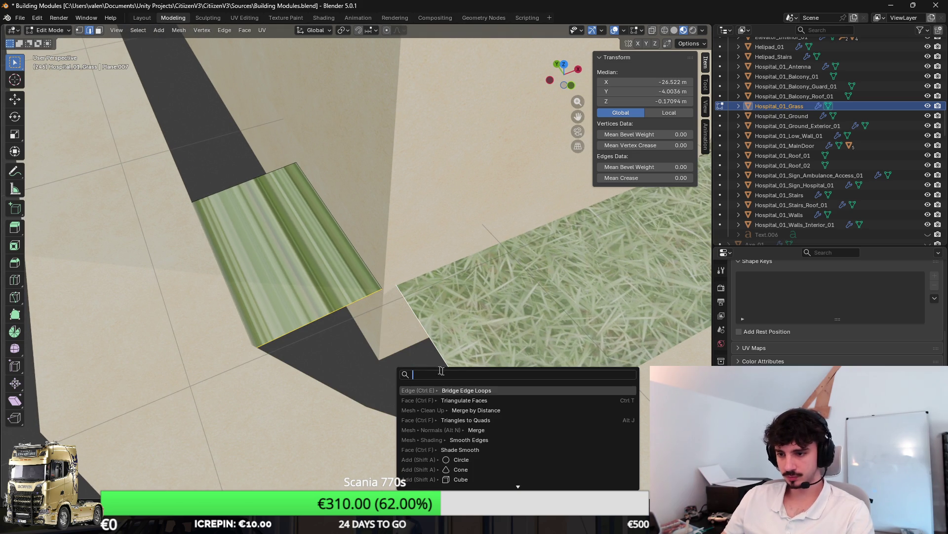
pyautogui.press('Return')
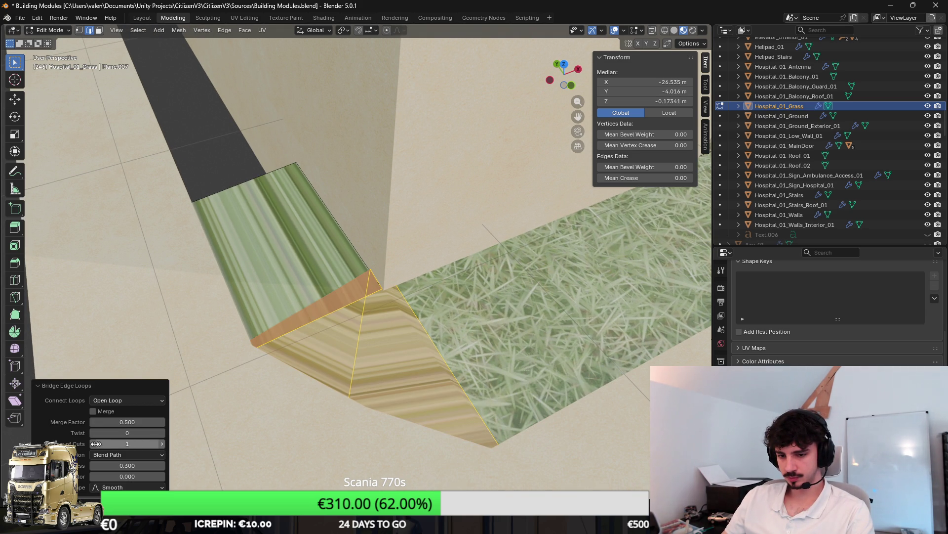
pyautogui.moveTo(332, 371)
pyautogui.mouseDown()
pyautogui.moveTo(354, 312)
pyautogui.moveTo(408, 279)
pyautogui.mouseUp()
pyautogui.scroll(-4, 296, 259)
pyautogui.moveTo(296, 259); pyautogui.dragTo(515, 295)
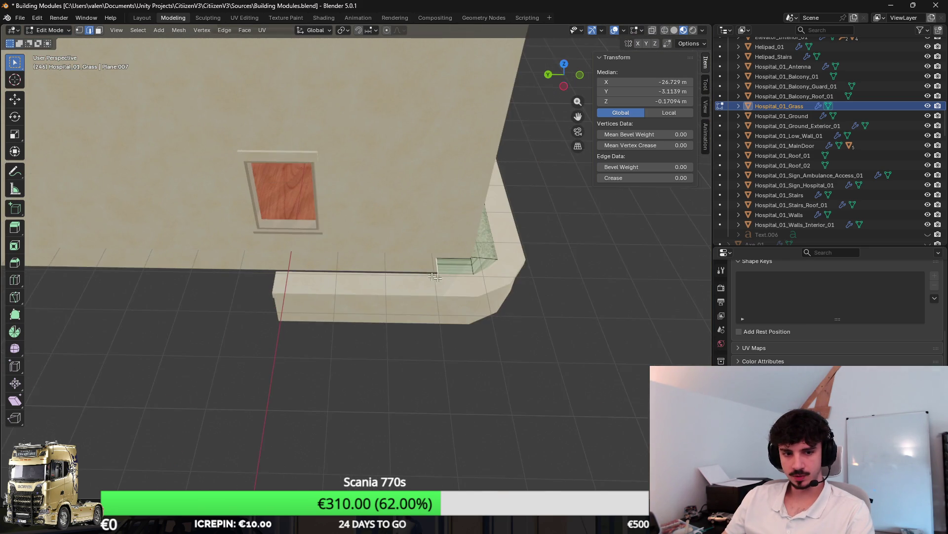
# Slide the selected grass face along Y so it runs along the wall.
pyautogui.press('g')
pyautogui.press('y')
pyautogui.click(287, 274)
# In top wireframe view, stretch Hospital_01_Low_Wall_01's end vertices along Y.
pyautogui.hotkey('alt', 'q')
pyautogui.moveTo(265, 308); pyautogui.dragTo(312, 295)
pyautogui.hotkey('shift', 'z')
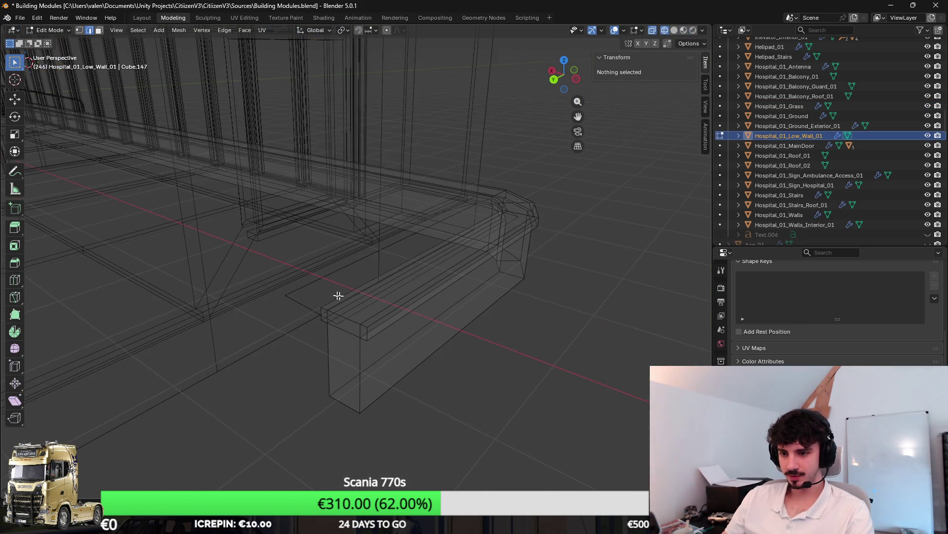
pyautogui.press('KP_7')
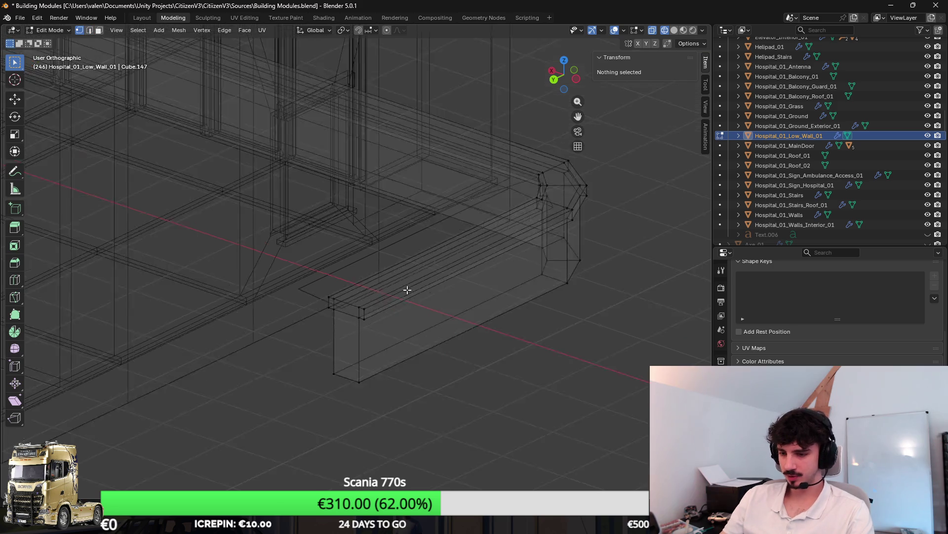
pyautogui.scroll(5, 407, 288)
pyautogui.press('c')
pyautogui.moveTo(383, 286); pyautogui.dragTo(398, 287)
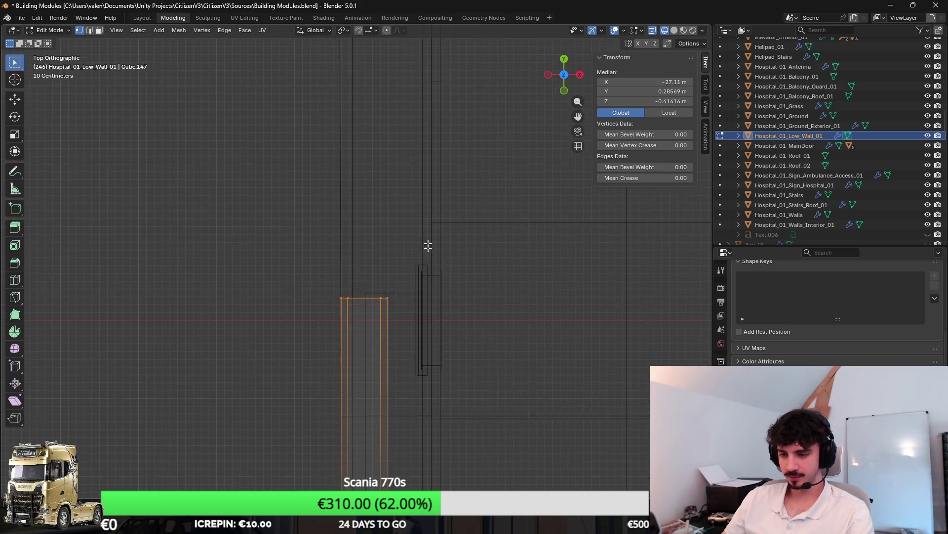
pyautogui.scroll(-2, 428, 218)
pyautogui.click(416, 231)
pyautogui.scroll(-3, 398, 203)
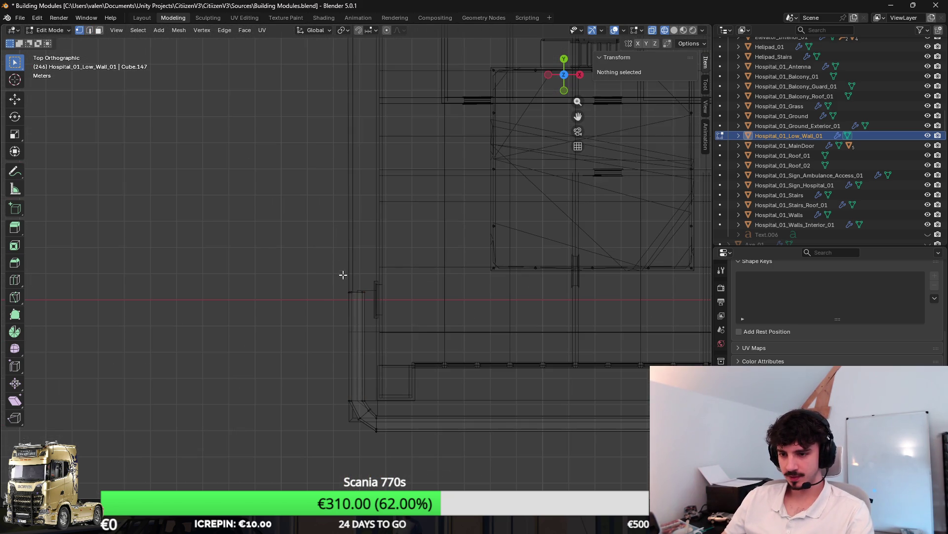
pyautogui.click(379, 76)
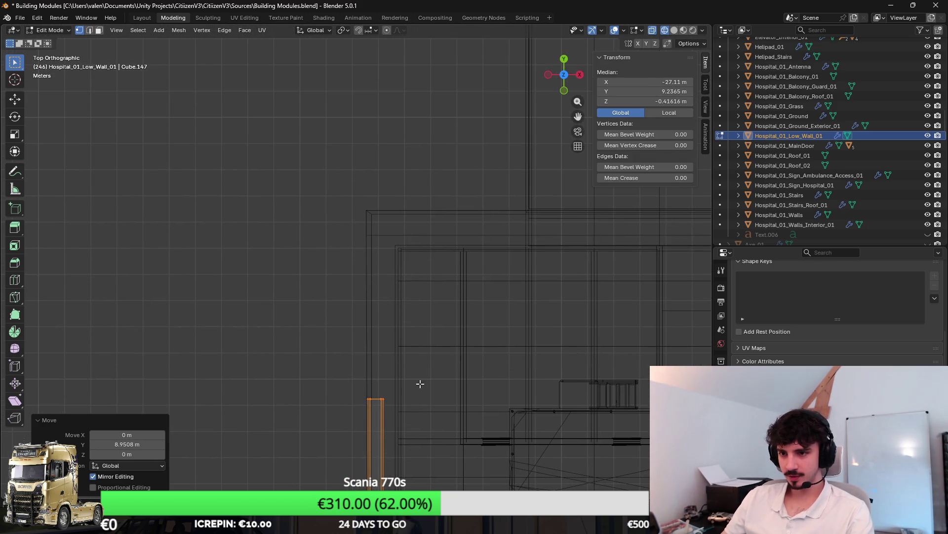
pyautogui.hotkey('shift', 'z')
# Select the grass strip's end edge in Edit Mode.
pyautogui.moveTo(421, 258)
pyautogui.mouseDown()
pyautogui.moveTo(493, 313)
pyautogui.moveTo(282, 321)
pyautogui.moveTo(357, 265)
pyautogui.mouseUp()
pyautogui.press('Tab')
pyautogui.click(357, 266)
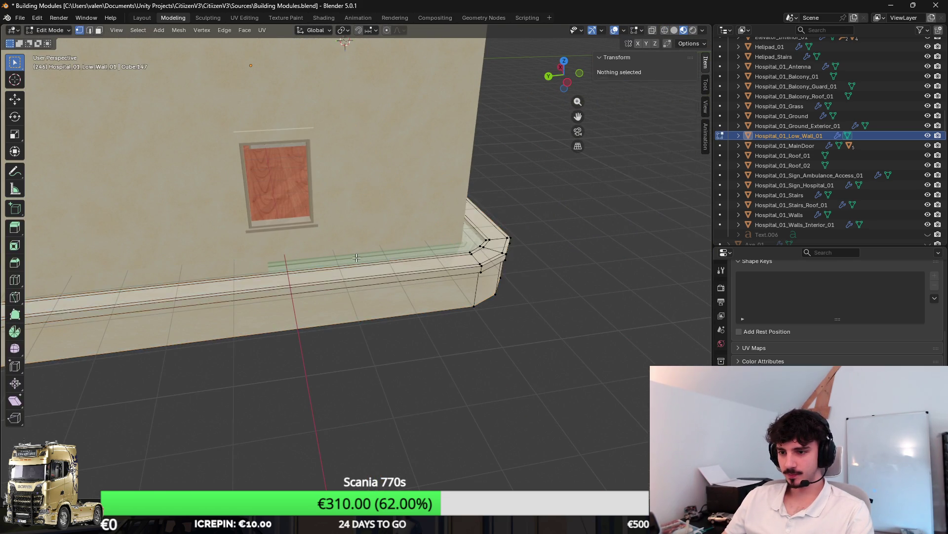
pyautogui.press('Tab')
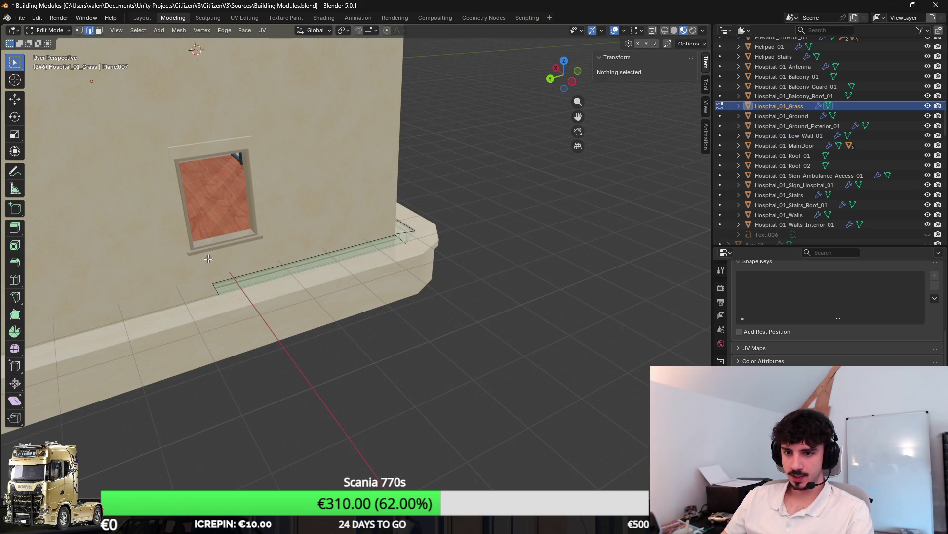
pyautogui.click(222, 284)
pyautogui.moveTo(216, 290)
pyautogui.mouseDown()
pyautogui.moveTo(529, 271)
pyautogui.moveTo(447, 238)
pyautogui.moveTo(461, 236)
pyautogui.moveTo(381, 250)
pyautogui.moveTo(466, 197)
pyautogui.moveTo(465, 312)
pyautogui.mouseUp()
pyautogui.scroll(-6, 467, 316)
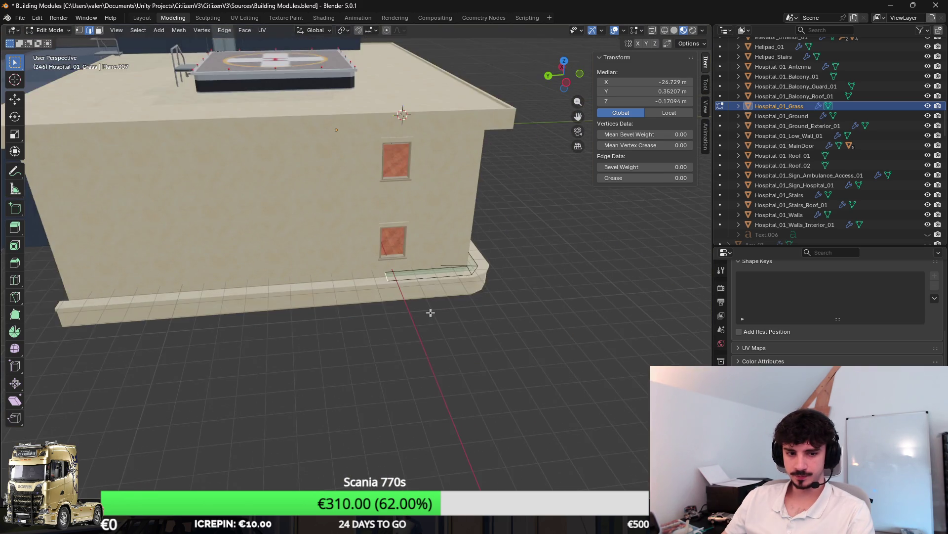
# Stretch the grass edge along Y to the wall's end and cube-project the strip at size 2.5.
pyautogui.press('y')
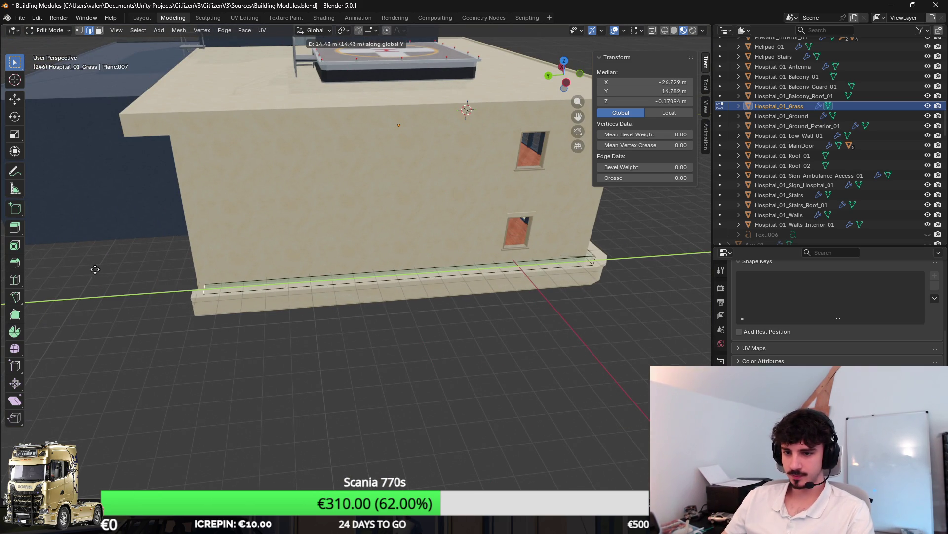
pyautogui.click(302, 270)
pyautogui.hotkey('ctrl', 'l')
pyautogui.press('u')
pyautogui.click(390, 274)
pyautogui.write('2.500')
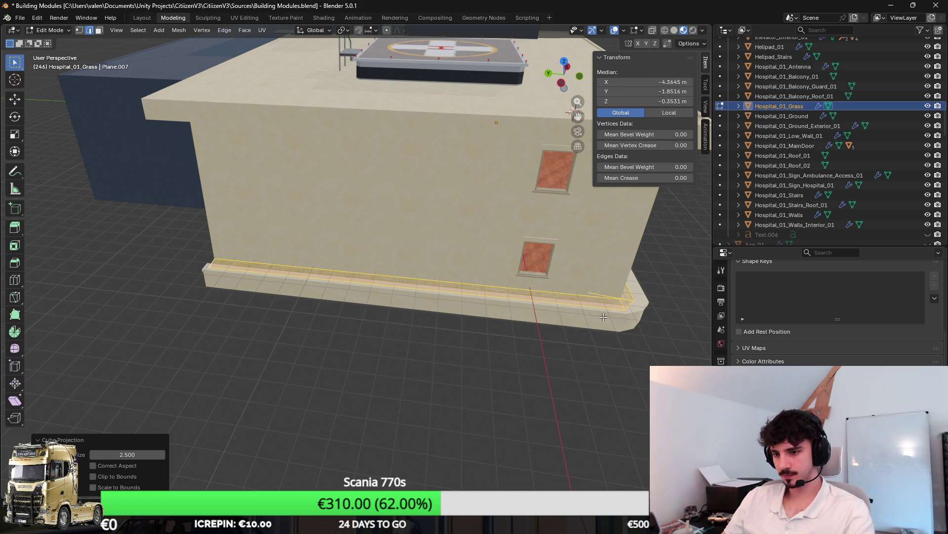
pyautogui.press('Tab')
# Export the hospital model as an FBX file.
pyautogui.scroll(3, 467, 265)
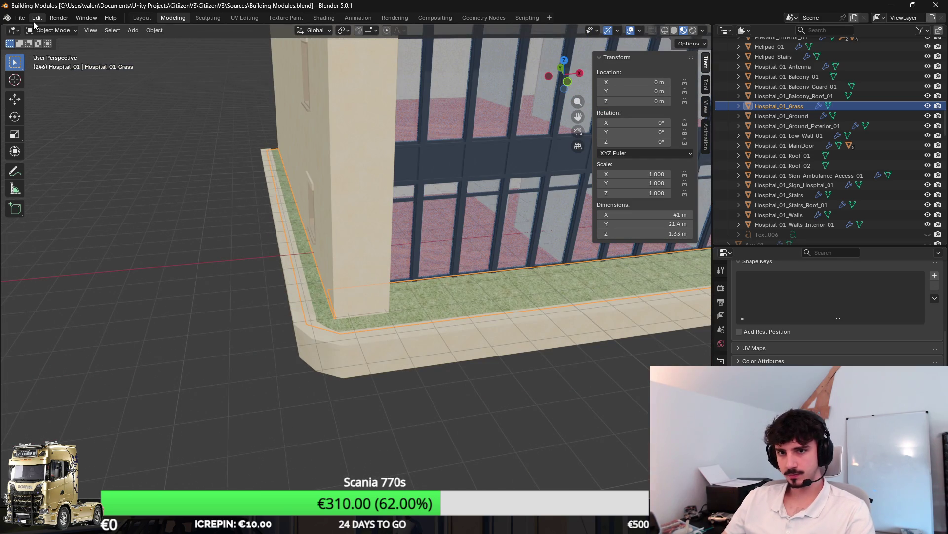
pyautogui.click(19, 18)
pyautogui.press('Escape')
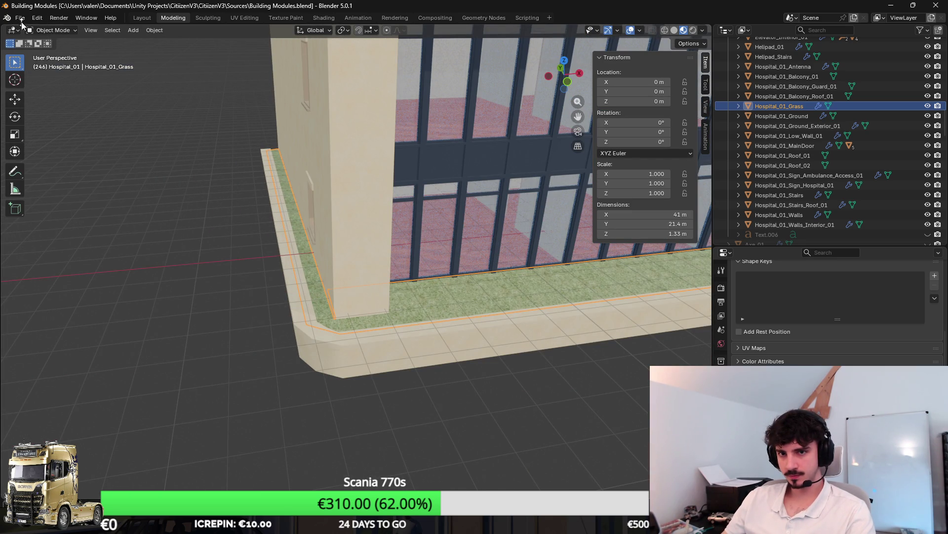
pyautogui.click(20, 18)
pyautogui.moveTo(41, 166)
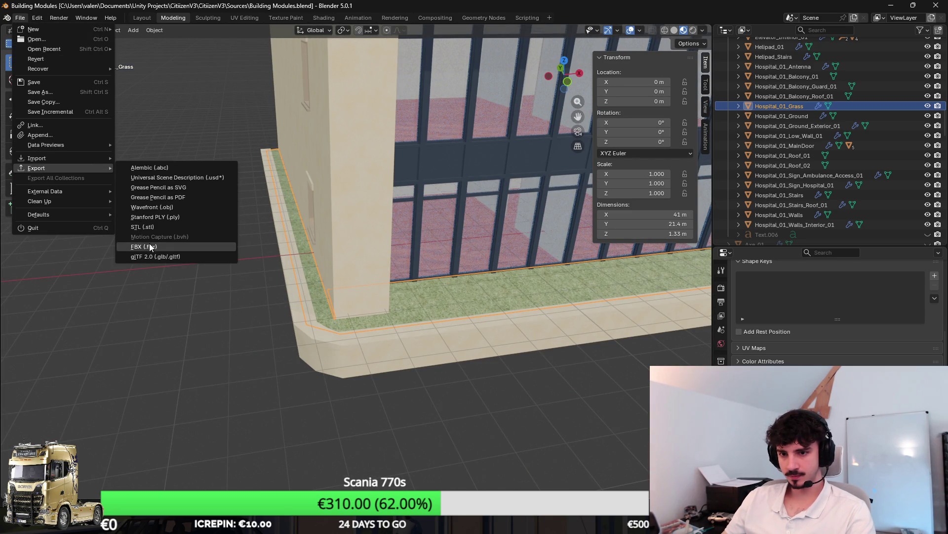
pyautogui.click(149, 246)
pyautogui.click(474, 351)
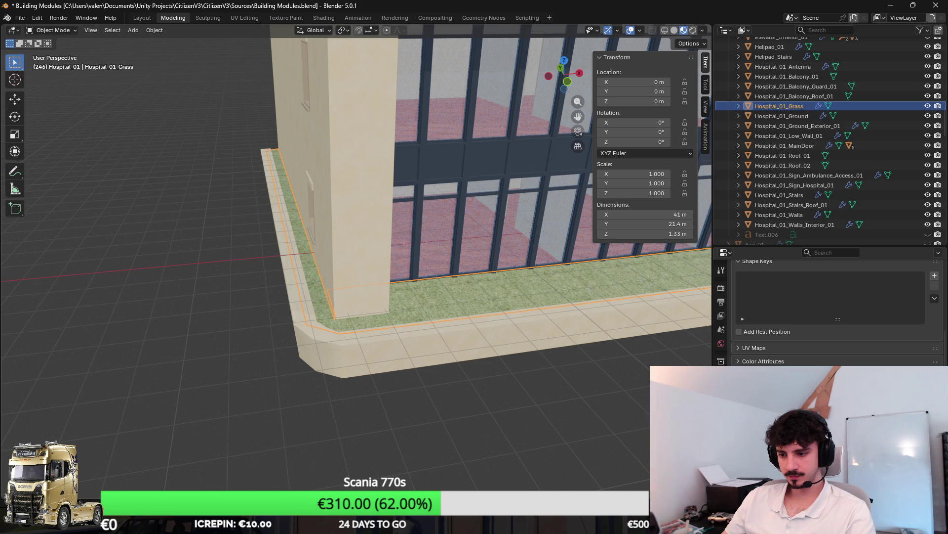
pyautogui.hotkey('alt', 'Tab')
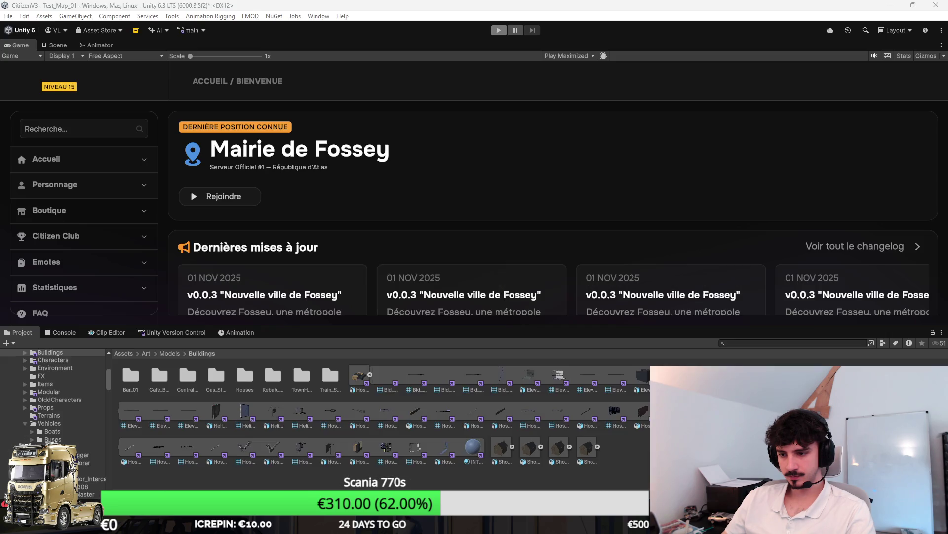
# Orbit the Scene view around the hospital's wall base and glass facade.
pyautogui.click(57, 45)
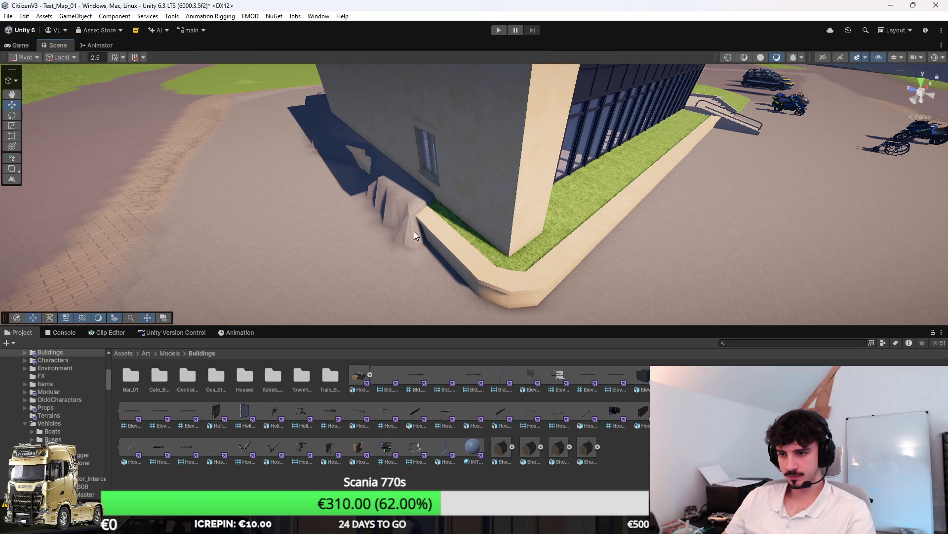
pyautogui.moveTo(400, 253)
pyautogui.mouseDown()
pyautogui.moveTo(415, 239)
pyautogui.moveTo(512, 250)
pyautogui.moveTo(539, 239)
pyautogui.moveTo(554, 251)
pyautogui.mouseUp()
pyautogui.scroll(-3, 553, 251)
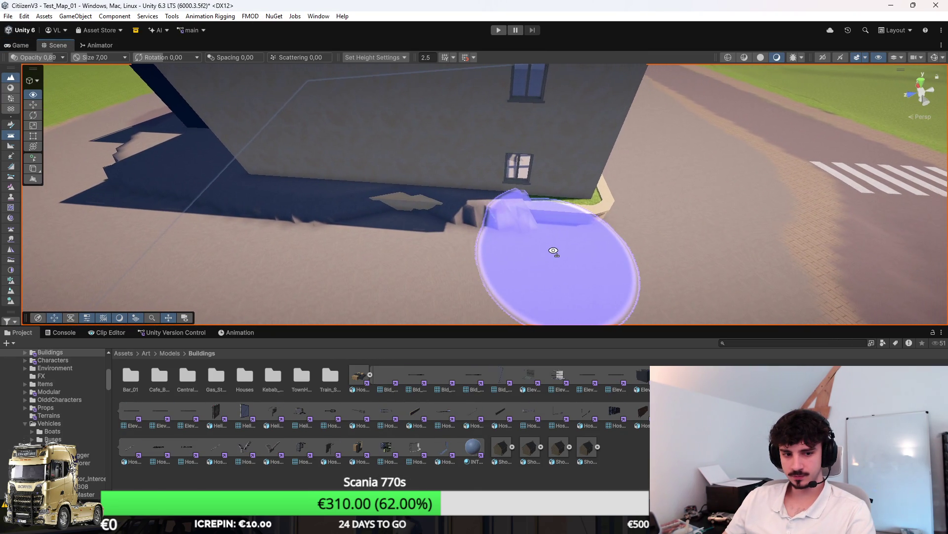
pyautogui.scroll(2, 549, 250)
pyautogui.scroll(2, 550, 249)
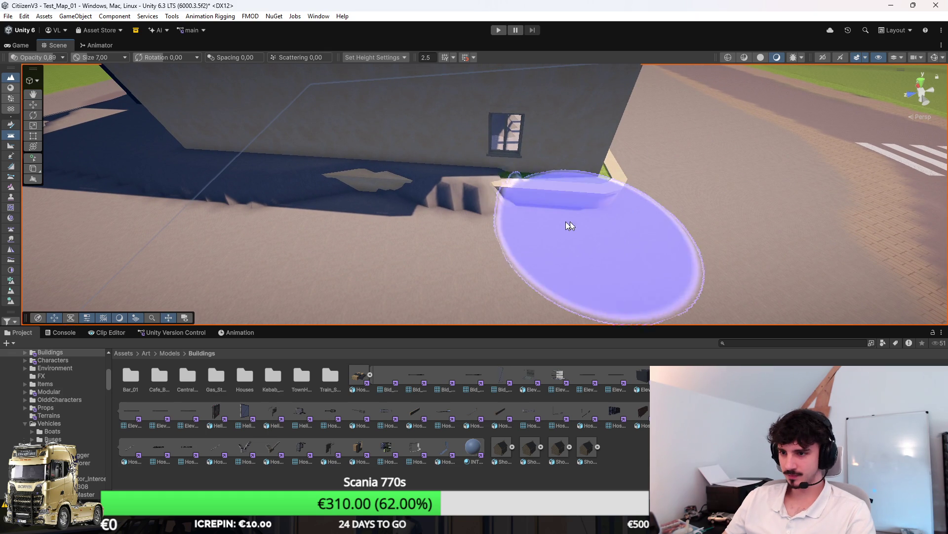
pyautogui.press('f')
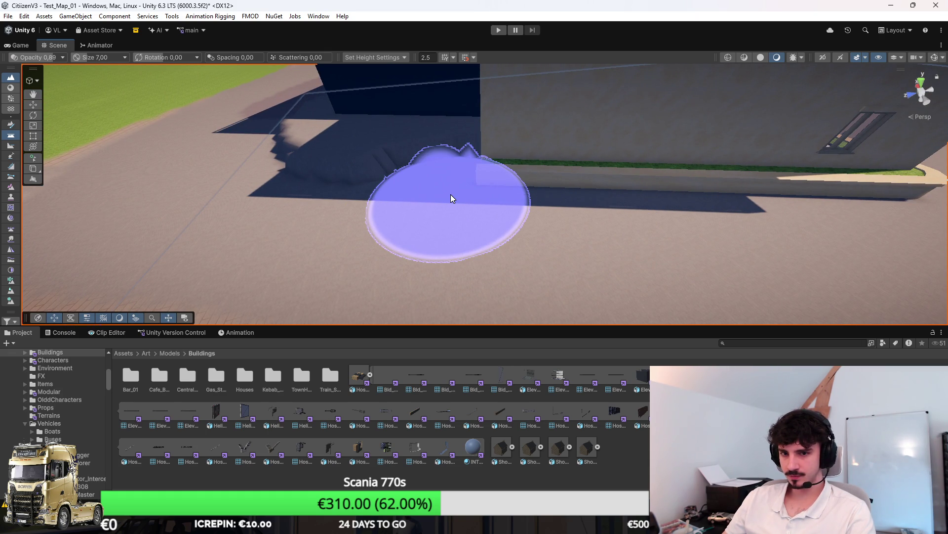
pyautogui.moveTo(451, 194)
pyautogui.mouseDown()
pyautogui.moveTo(529, 205)
pyautogui.moveTo(553, 247)
pyautogui.mouseUp()
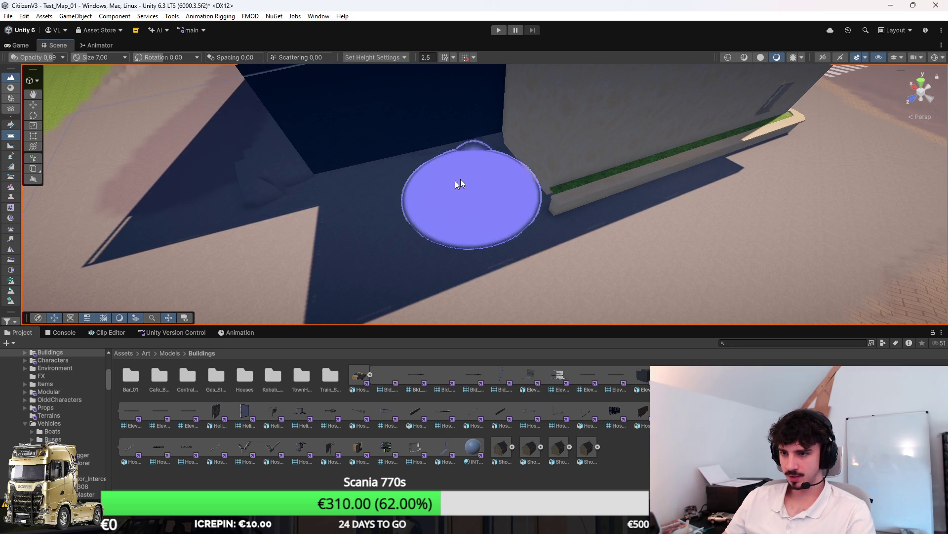
pyautogui.moveTo(263, 189)
pyautogui.mouseDown()
pyautogui.moveTo(476, 193)
pyautogui.moveTo(451, 182)
pyautogui.moveTo(293, 199)
pyautogui.moveTo(282, 221)
pyautogui.moveTo(491, 195)
pyautogui.moveTo(469, 199)
pyautogui.moveTo(592, 303)
pyautogui.mouseUp()
# Clear the Console's logged messages and return to the Project tab.
pyautogui.hotkey('ctrl', 'shift', 'c')
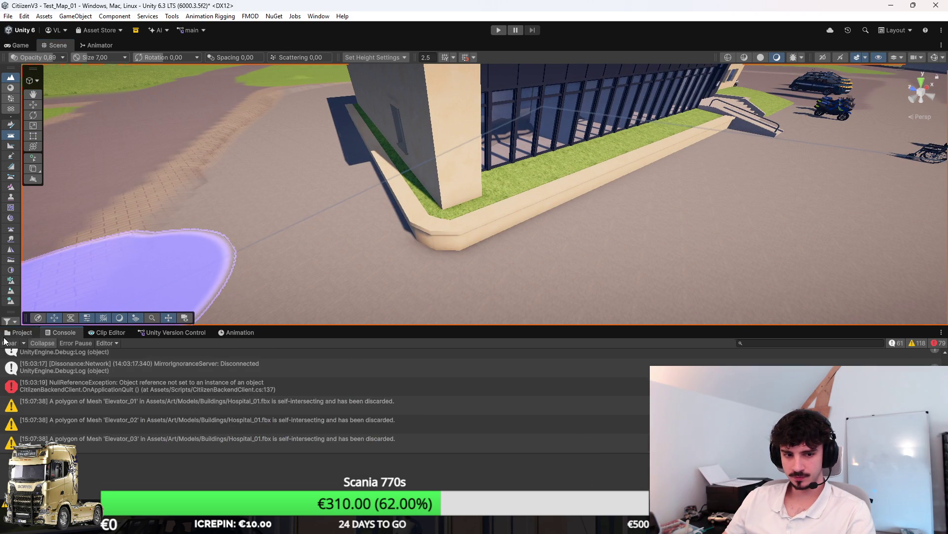
pyautogui.click(8, 336)
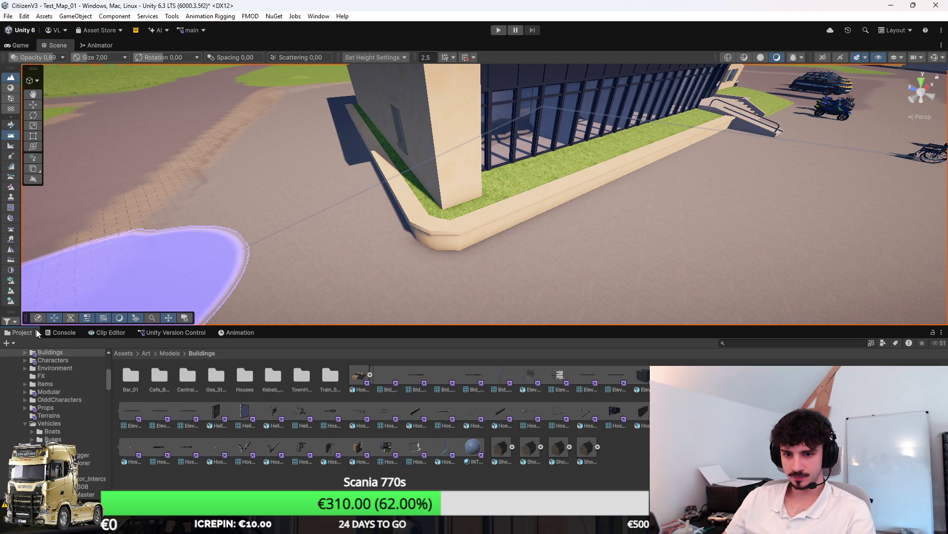
pyautogui.hotkey('ctrl', 'shift', 'c')
pyautogui.click(20, 332)
pyautogui.click(62, 332)
pyautogui.click(9, 342)
pyautogui.click(23, 343)
pyautogui.click(19, 332)
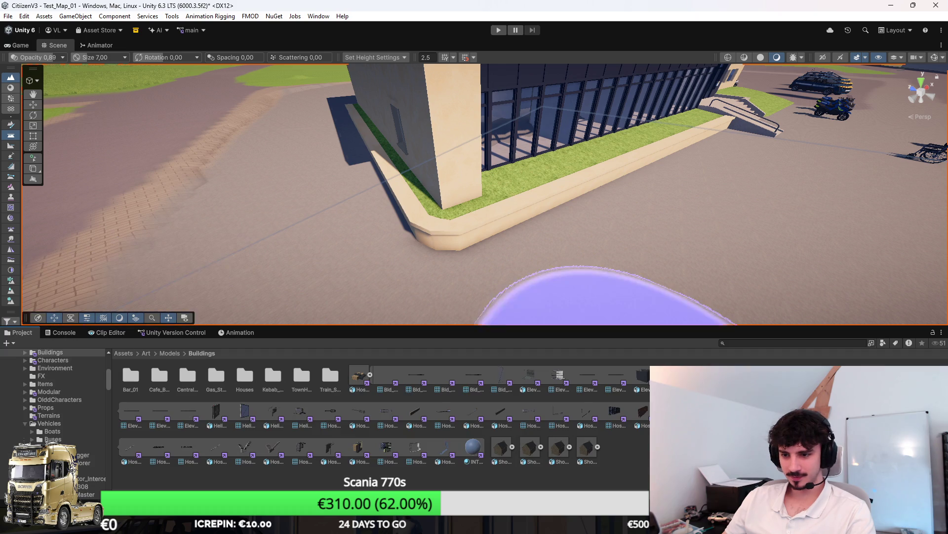
# Orbit around the building to inspect the glass facade and grass planter.
pyautogui.moveTo(751, 131)
pyautogui.mouseDown()
pyautogui.moveTo(603, 115)
pyautogui.moveTo(574, 196)
pyautogui.mouseUp()
pyautogui.moveTo(648, 180)
pyautogui.mouseDown()
pyautogui.moveTo(610, 205)
pyautogui.moveTo(600, 190)
pyautogui.moveTo(580, 196)
pyautogui.moveTo(603, 161)
pyautogui.moveTo(615, 178)
pyautogui.mouseUp()
pyautogui.hotkey('alt', 'Tab')
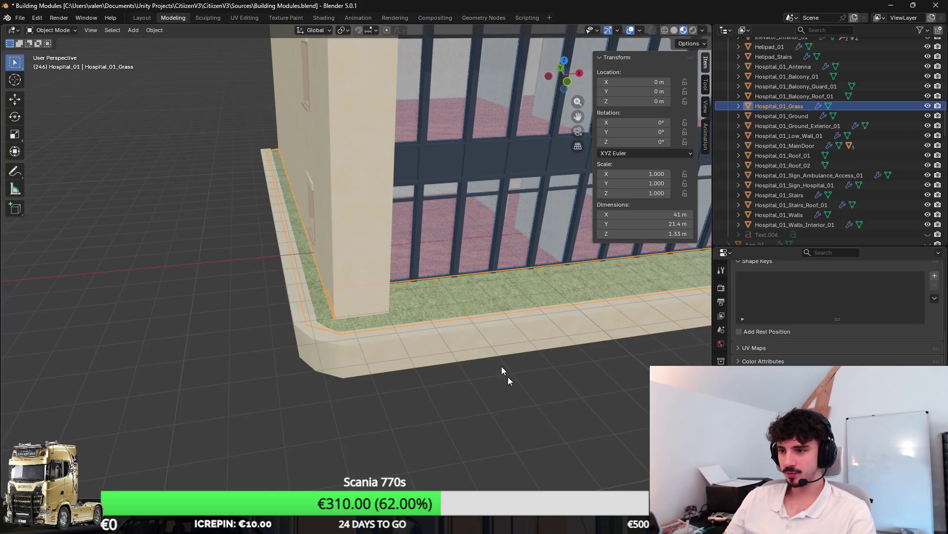
# Inspect the low wall's corner in top and front ortho wireframe views.
pyautogui.scroll(6, 339, 339)
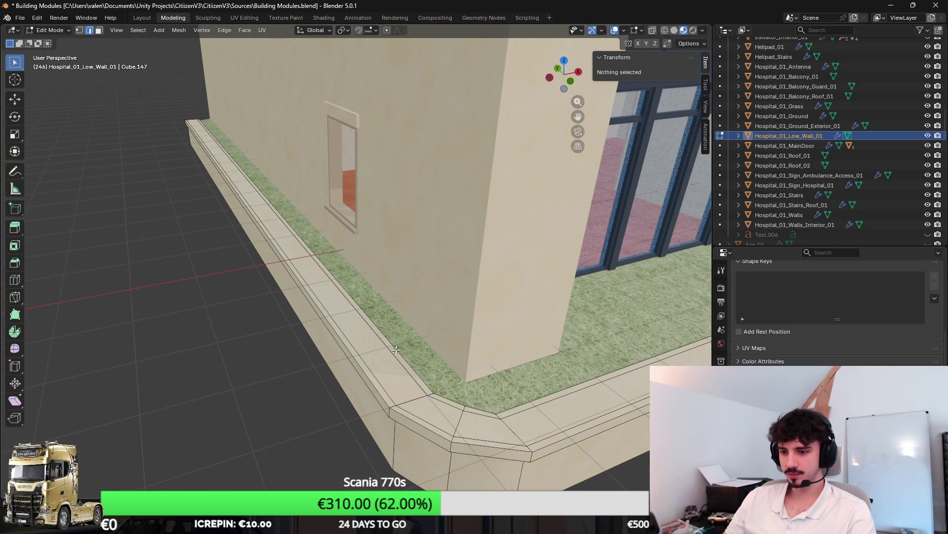
pyautogui.press('KP_7')
pyautogui.hotkey('shift', 'z')
pyautogui.scroll(-3, 277, 319)
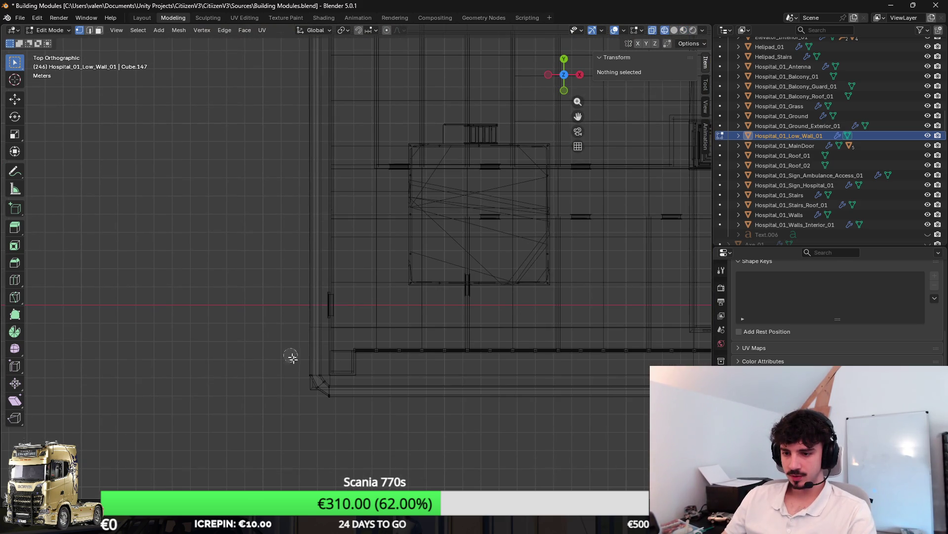
pyautogui.press('KP_8')
pyautogui.press('KP_7')
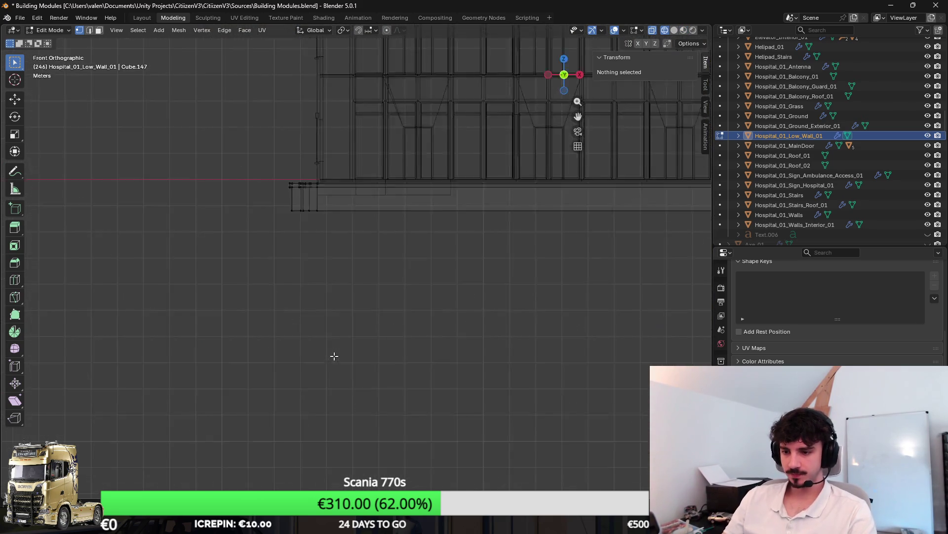
pyautogui.scroll(2, 334, 356)
pyautogui.moveTo(334, 355)
pyautogui.mouseDown()
pyautogui.moveTo(390, 286)
pyautogui.moveTo(516, 308)
pyautogui.mouseUp()
pyautogui.hotkey('shift', 'z')
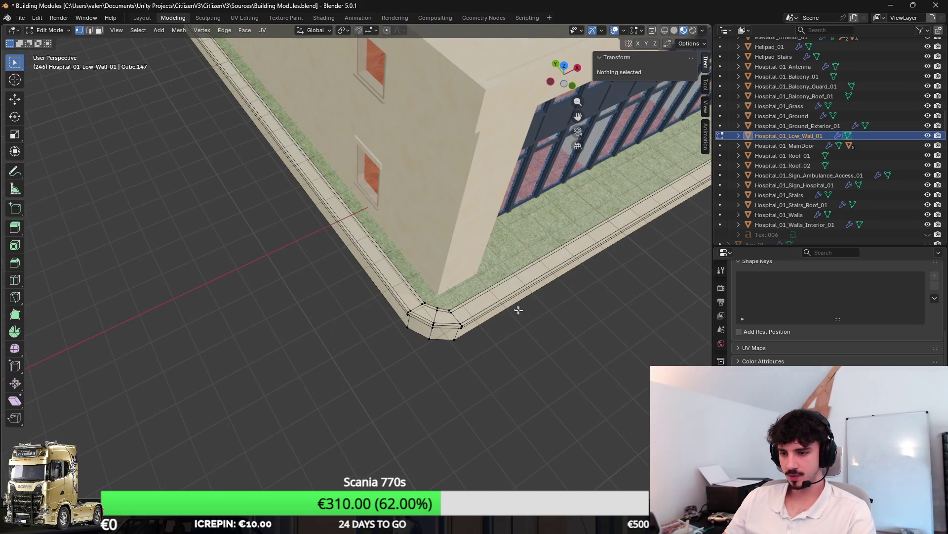
pyautogui.moveTo(610, 280)
pyautogui.mouseDown()
pyautogui.moveTo(597, 269)
pyautogui.moveTo(554, 277)
pyautogui.moveTo(574, 252)
pyautogui.moveTo(478, 289)
pyautogui.moveTo(521, 265)
pyautogui.moveTo(493, 256)
pyautogui.moveTo(493, 277)
pyautogui.moveTo(463, 284)
pyautogui.moveTo(506, 278)
pyautogui.moveTo(490, 284)
pyautogui.moveTo(542, 313)
pyautogui.moveTo(520, 292)
pyautogui.moveTo(532, 316)
pyautogui.moveTo(491, 311)
pyautogui.moveTo(474, 296)
pyautogui.mouseUp()
# Leave Edit Mode, save the building file, and view the hospital in Unity.
pyautogui.press('Tab')
pyautogui.hotkey('ctrl', 's')
pyautogui.click(7, 18)
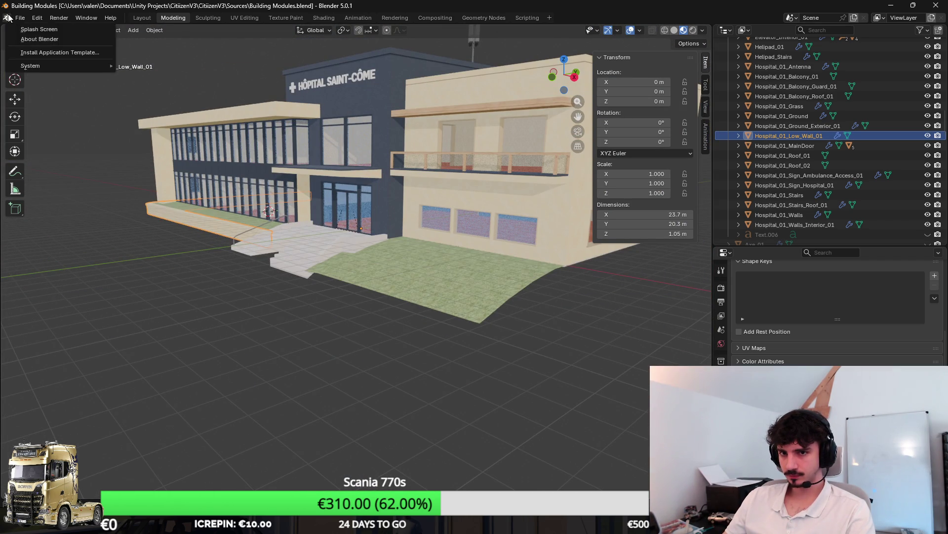
pyautogui.hotkey('alt', 'Tab')
pyautogui.moveTo(526, 195)
pyautogui.mouseDown()
pyautogui.moveTo(462, 193)
pyautogui.moveTo(478, 209)
pyautogui.moveTo(359, 245)
pyautogui.mouseUp()
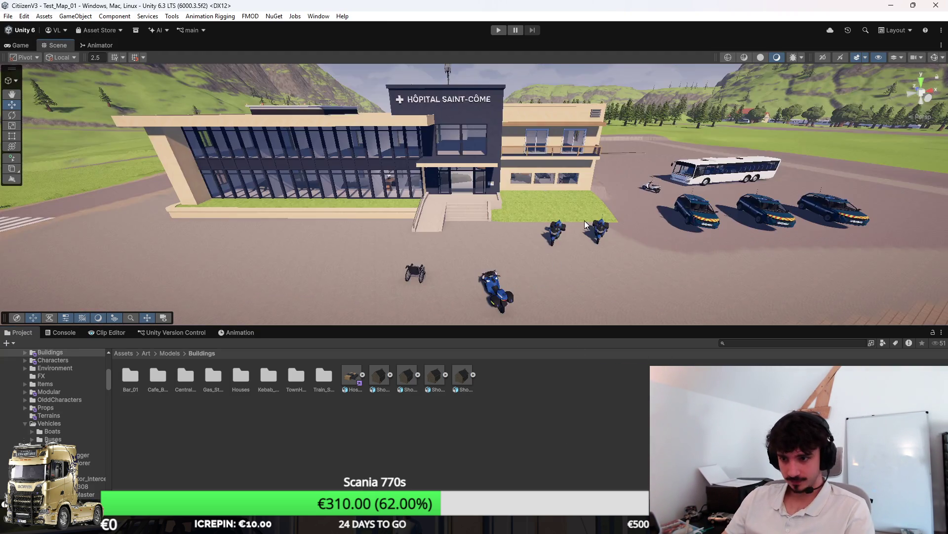
pyautogui.press('w')
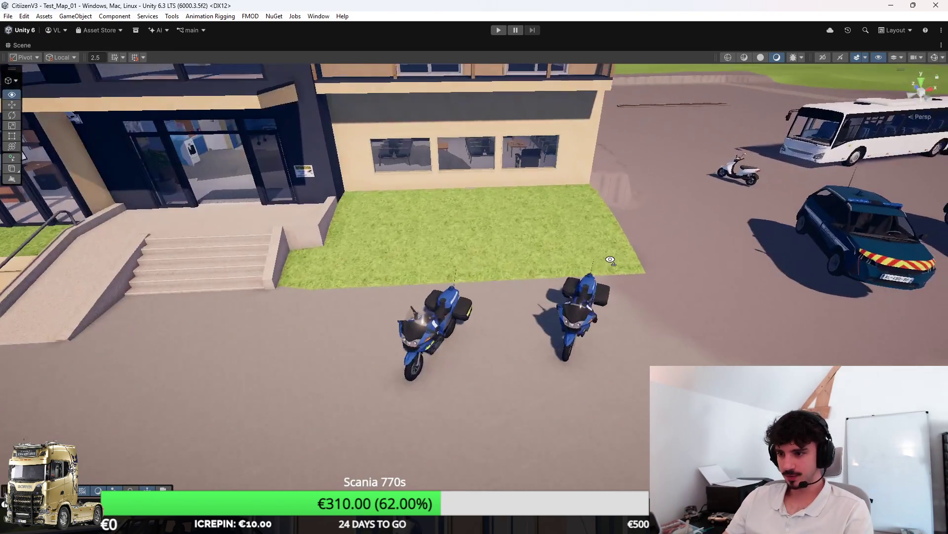
pyautogui.press('s')
pyautogui.press('w')
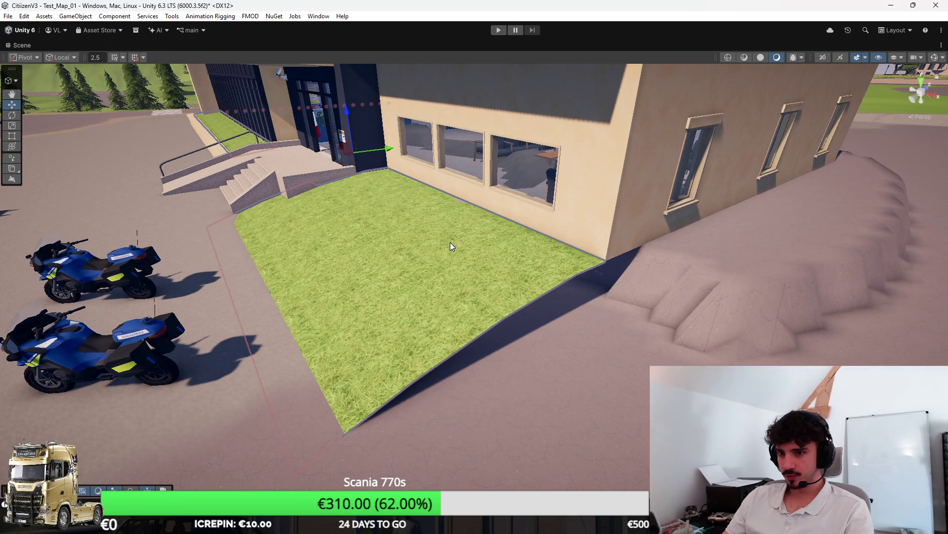
pyautogui.press('s')
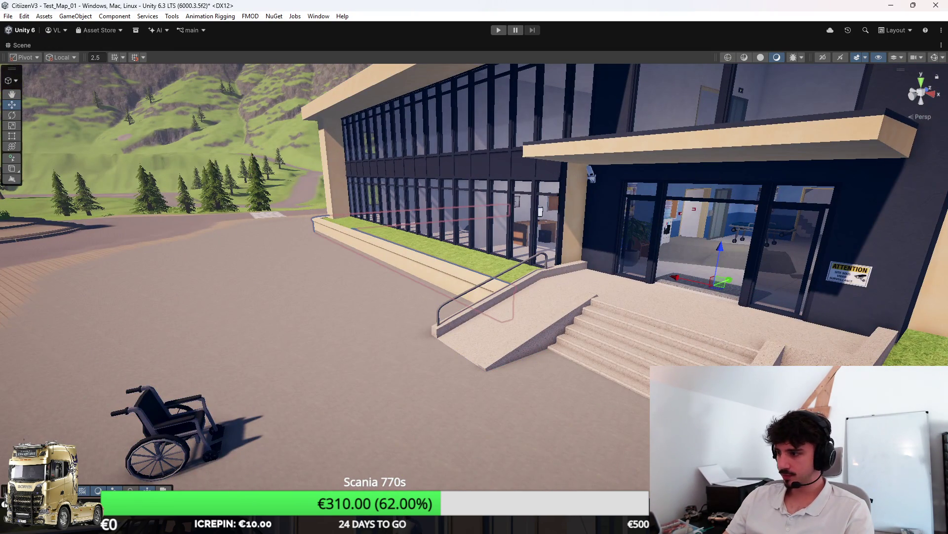
pyautogui.press('w')
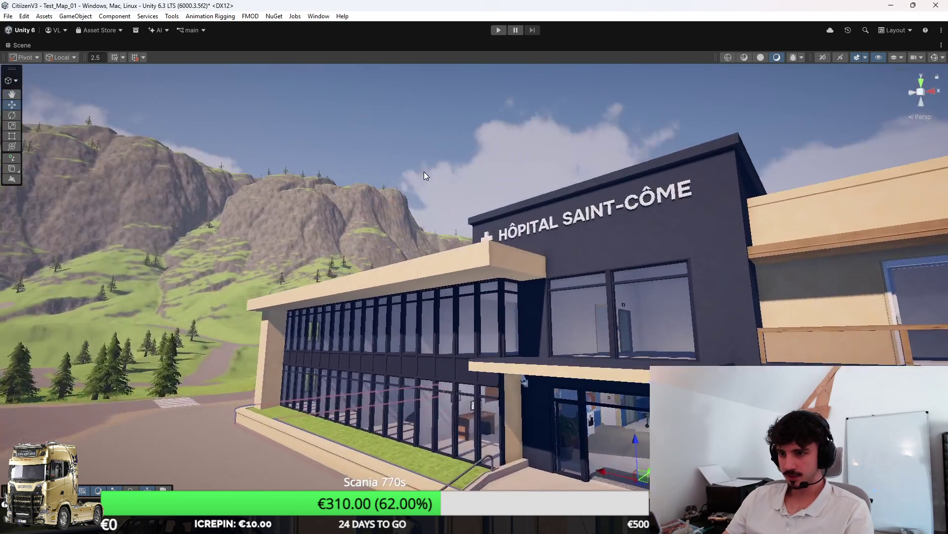
pyautogui.press('w')
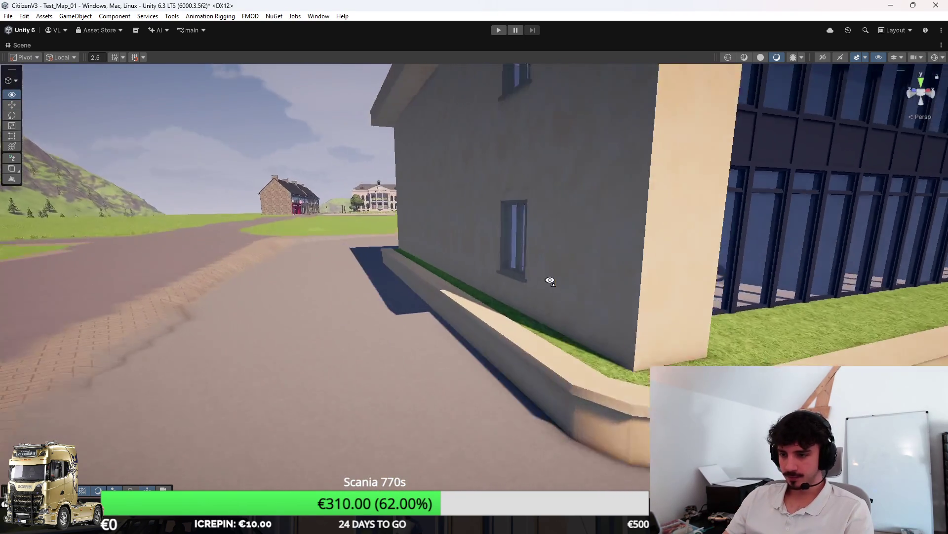
pyautogui.press('s')
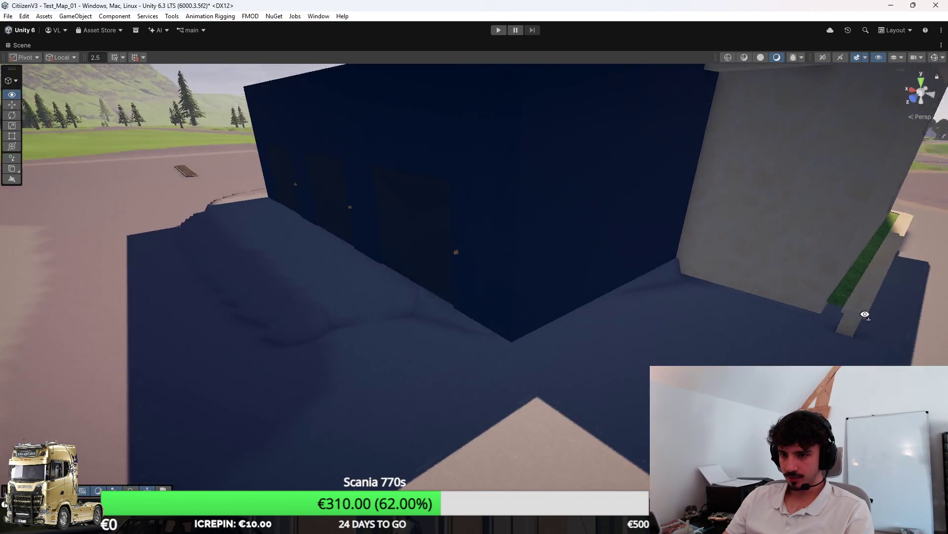
pyautogui.press('a')
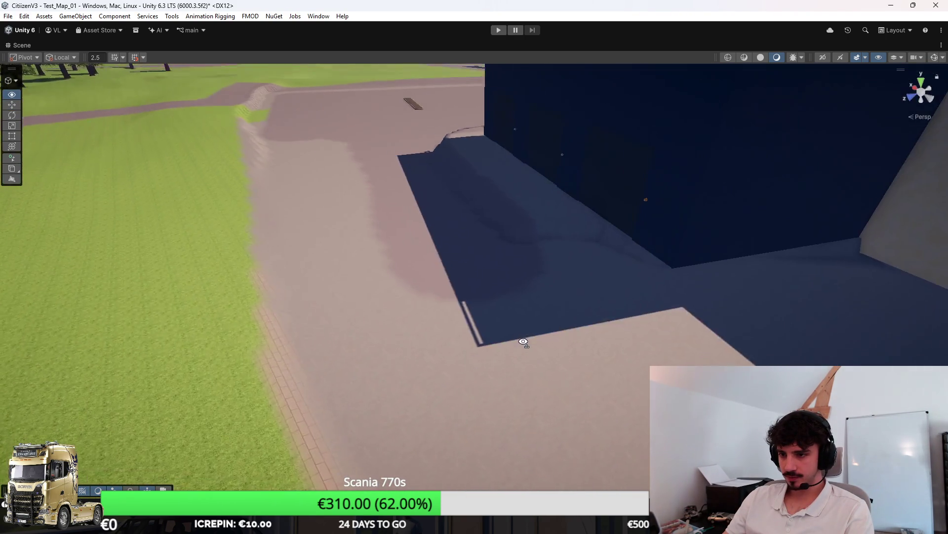
pyautogui.press('w')
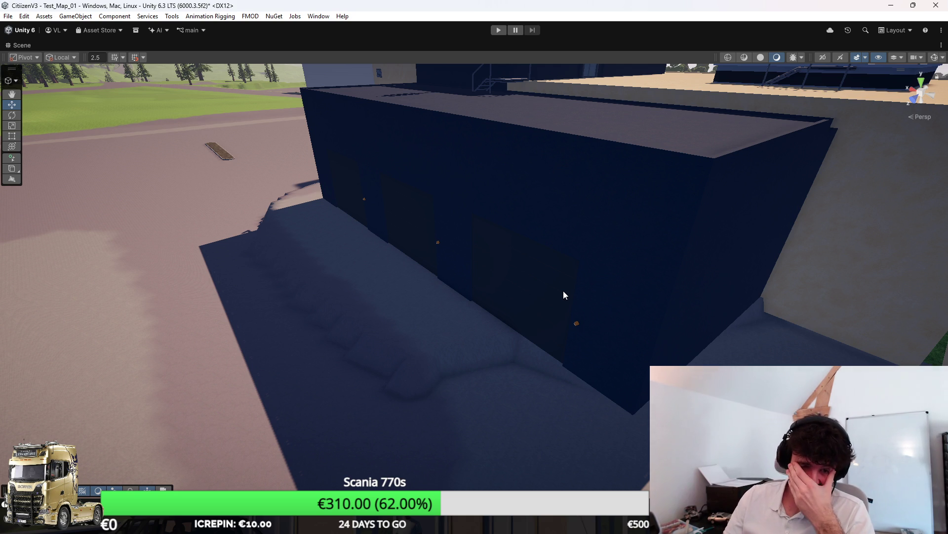
pyautogui.moveTo(565, 294)
pyautogui.mouseDown()
pyautogui.moveTo(549, 229)
pyautogui.moveTo(580, 275)
pyautogui.moveTo(570, 271)
pyautogui.moveTo(616, 268)
pyautogui.moveTo(563, 277)
pyautogui.moveTo(588, 253)
pyautogui.moveTo(533, 260)
pyautogui.moveTo(513, 250)
pyautogui.mouseUp()
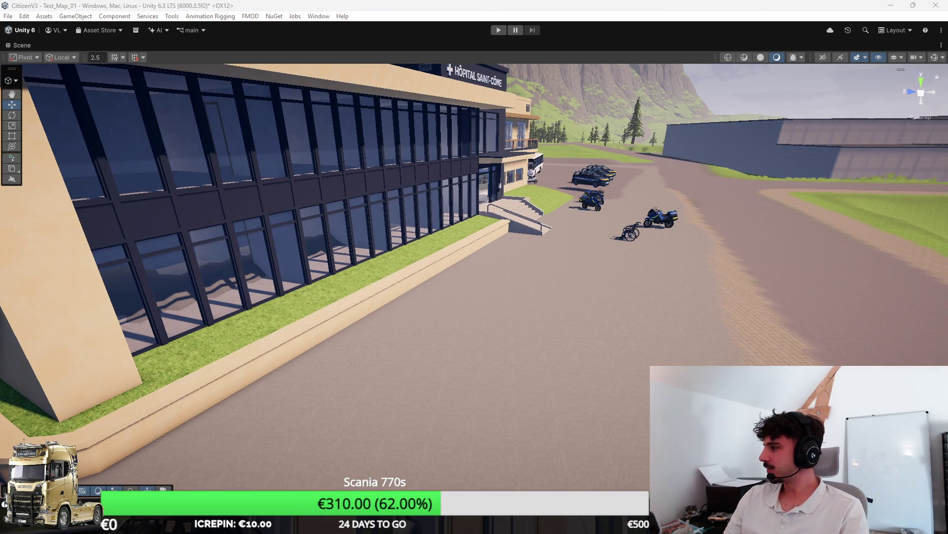
pyautogui.moveTo(506, 236)
pyautogui.mouseDown()
pyautogui.moveTo(595, 255)
pyautogui.moveTo(491, 309)
pyautogui.moveTo(497, 374)
pyautogui.moveTo(561, 296)
pyautogui.moveTo(532, 281)
pyautogui.moveTo(520, 254)
pyautogui.moveTo(467, 269)
pyautogui.moveTo(476, 248)
pyautogui.moveTo(455, 230)
pyautogui.moveTo(534, 255)
pyautogui.moveTo(599, 211)
pyautogui.moveTo(568, 197)
pyautogui.moveTo(489, 212)
pyautogui.moveTo(623, 210)
pyautogui.moveTo(523, 229)
pyautogui.moveTo(577, 247)
pyautogui.moveTo(703, 229)
pyautogui.moveTo(657, 242)
pyautogui.moveTo(695, 146)
pyautogui.moveTo(691, 212)
pyautogui.moveTo(491, 232)
pyautogui.moveTo(786, 173)
pyautogui.moveTo(698, 205)
pyautogui.moveTo(479, 206)
pyautogui.moveTo(584, 91)
pyautogui.moveTo(511, 77)
pyautogui.moveTo(496, 182)
pyautogui.moveTo(688, 127)
pyautogui.moveTo(724, 151)
pyautogui.moveTo(629, 184)
pyautogui.moveTo(664, 136)
pyautogui.mouseUp()
pyautogui.press('w')
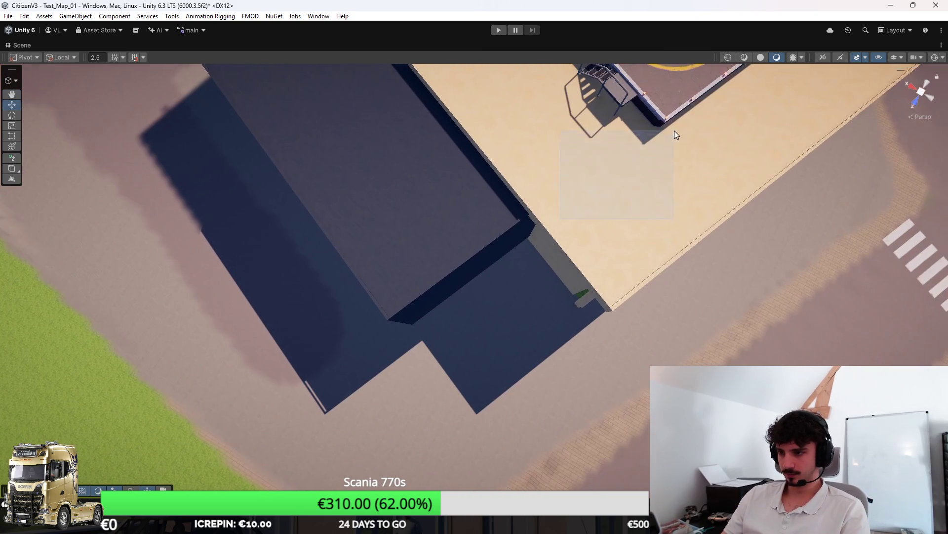
pyautogui.moveTo(745, 170)
pyautogui.mouseDown()
pyautogui.moveTo(733, 129)
pyautogui.moveTo(665, 147)
pyautogui.moveTo(537, 124)
pyautogui.moveTo(419, 185)
pyautogui.moveTo(487, 267)
pyautogui.moveTo(549, 207)
pyautogui.moveTo(514, 161)
pyautogui.moveTo(394, 178)
pyautogui.moveTo(204, 271)
pyautogui.moveTo(386, 184)
pyautogui.moveTo(290, 198)
pyautogui.moveTo(315, 209)
pyautogui.moveTo(346, 198)
pyautogui.mouseUp()
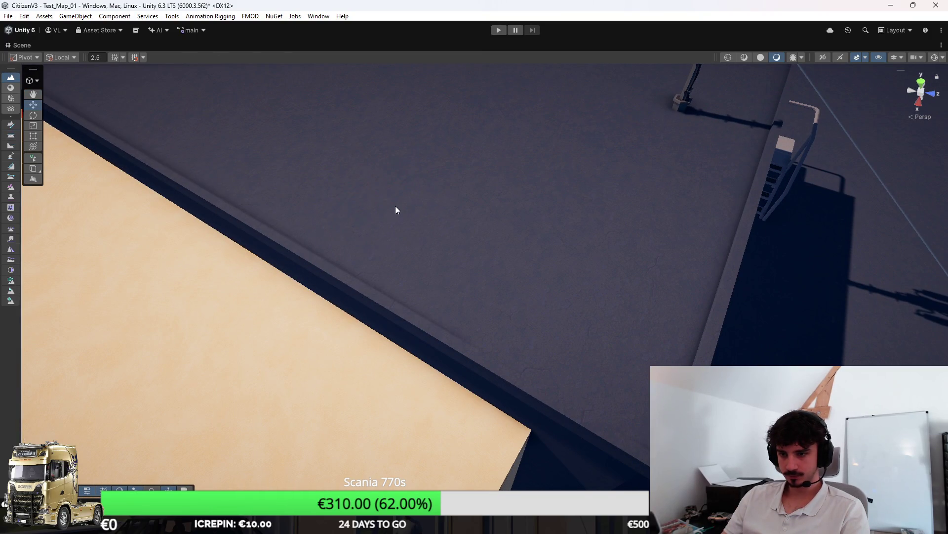
# Fly the Scene view over the parking area toward the bus, parked cars and buildings.
pyautogui.click(257, 242)
pyautogui.moveTo(144, 230)
pyautogui.mouseDown()
pyautogui.moveTo(336, 261)
pyautogui.moveTo(525, 259)
pyautogui.moveTo(365, 282)
pyautogui.mouseUp()
pyautogui.click(364, 282)
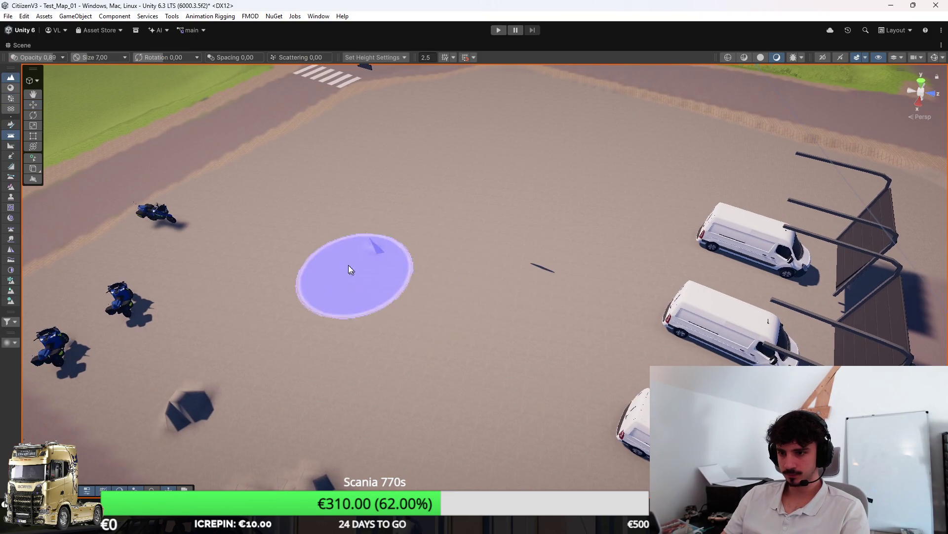
pyautogui.moveTo(478, 295)
pyautogui.mouseDown()
pyautogui.moveTo(637, 310)
pyautogui.moveTo(625, 295)
pyautogui.mouseUp()
pyautogui.moveTo(317, 243)
pyautogui.mouseDown()
pyautogui.moveTo(373, 213)
pyautogui.moveTo(328, 219)
pyautogui.mouseUp()
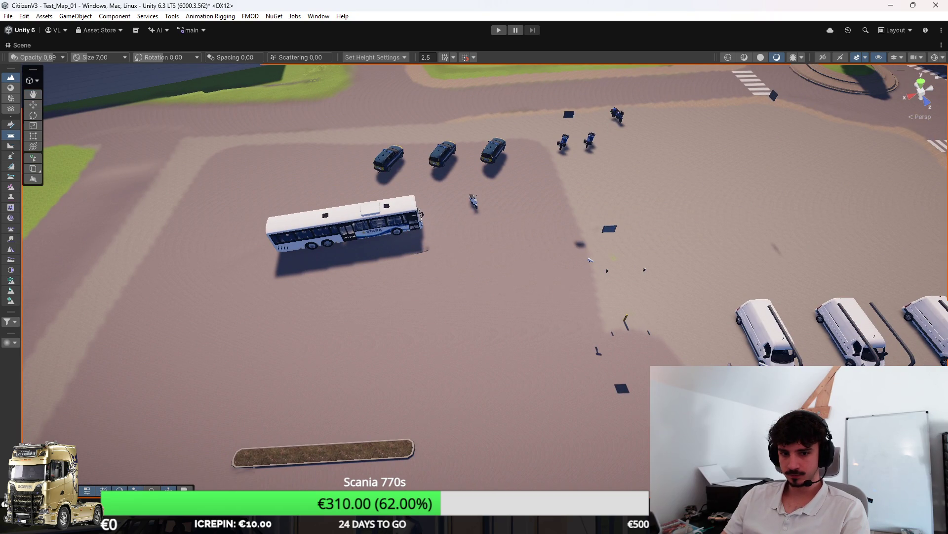
pyautogui.press('w')
pyautogui.moveTo(590, 259)
pyautogui.mouseDown()
pyautogui.moveTo(478, 285)
pyautogui.moveTo(587, 188)
pyautogui.mouseUp()
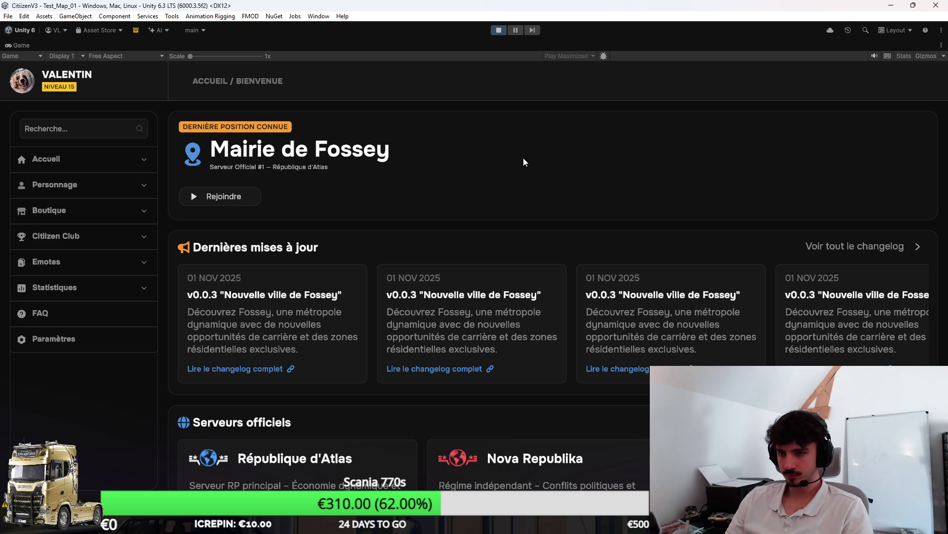
# Launch the Citizen RP server from Accueil > Mes serveurs and play the existing character.
pyautogui.click(128, 161)
pyautogui.click(87, 256)
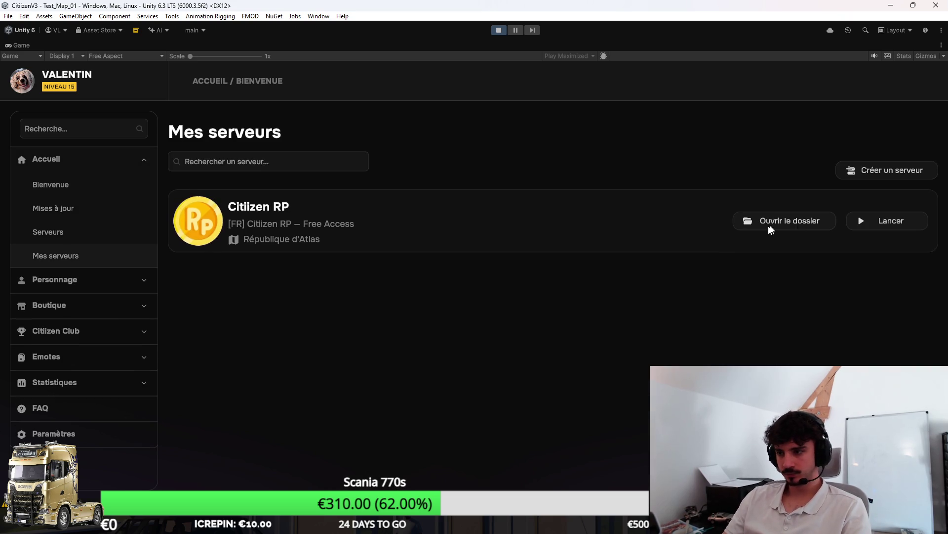
pyautogui.click(872, 216)
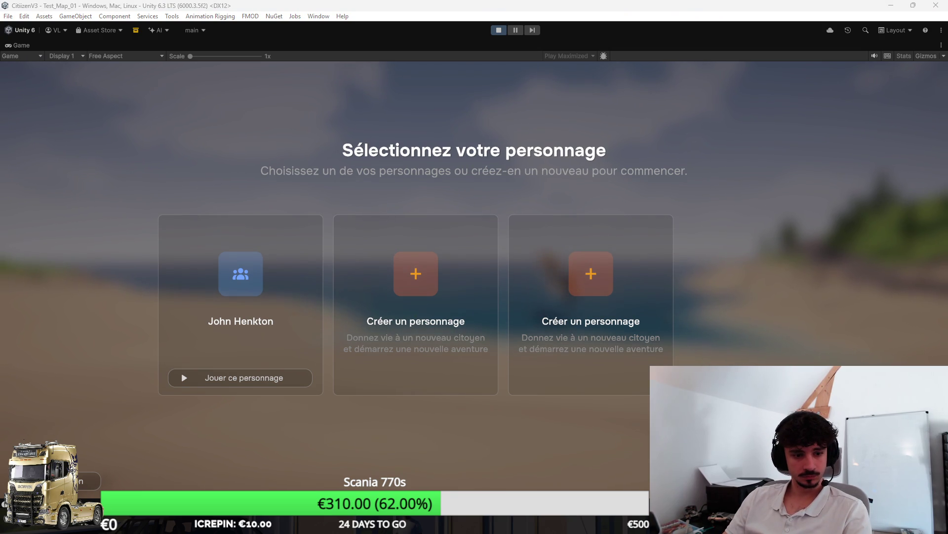
pyautogui.click(208, 377)
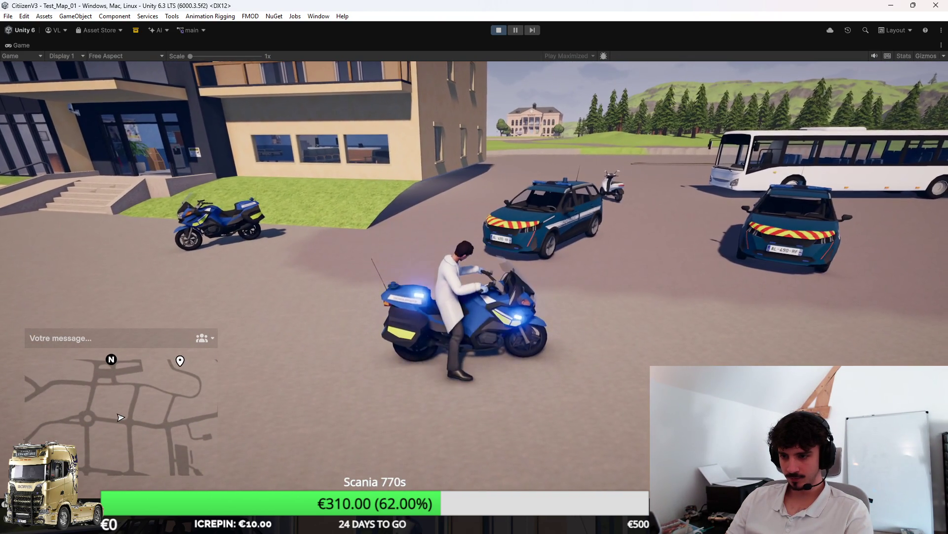
# Switch from the police car onto the police motorbike and ride it in a tight left circle.
pyautogui.press('f')
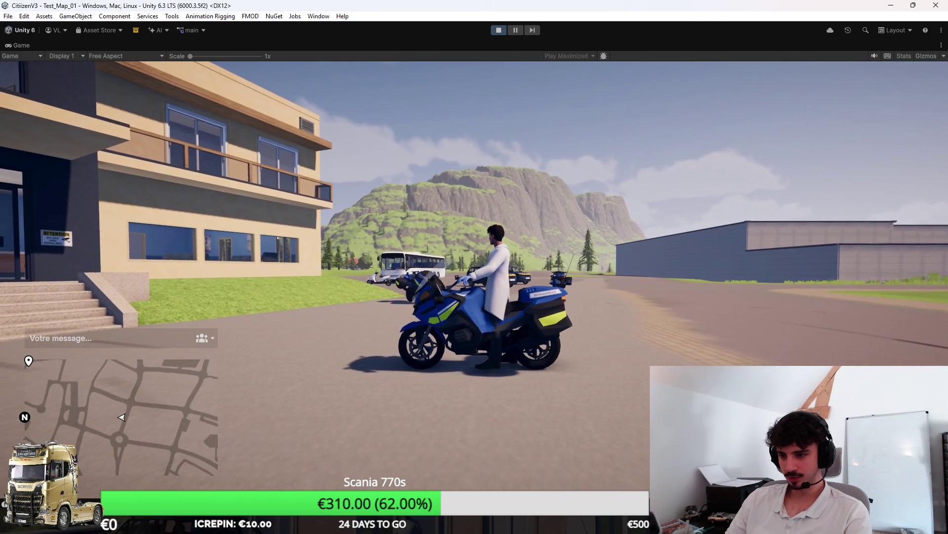
pyautogui.press('f')
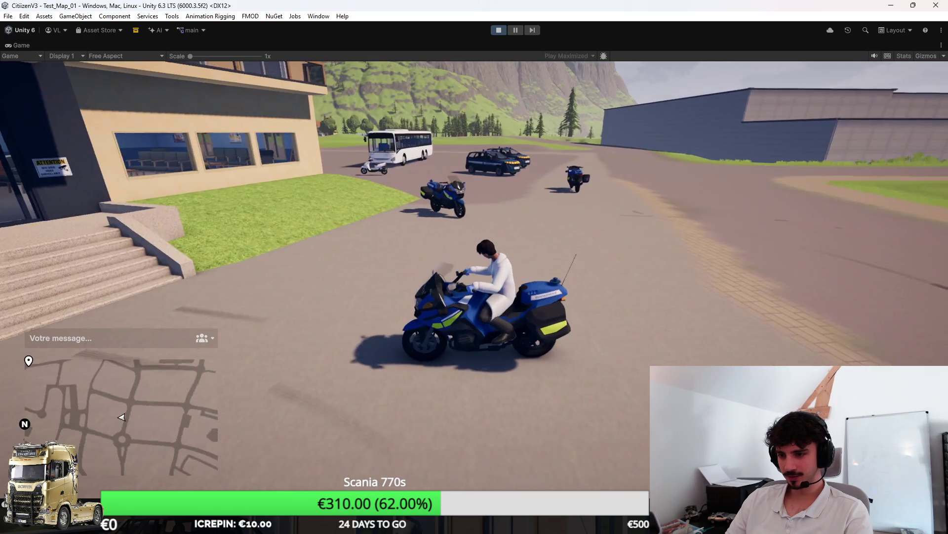
pyautogui.press('w')
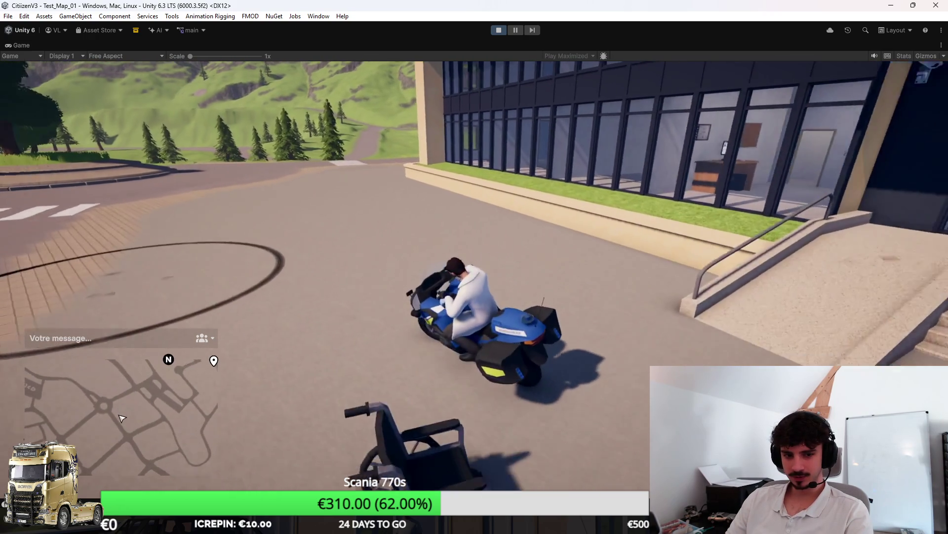
pyautogui.press('a')
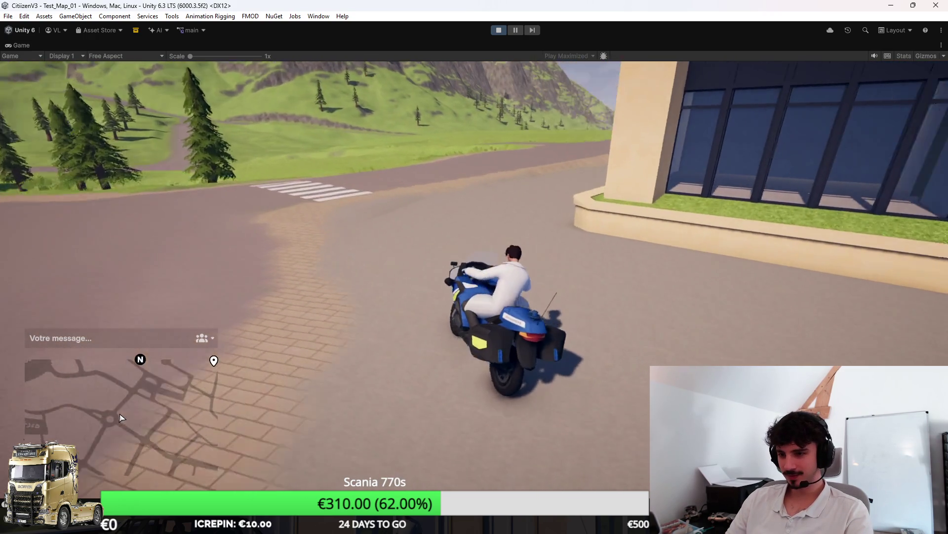
pyautogui.press('a')
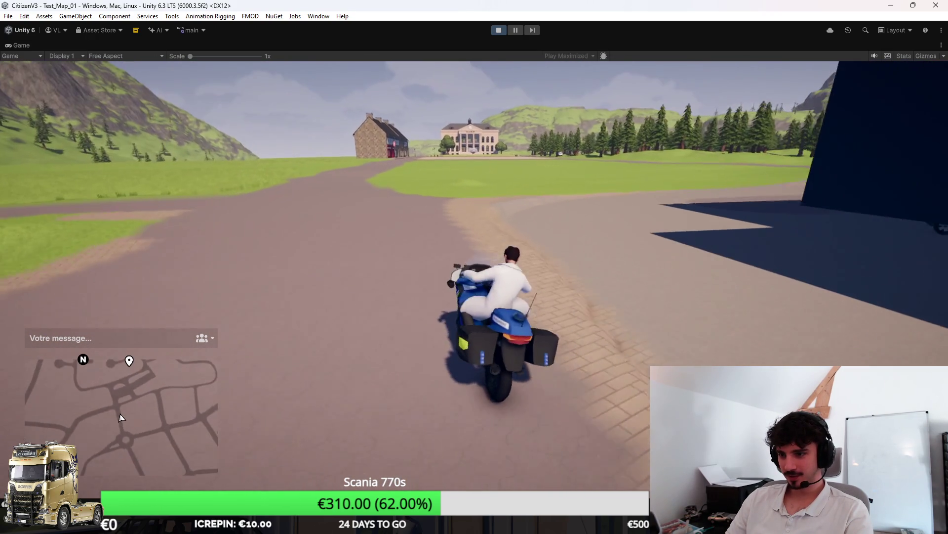
# Ride along the yellow building to the Hôpital Saint-Côme front, then dismount and run up the steps.
pyautogui.press('d')
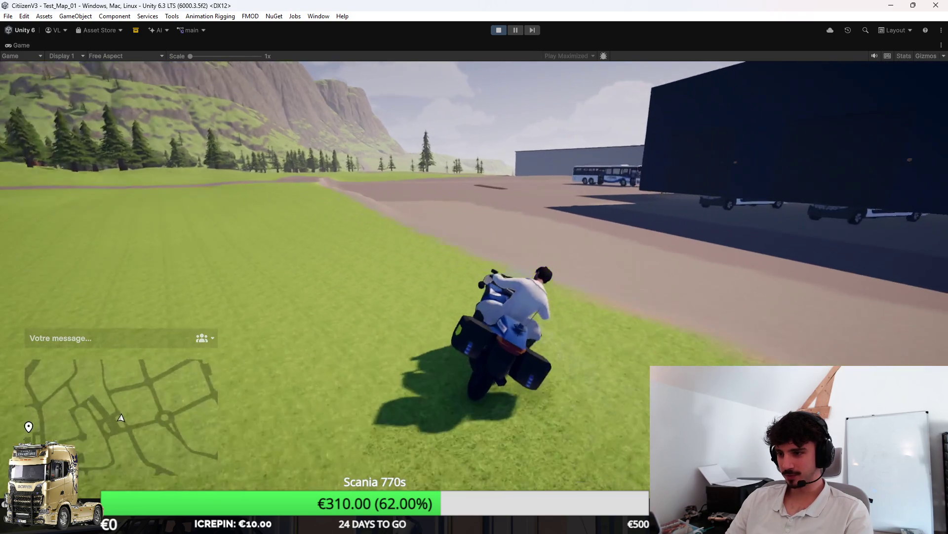
pyautogui.press('a')
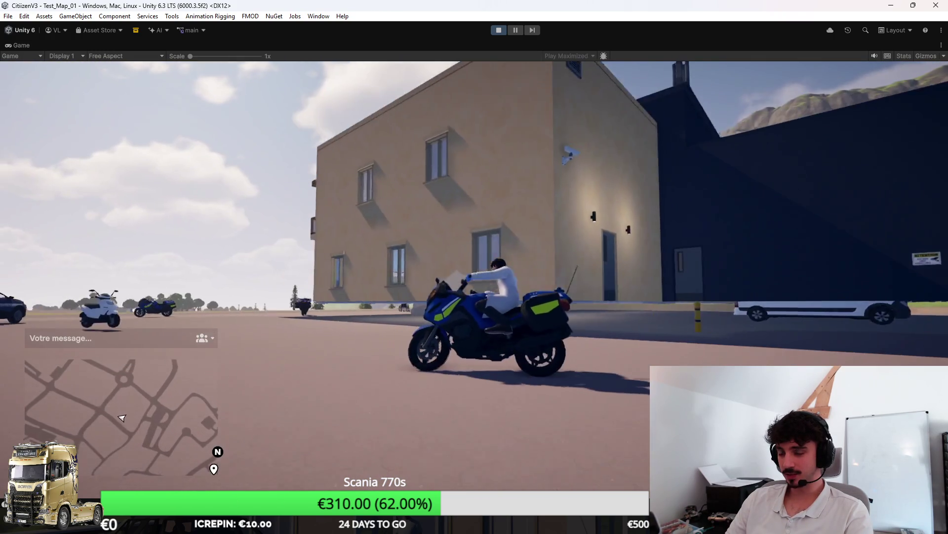
pyautogui.press('a')
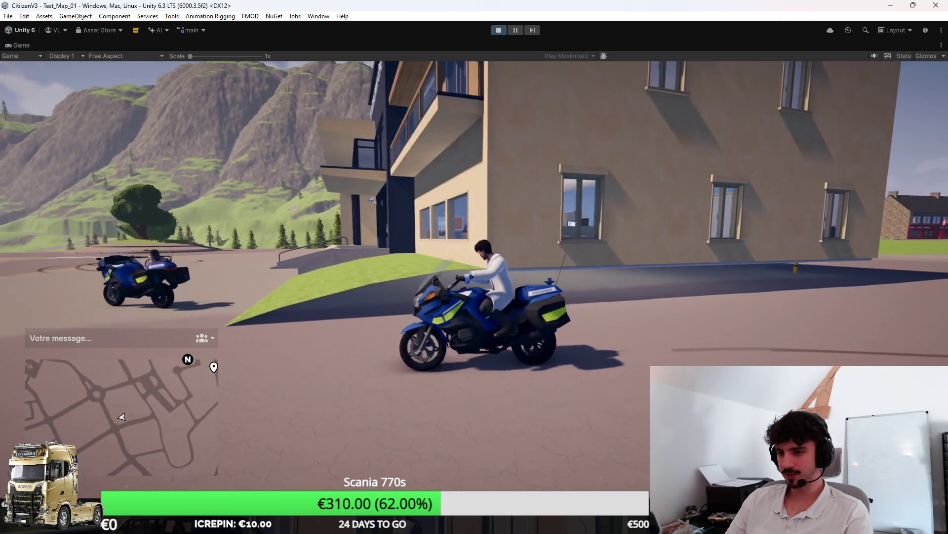
pyautogui.press('a')
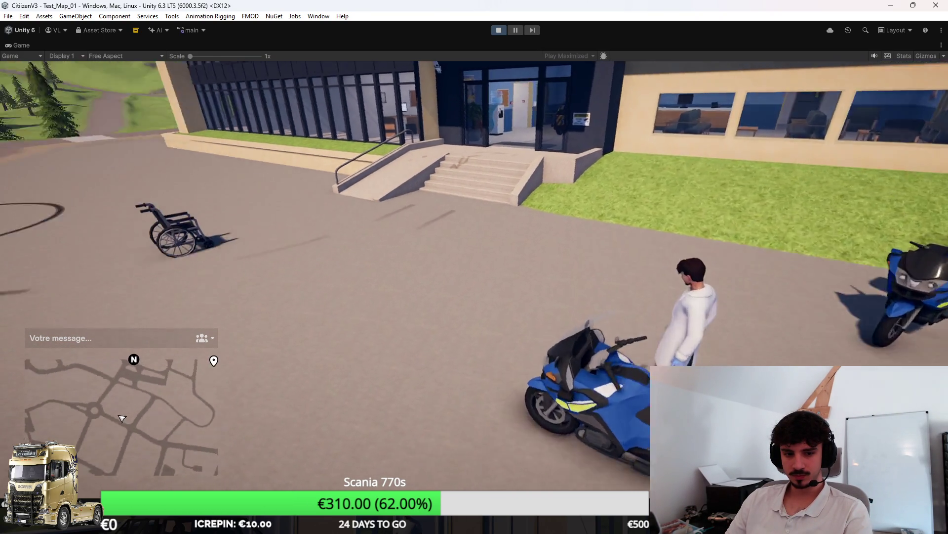
pyautogui.press('w')
pyautogui.press('w')
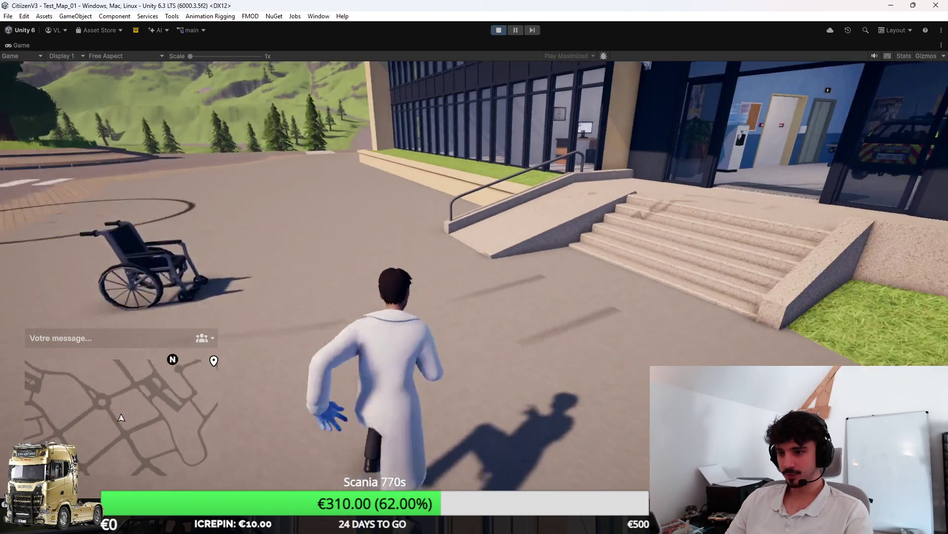
pyautogui.press('w')
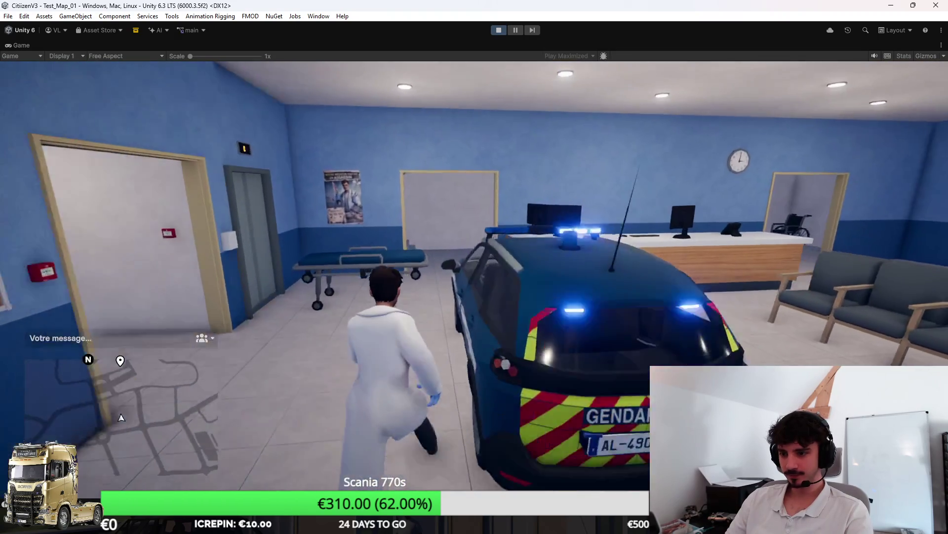
# Get into the lobby's gendarmerie car and cycle between first-person and outside camera views.
pyautogui.press('f')
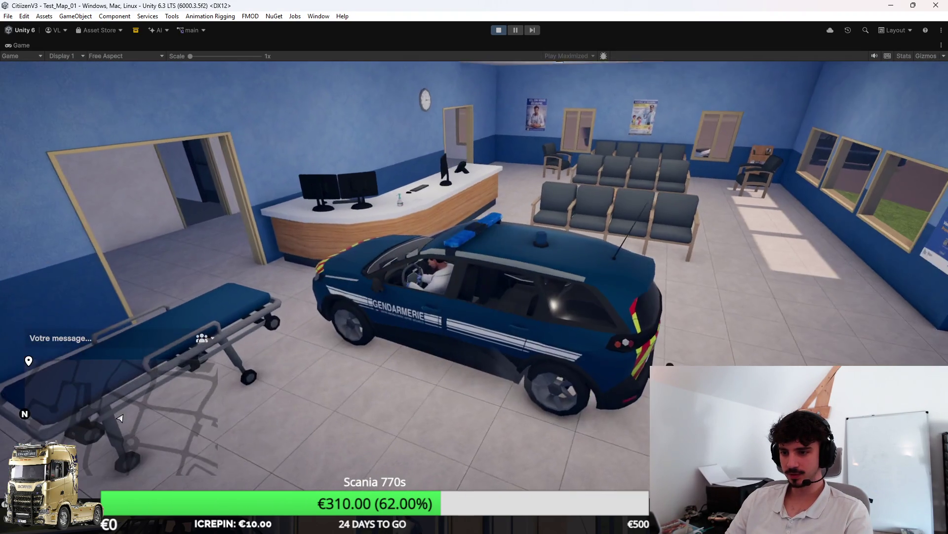
pyautogui.press('v')
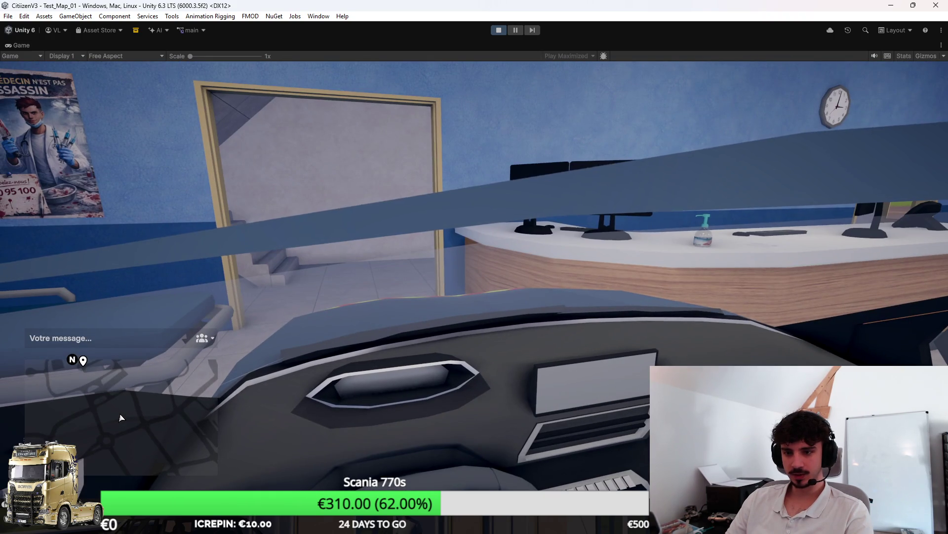
pyautogui.press('v')
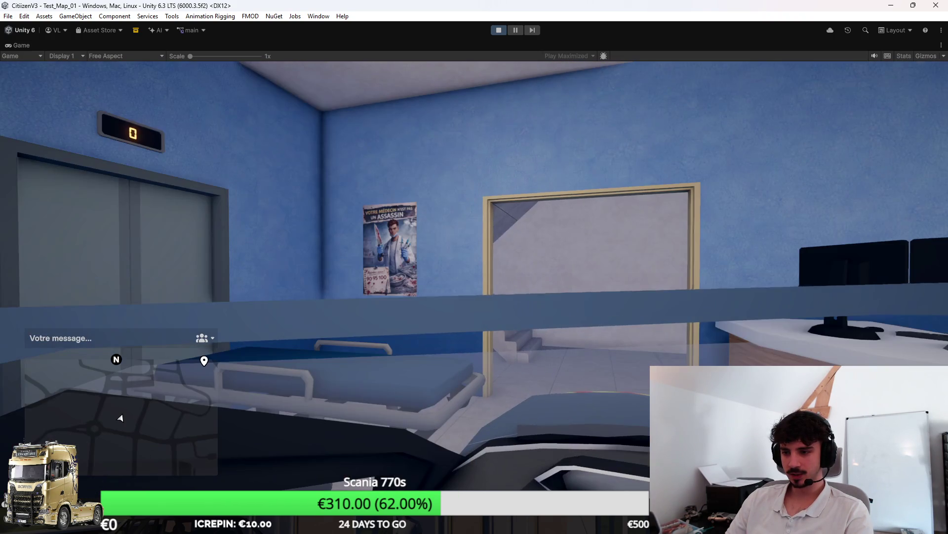
pyautogui.press('v')
pyautogui.press('v')
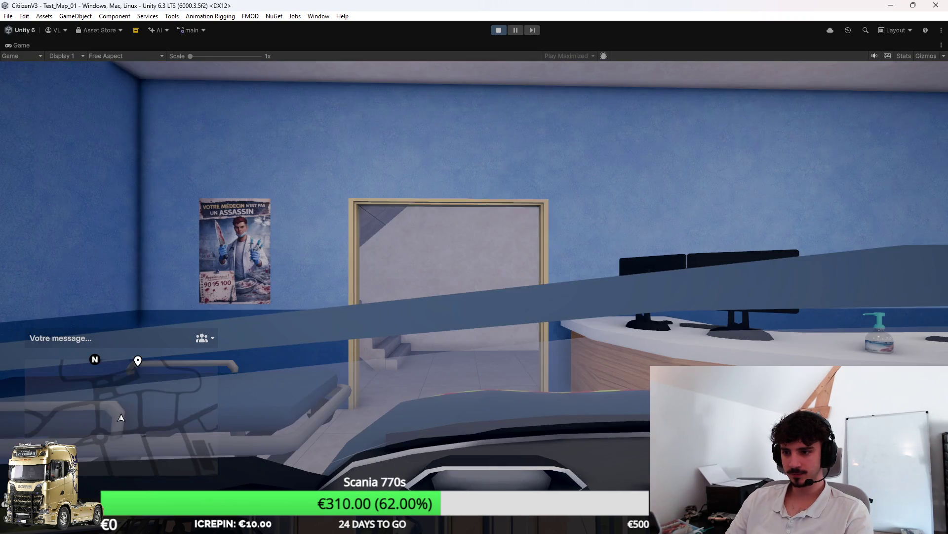
pyautogui.press('v')
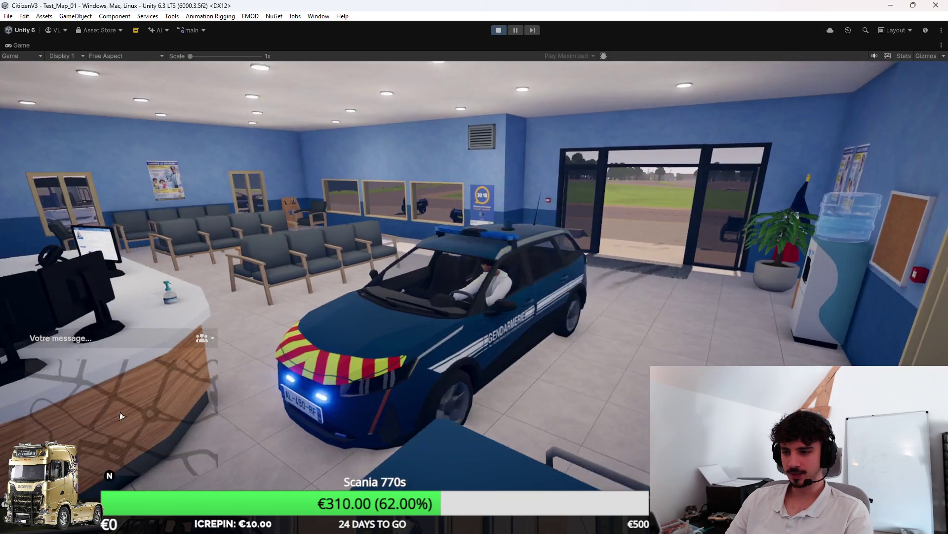
# Cycle through high, side and front car views, then reverse out the glass doors onto the grass.
pyautogui.press('v')
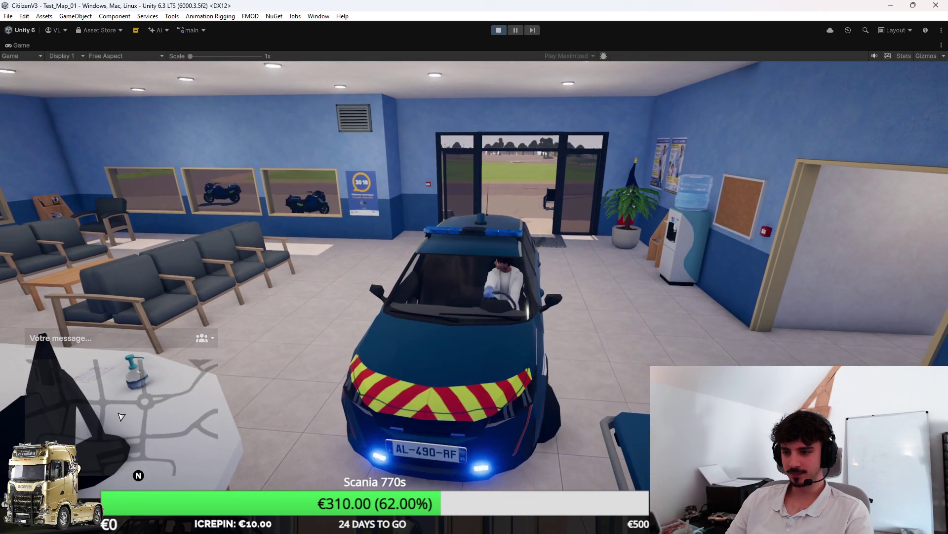
pyautogui.press('v')
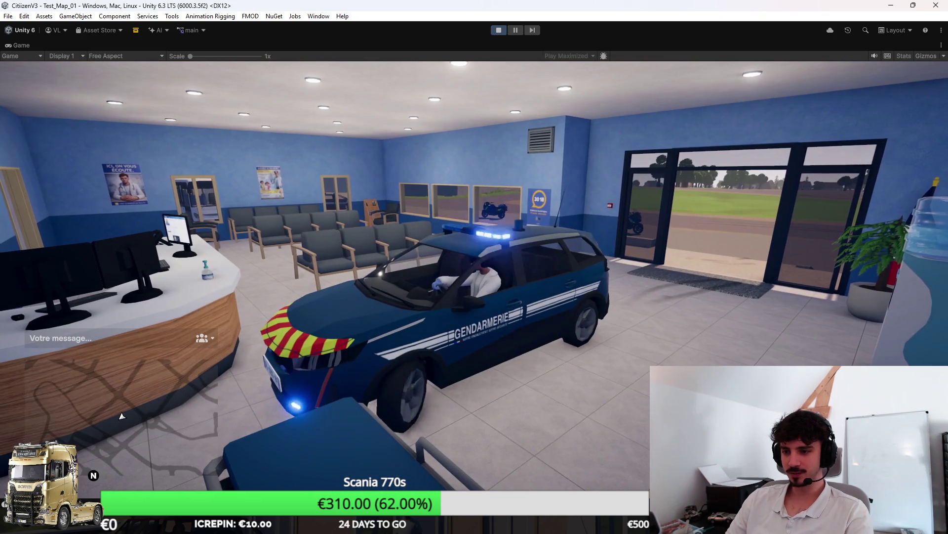
pyautogui.press('v')
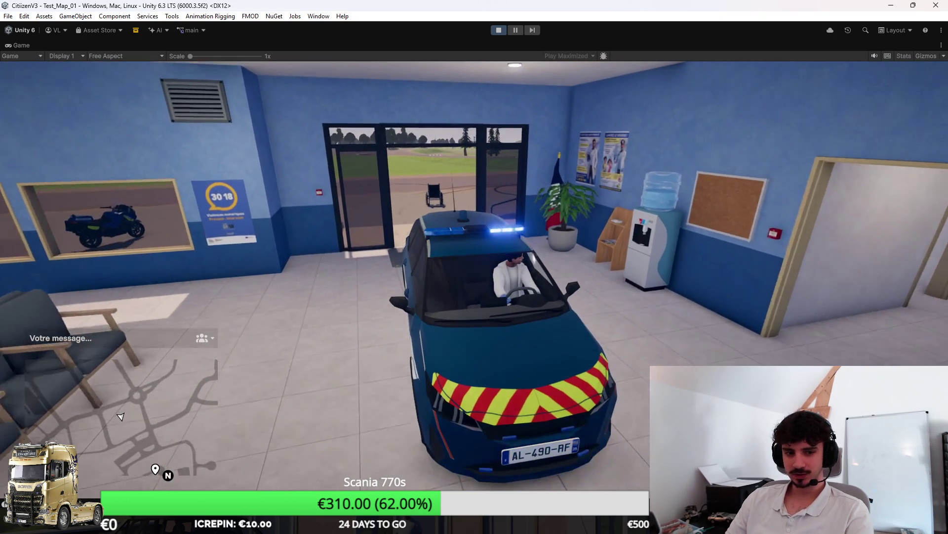
pyautogui.press('s')
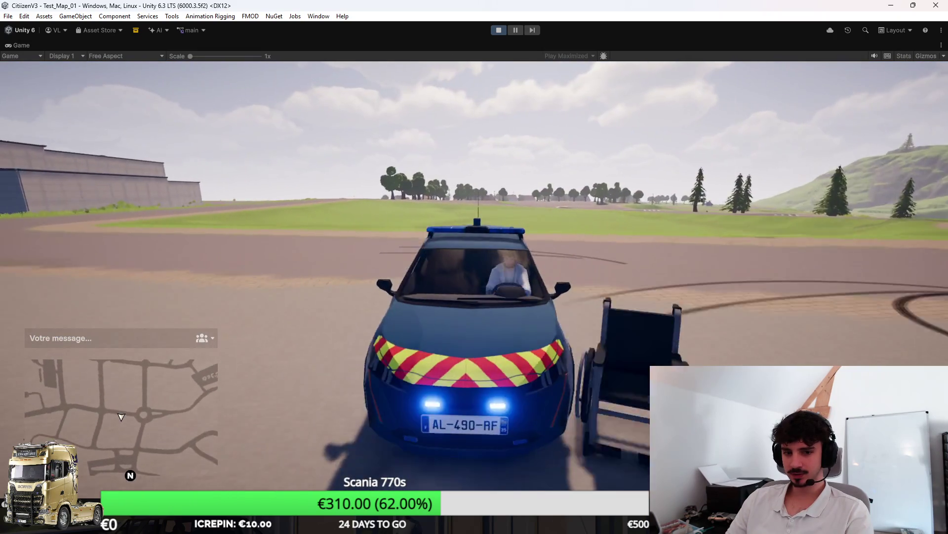
pyautogui.press('s')
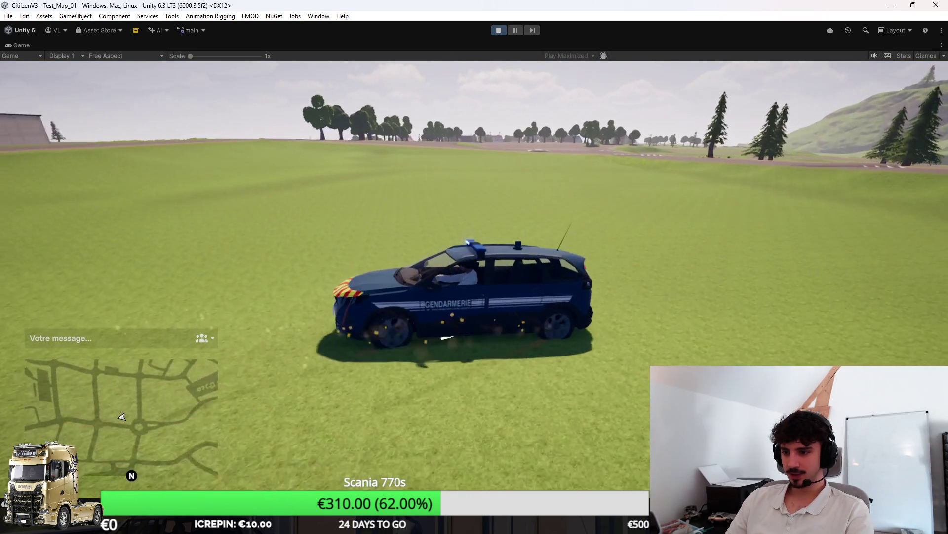
pyautogui.press('s')
pyautogui.press('s')
pyautogui.press('s')
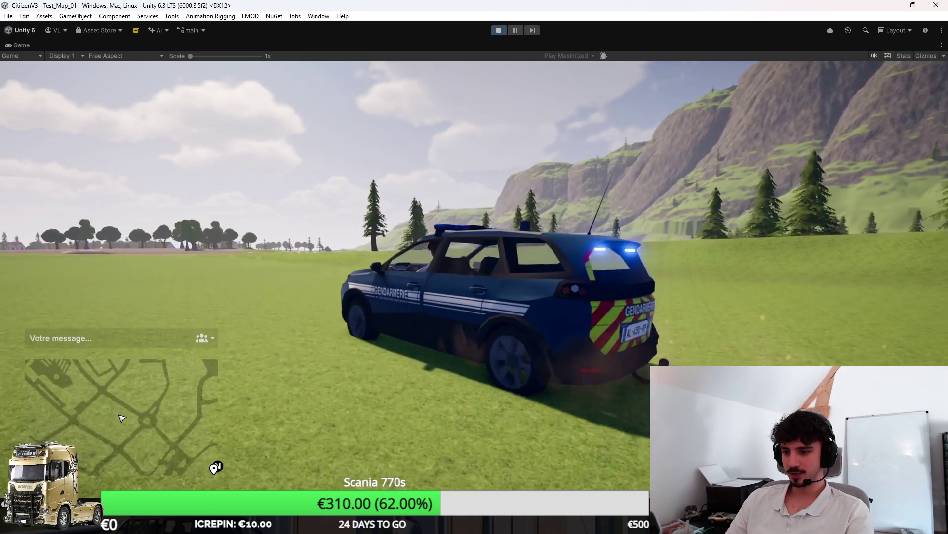
pyautogui.press('s')
pyautogui.press('s')
# Drive forward across the paved lot and drift right between pavement and grass.
pyautogui.press('z')
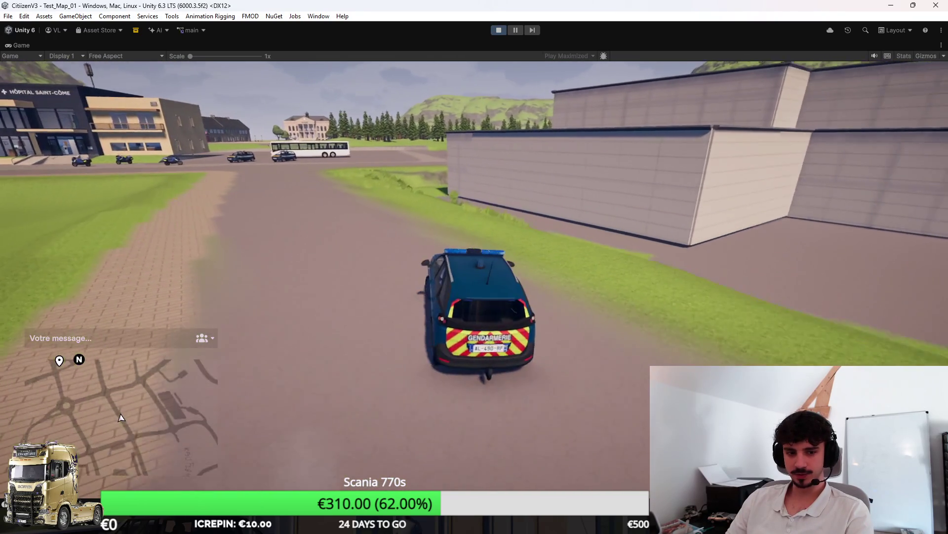
pyautogui.press('z')
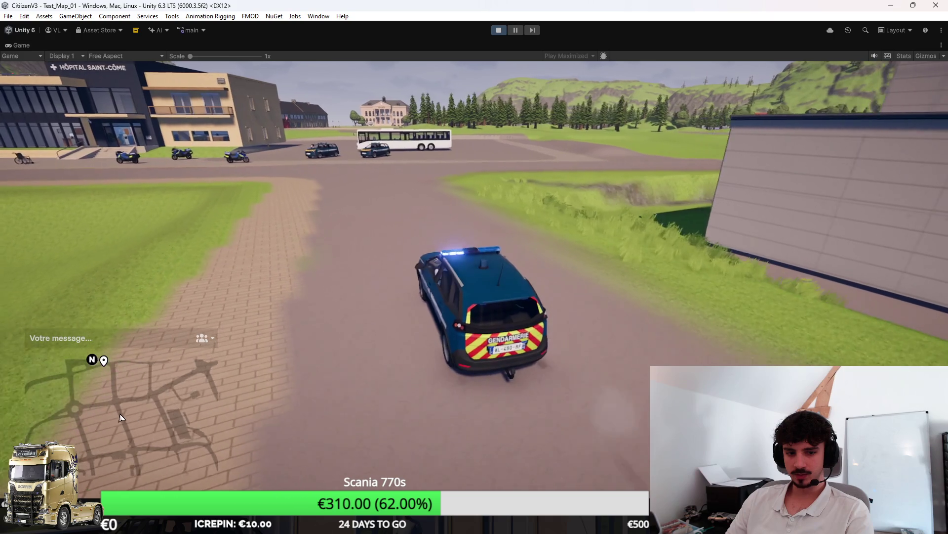
pyautogui.press('z')
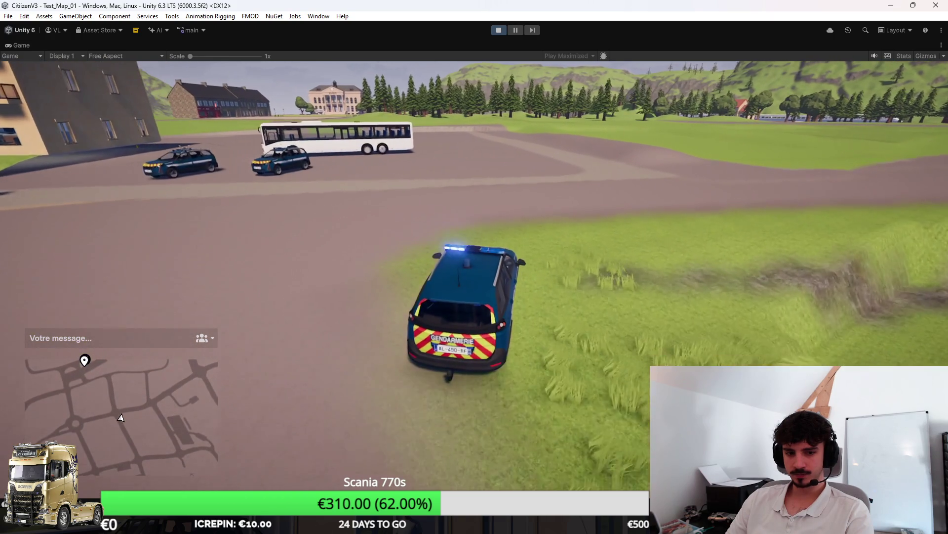
pyautogui.press('z')
pyautogui.press('d')
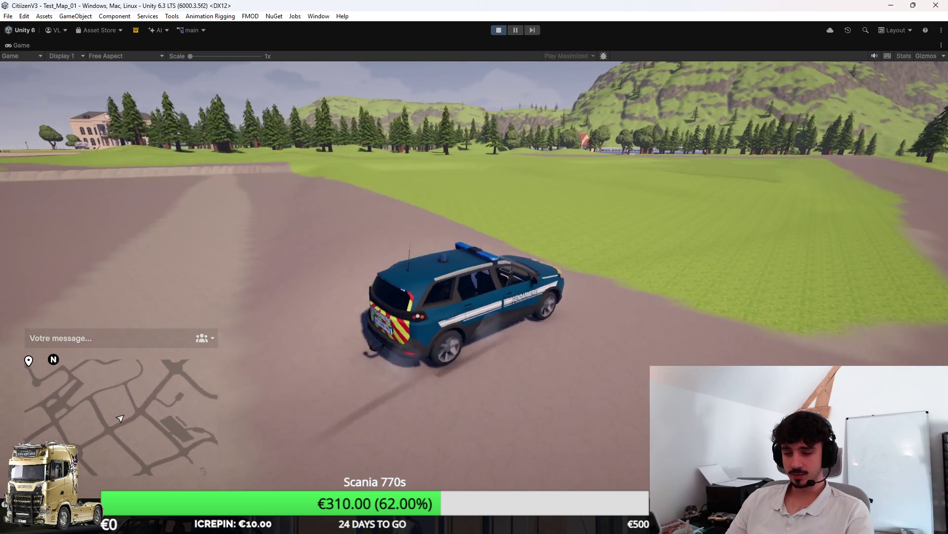
pyautogui.press('z')
pyautogui.press('z')
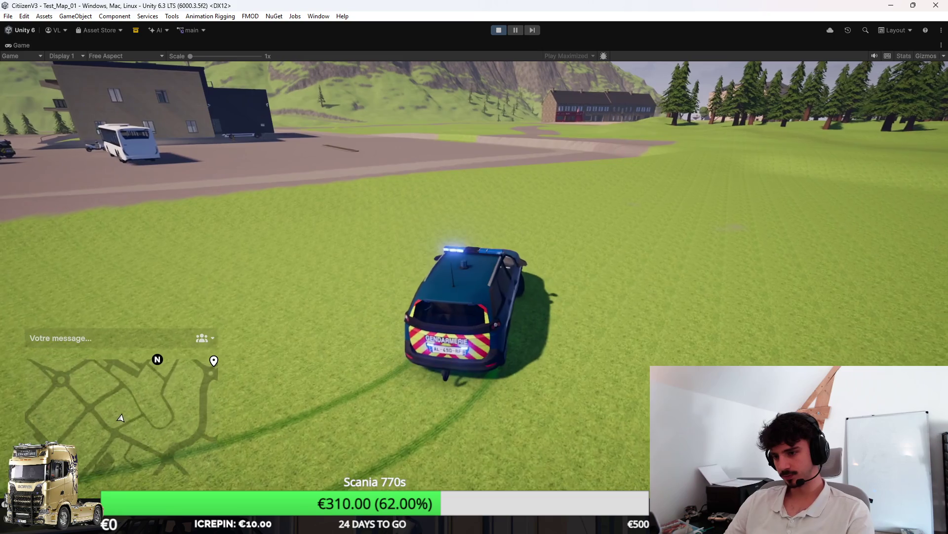
# Slow down and keep turning the car left across the grass.
pyautogui.press('z')
pyautogui.press('q')
pyautogui.press('z')
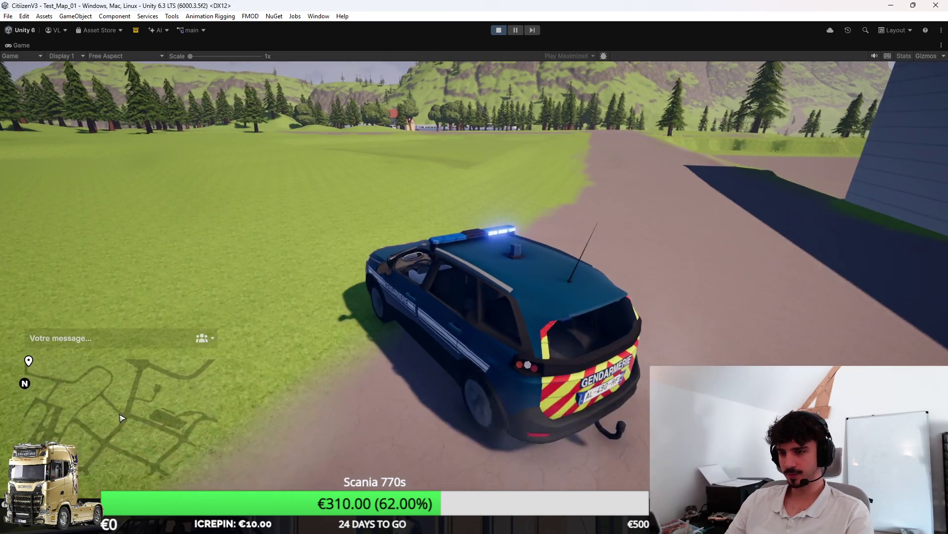
pyautogui.press('z')
pyautogui.press('q')
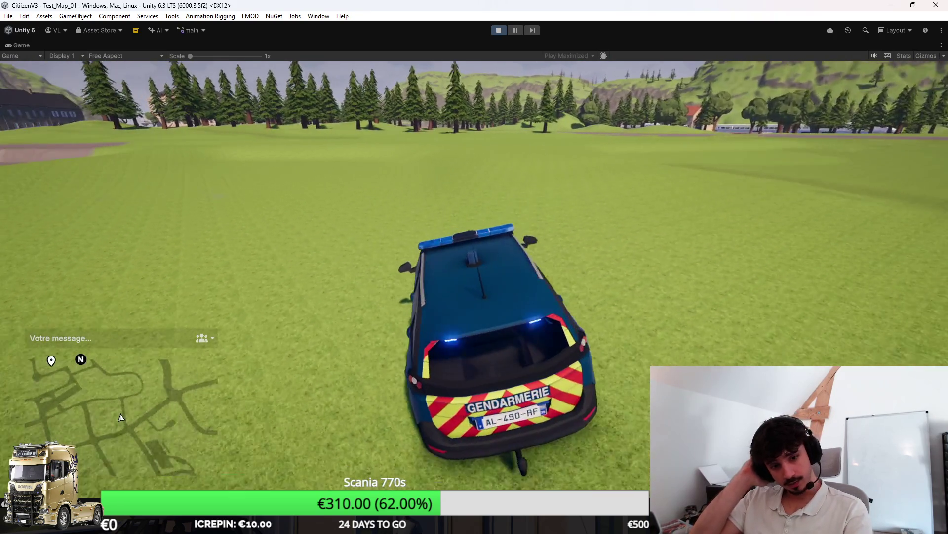
pyautogui.press('z')
pyautogui.press('q')
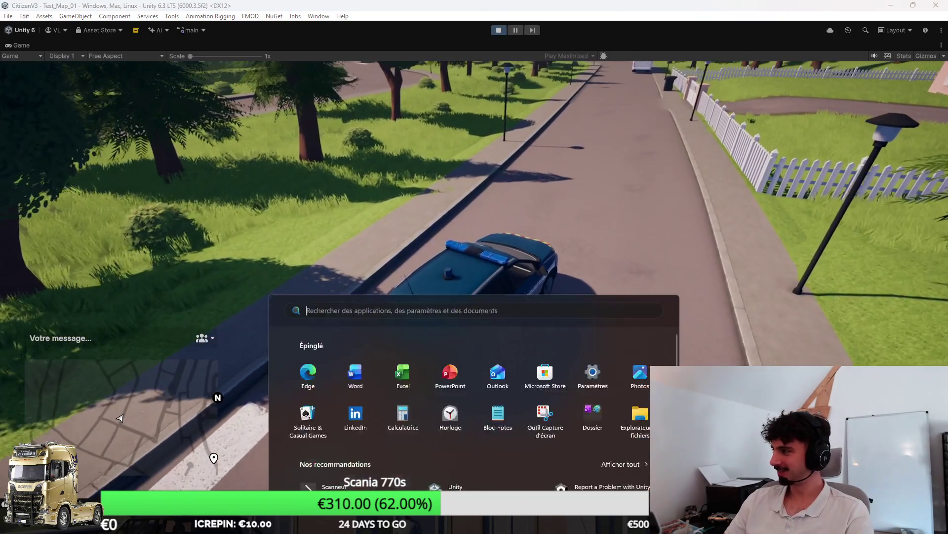
# Dismiss the Start menu, then stop the gendarmerie car and climb out.
pyautogui.press('super')
pyautogui.press('super')
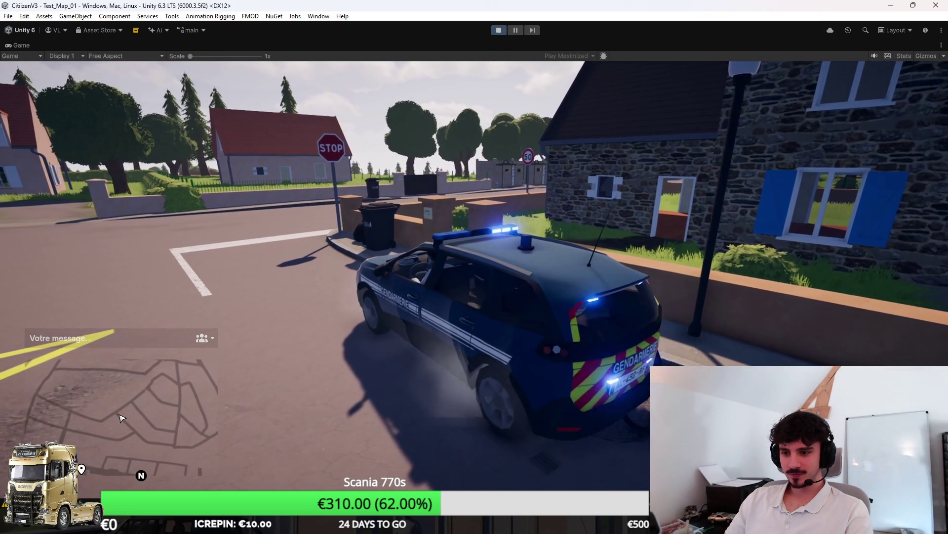
pyautogui.press('f')
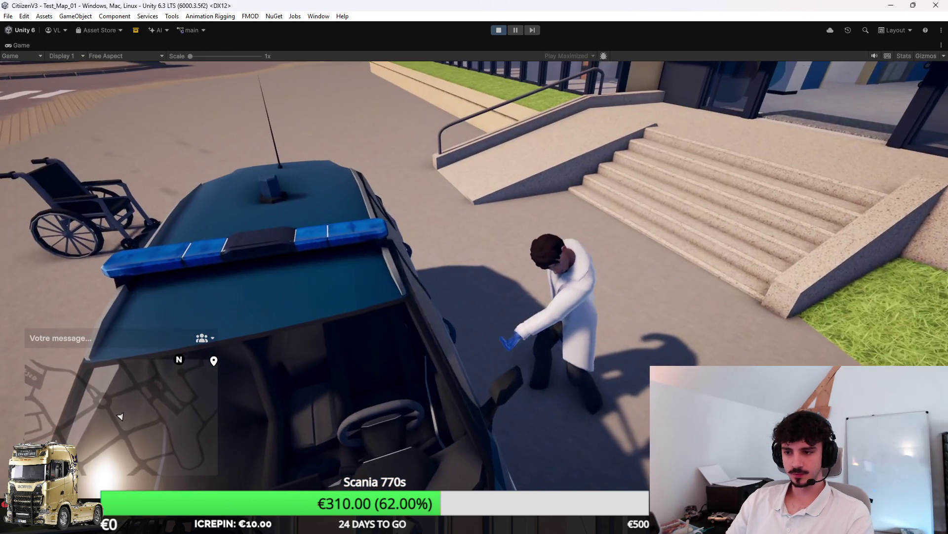
# Run from the car through the entrance into the lobby up to the wall clock.
pyautogui.press('w')
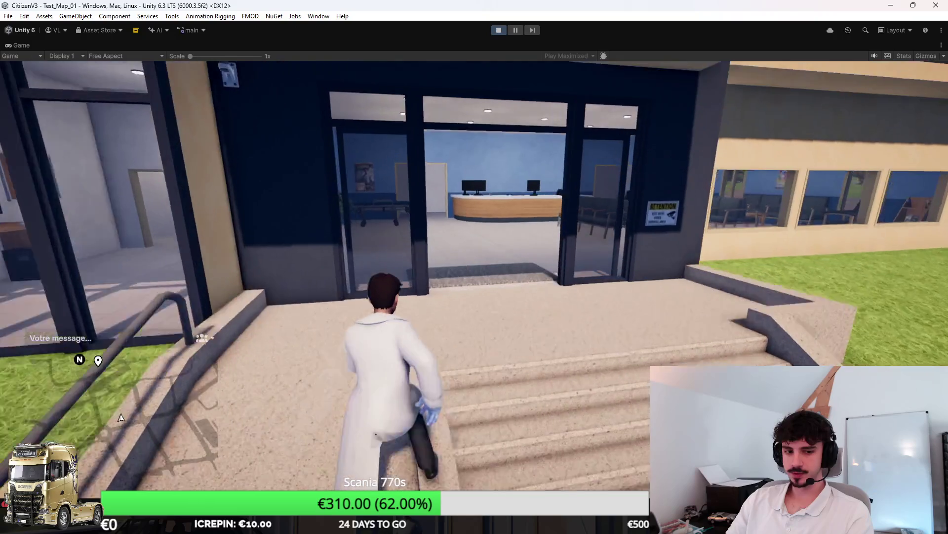
pyautogui.press('w')
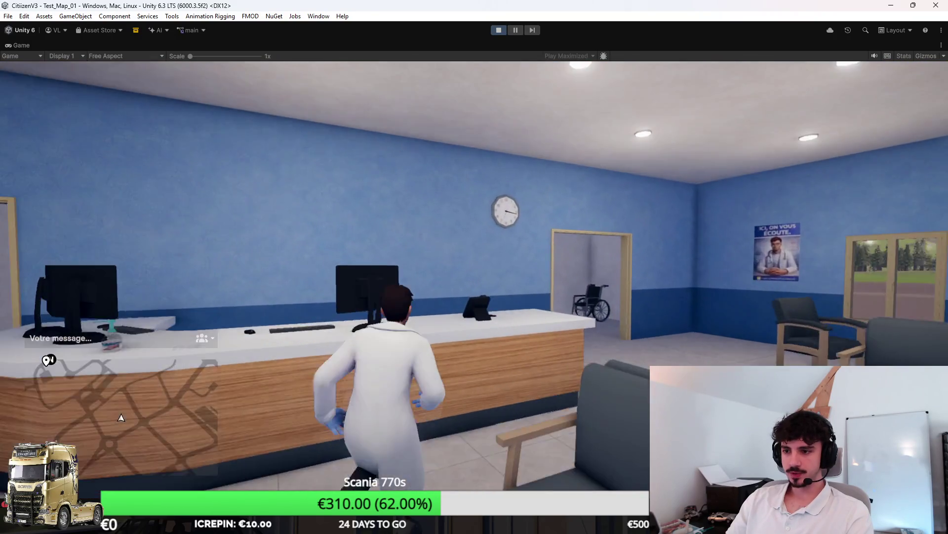
pyautogui.press('w')
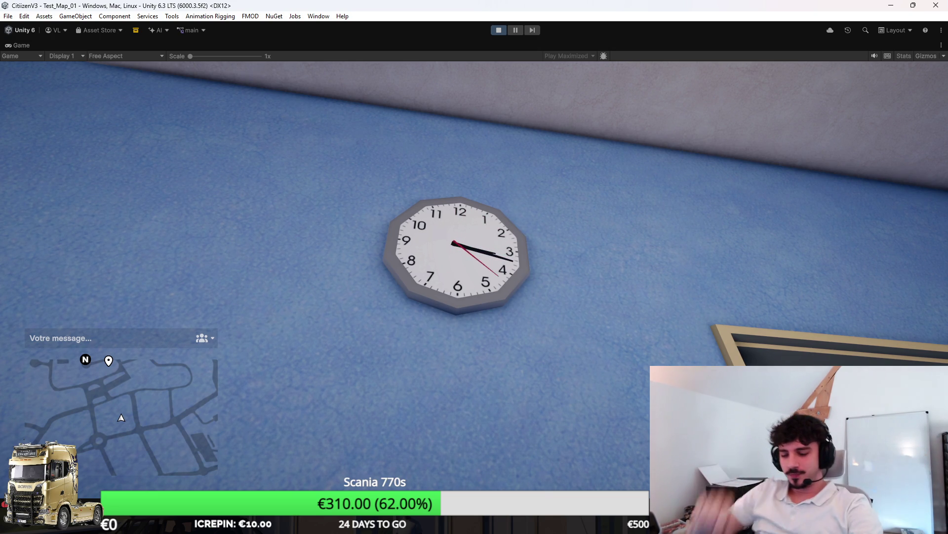
# Launch the calculator by searching 'calculatrice' and enter 360.
pyautogui.press('super')
pyautogui.write('calculatrice')
pyautogui.press('Return')
pyautogui.write('360')
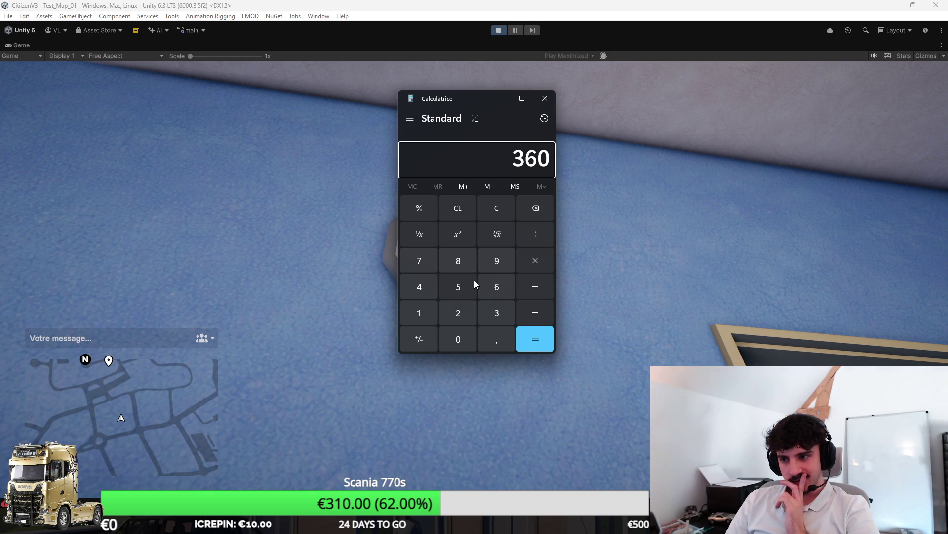
# Compute 360 ÷ 60 × 4 = 24 in Calculator, then close it.
pyautogui.press('/')
pyautogui.write('60')
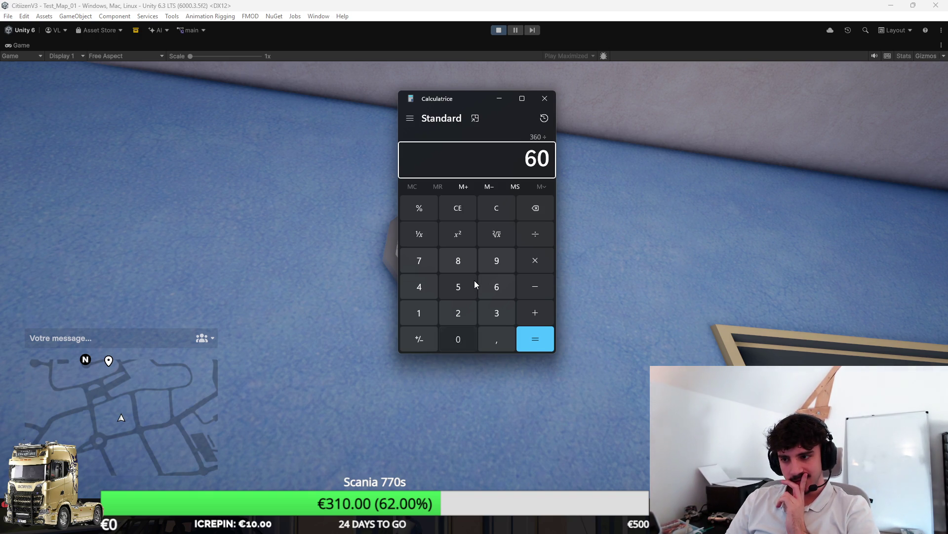
pyautogui.press('Return')
pyautogui.press('*')
pyautogui.write('4')
pyautogui.press('Return')
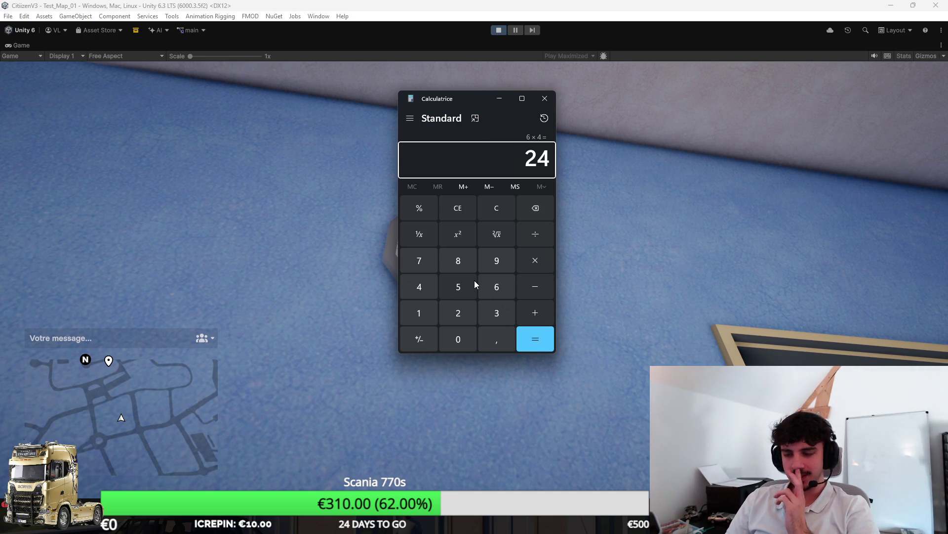
pyautogui.click(545, 99)
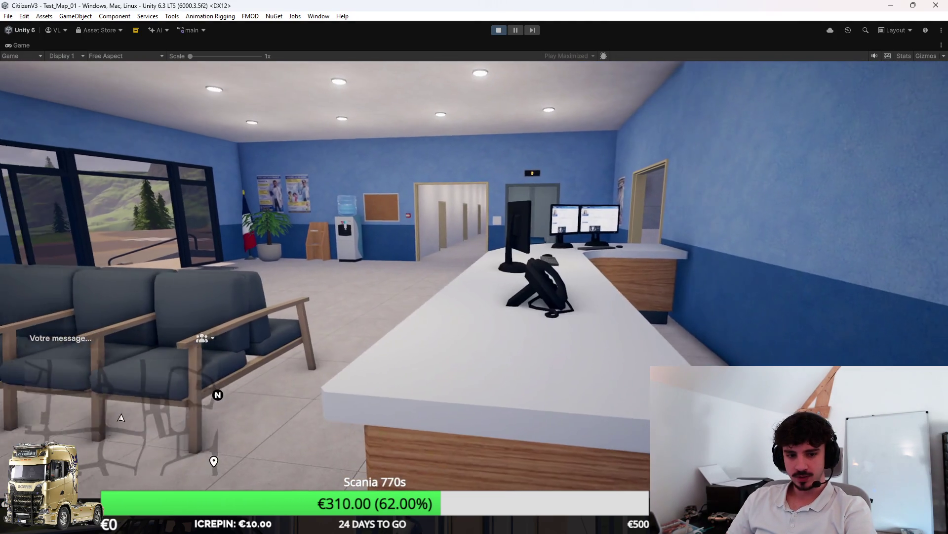
# Walk out to the gendarmerie motorbike, mount it, and ride toward the crosswalk onto the grass.
pyautogui.press('w')
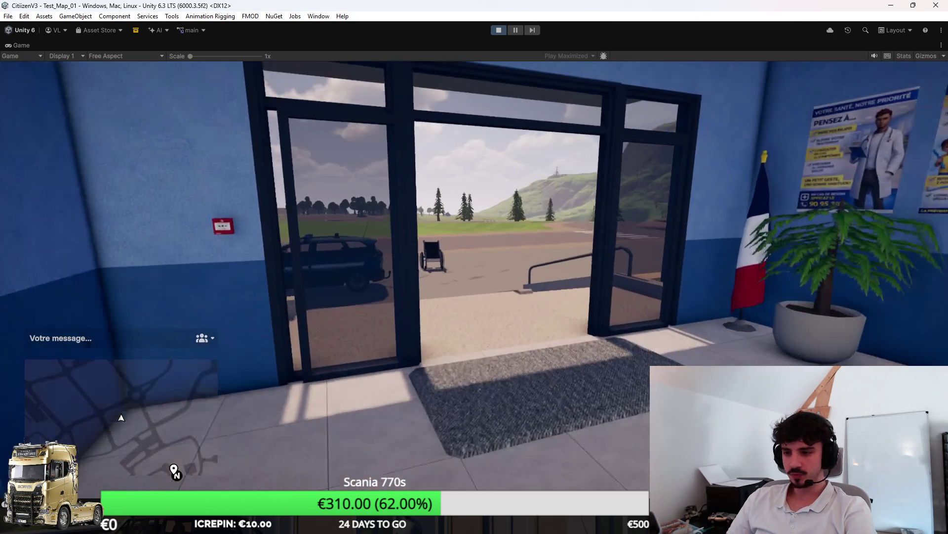
pyautogui.press('w')
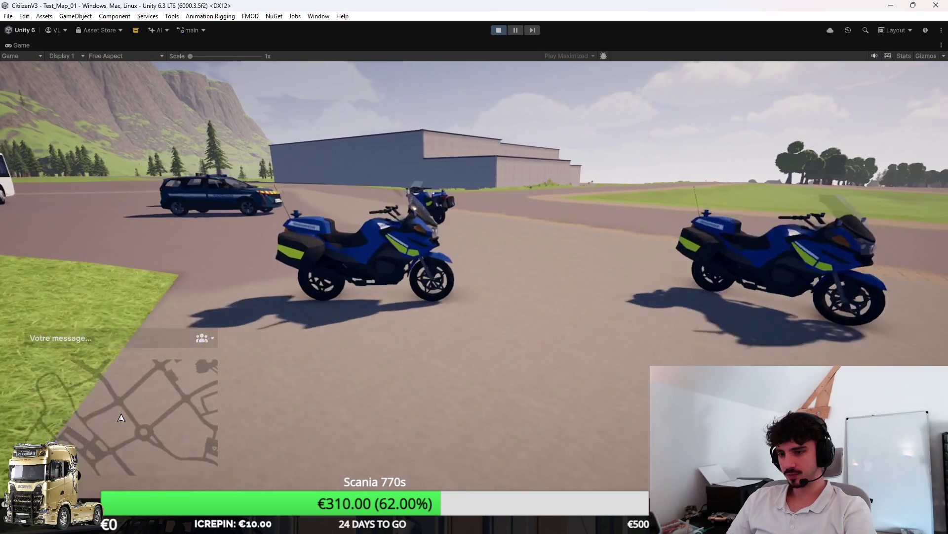
pyautogui.press('f')
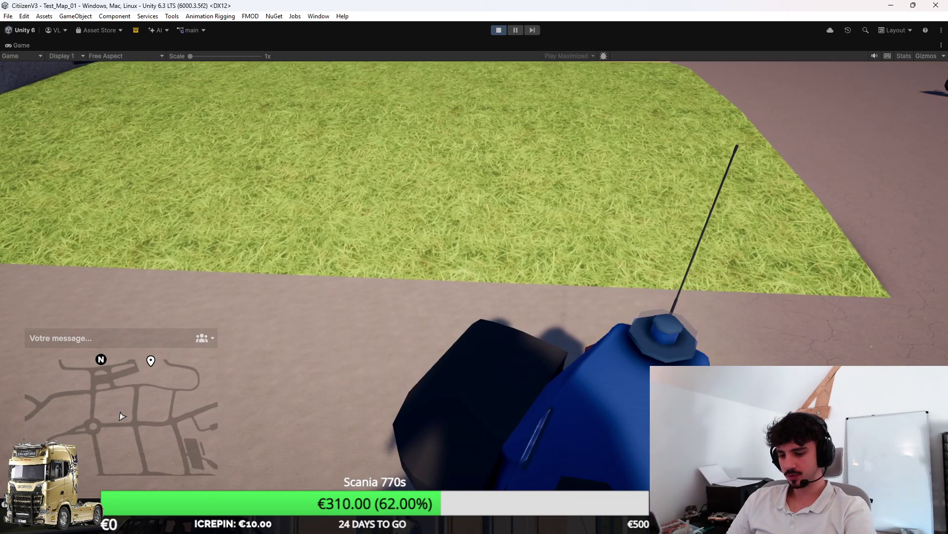
pyautogui.press('w')
pyautogui.press('a')
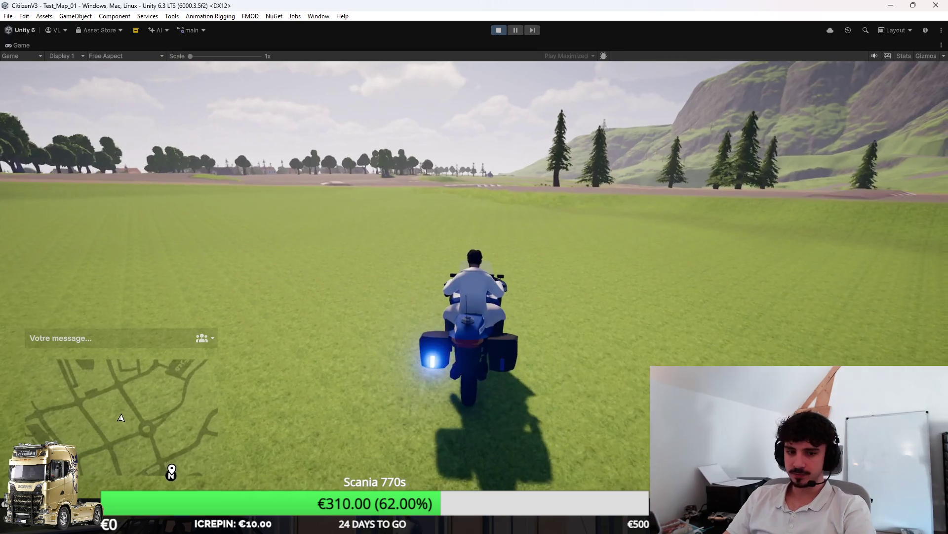
pyautogui.press('d')
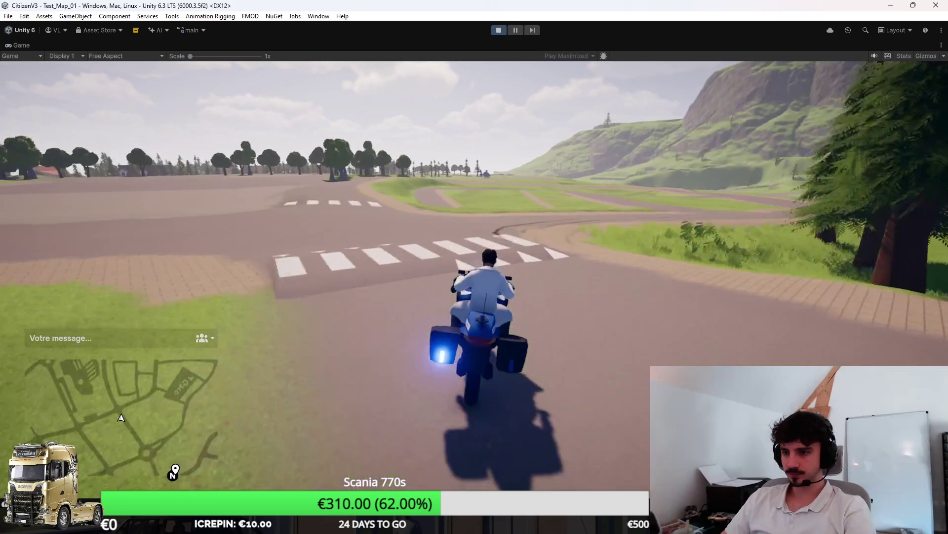
pyautogui.press('d')
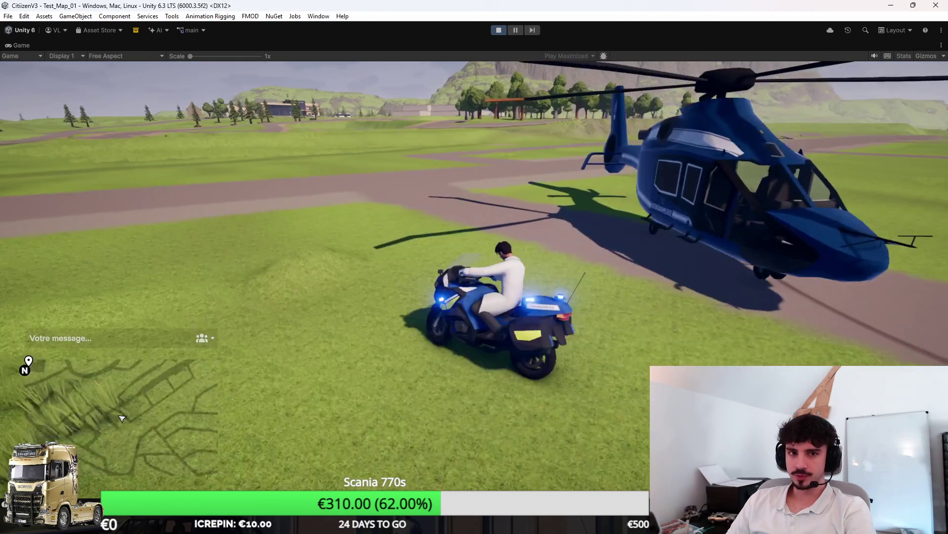
# Ride past the helicopter and back to the hospital's parked cars, dismount, and stop play mode.
pyautogui.press('w')
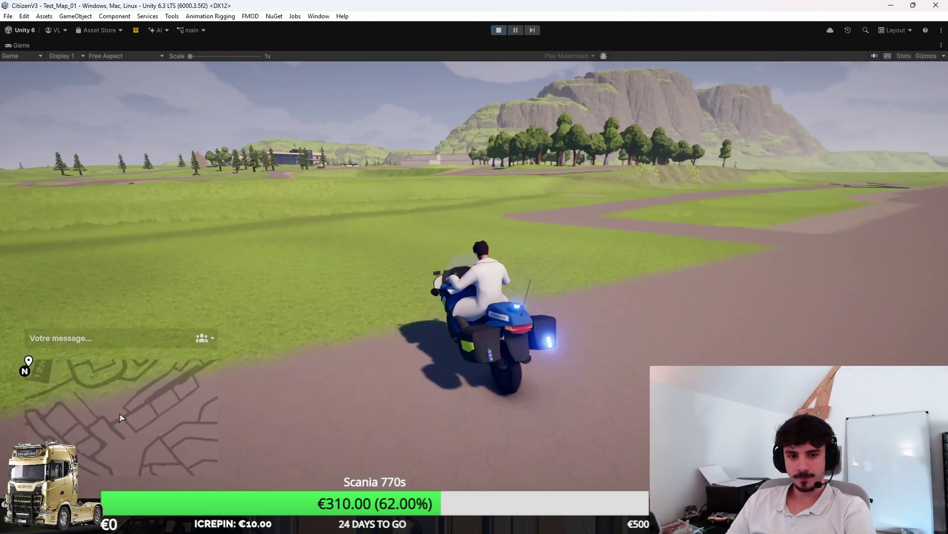
pyautogui.press('w')
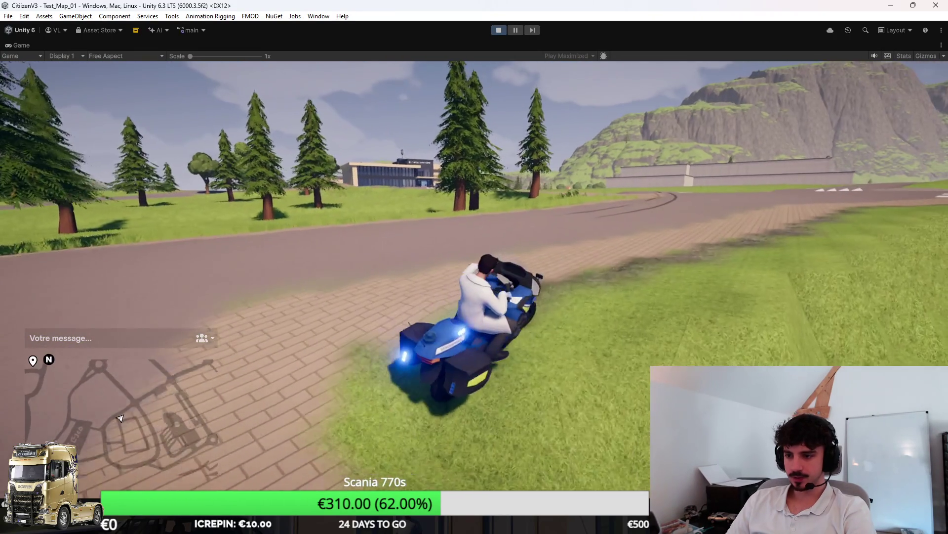
pyautogui.press('a')
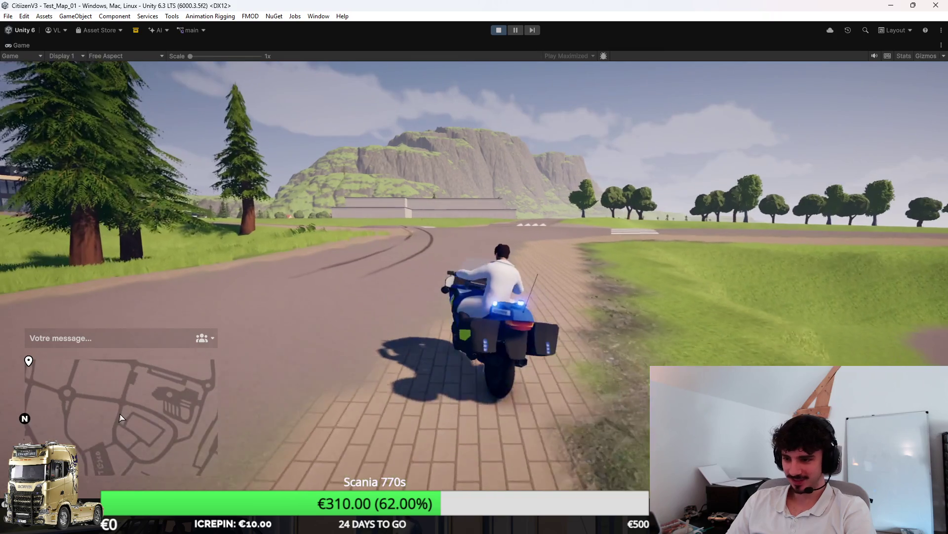
pyautogui.press('a')
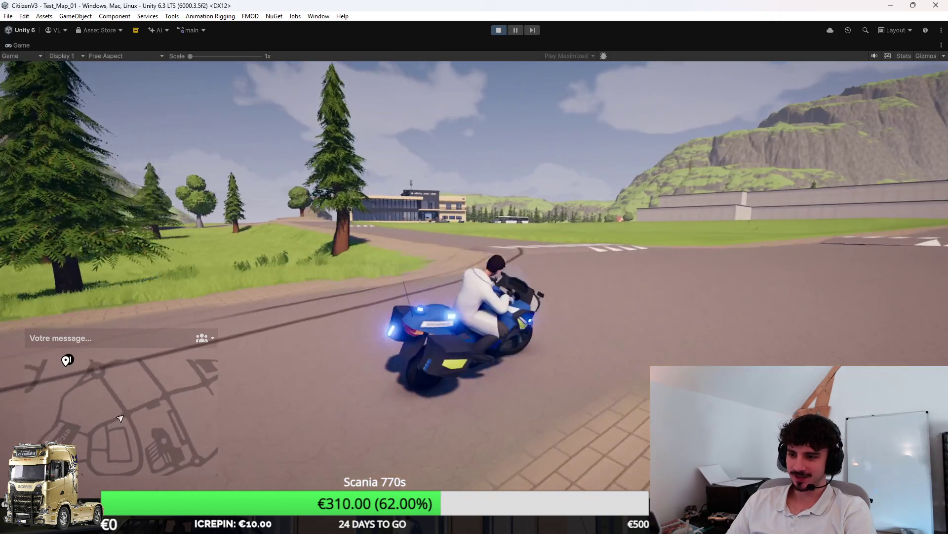
pyautogui.press('d')
pyautogui.press('a')
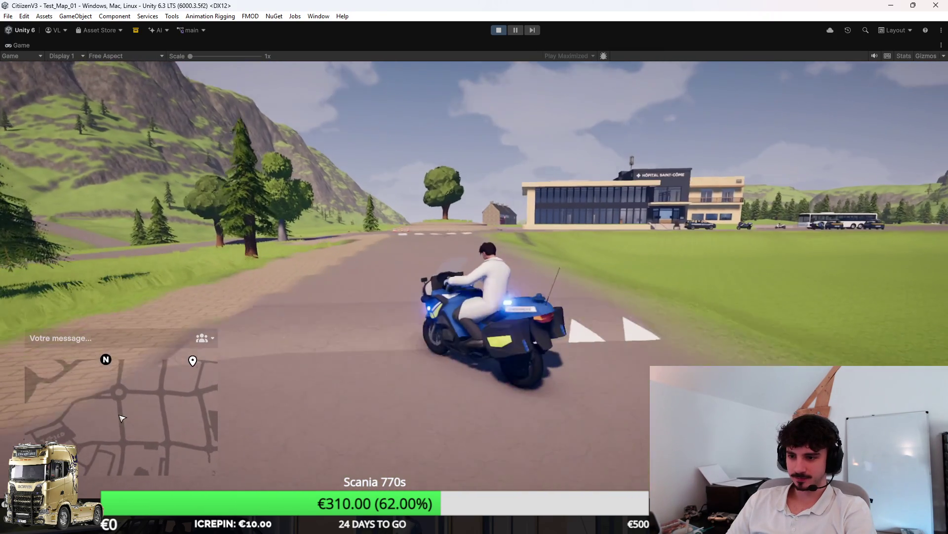
pyautogui.press('d')
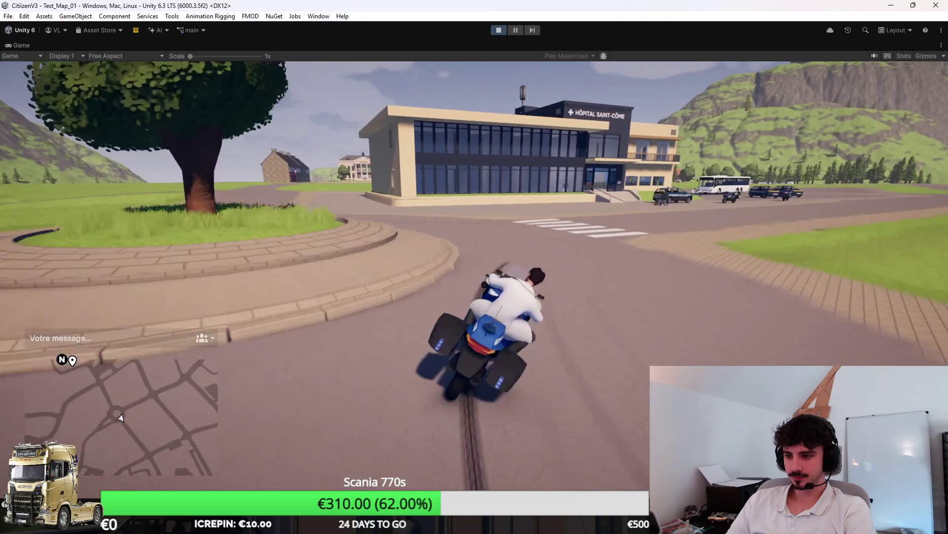
pyautogui.press('a')
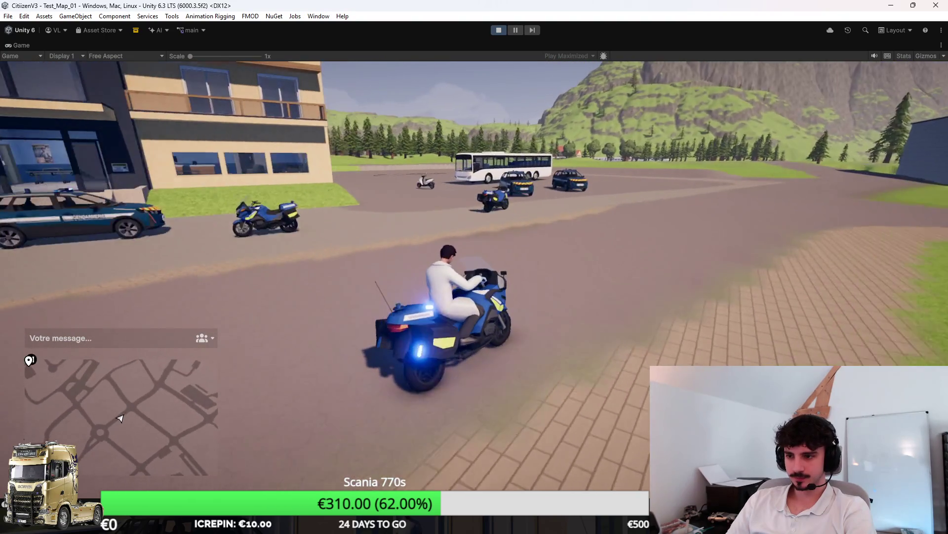
pyautogui.press('f')
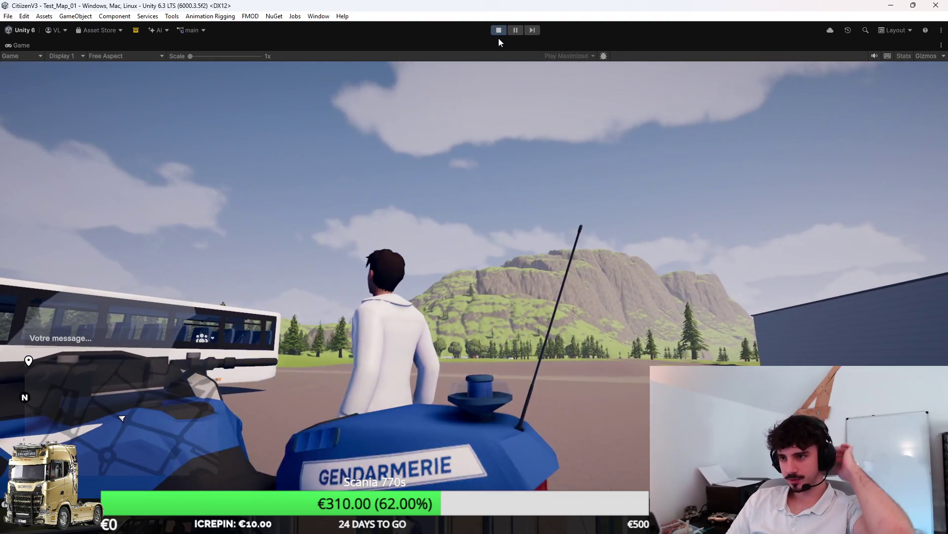
pyautogui.click(502, 33)
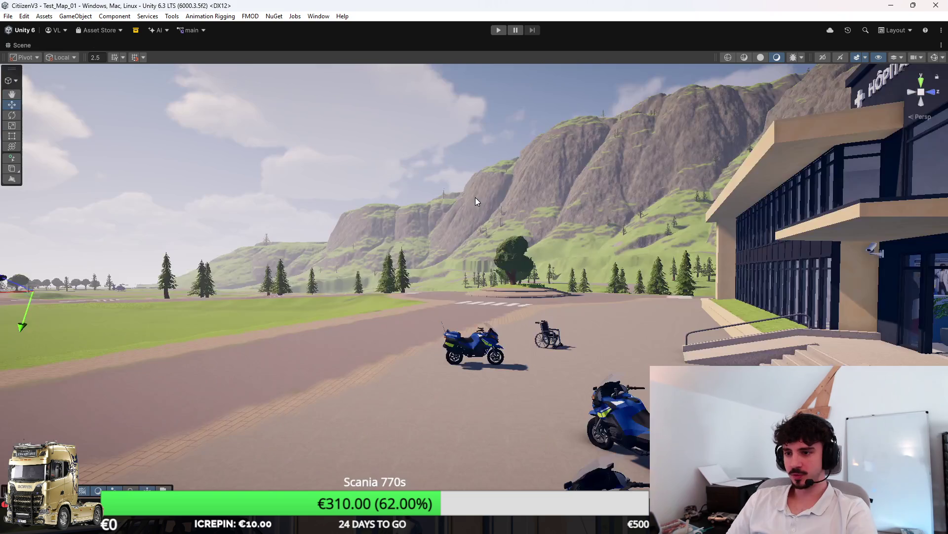
# Orbit the Scene view over the roundabout, winding-road valley and cliffs.
pyautogui.moveTo(475, 197)
pyautogui.mouseDown()
pyautogui.moveTo(602, 149)
pyautogui.moveTo(396, 141)
pyautogui.moveTo(915, 218)
pyautogui.moveTo(864, 216)
pyautogui.moveTo(874, 235)
pyautogui.moveTo(916, 239)
pyautogui.moveTo(797, 171)
pyautogui.moveTo(840, 206)
pyautogui.moveTo(576, 174)
pyautogui.moveTo(511, 244)
pyautogui.moveTo(476, 183)
pyautogui.moveTo(288, 199)
pyautogui.mouseUp()
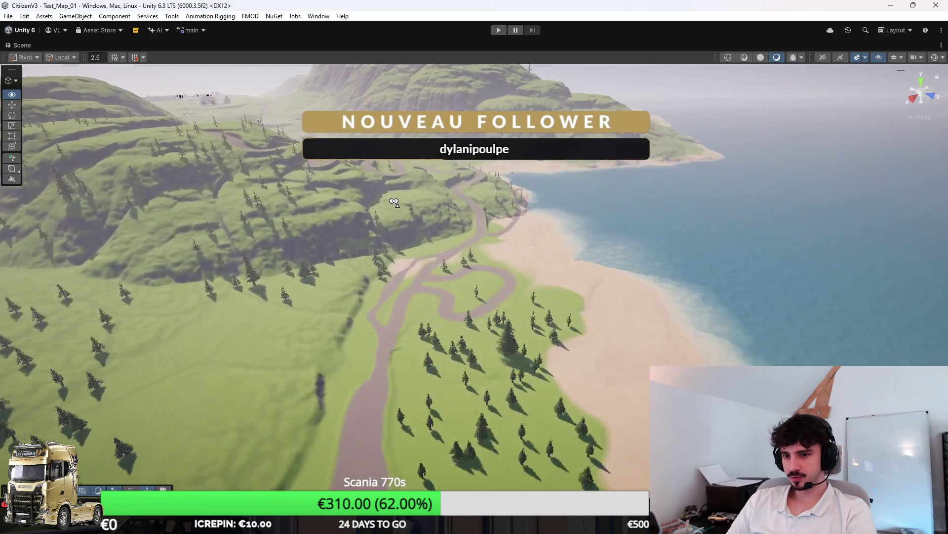
pyautogui.moveTo(393, 201)
pyautogui.mouseDown()
pyautogui.moveTo(294, 200)
pyautogui.moveTo(282, 171)
pyautogui.moveTo(316, 189)
pyautogui.moveTo(385, 179)
pyautogui.moveTo(352, 195)
pyautogui.moveTo(584, 191)
pyautogui.moveTo(882, 227)
pyautogui.moveTo(377, 127)
pyautogui.mouseUp()
pyautogui.moveTo(253, 244)
pyautogui.mouseDown()
pyautogui.moveTo(461, 141)
pyautogui.moveTo(438, 401)
pyautogui.moveTo(44, 67)
pyautogui.mouseUp()
# Restore the normal editor layout and start play mode from the Game view.
pyautogui.doubleClick(22, 45)
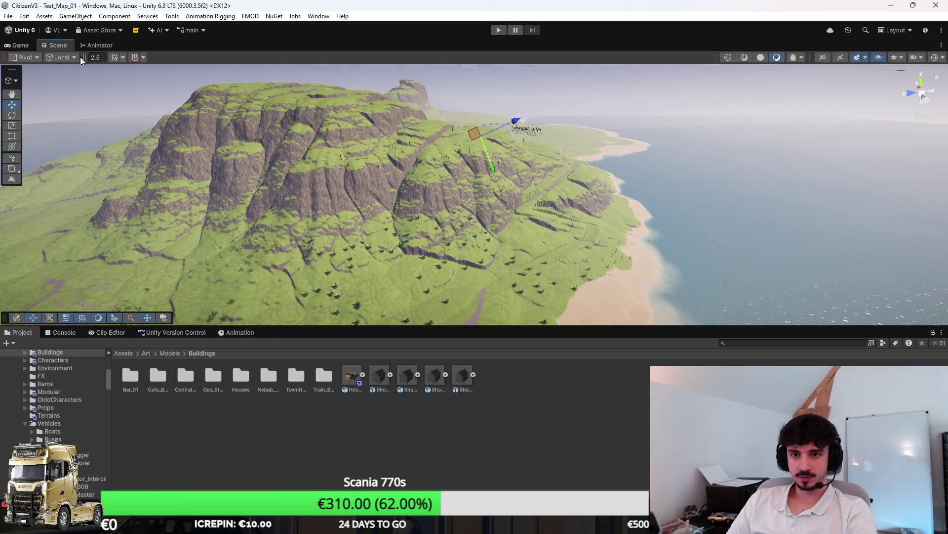
pyautogui.click(24, 47)
pyautogui.hotkey('ctrl', 'p')
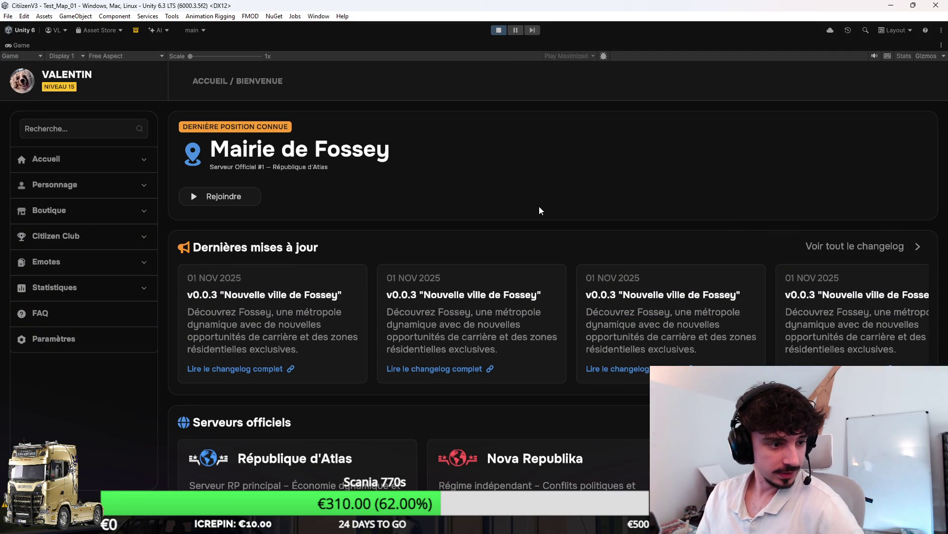
# Join a server via Accueil > Mes serveurs > Lancer and spawn a character.
pyautogui.click(103, 159)
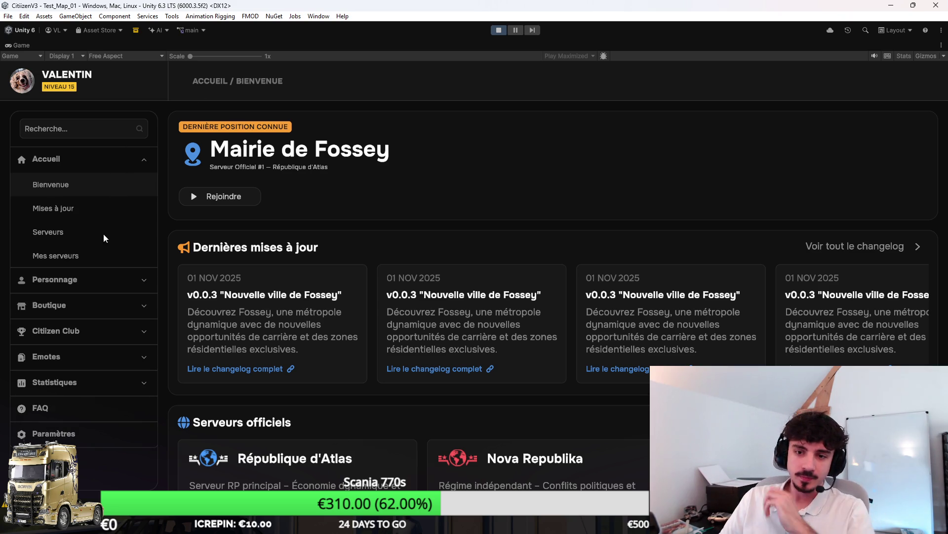
pyautogui.click(113, 255)
pyautogui.click(868, 221)
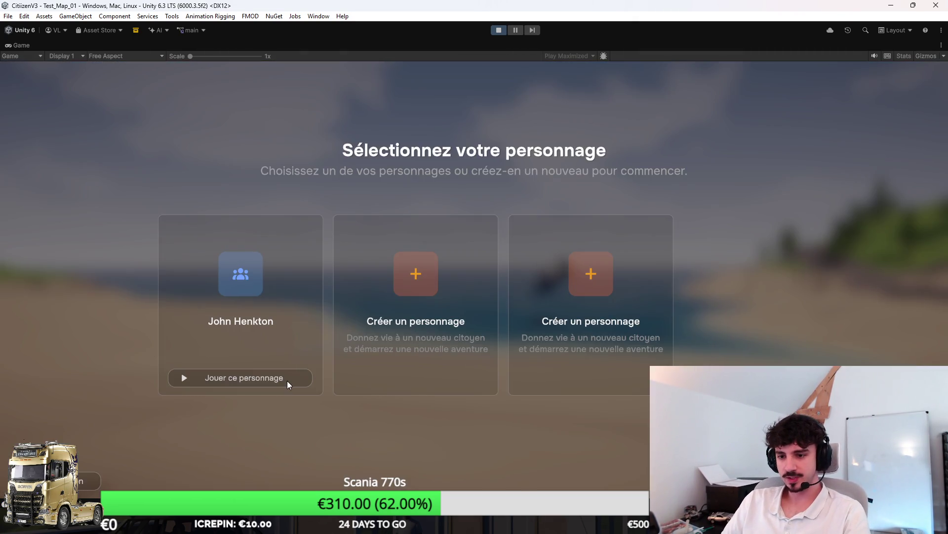
pyautogui.click(286, 380)
# Mount the gendarmerie motorcycle, ride up the ramp into the lobby, then switch to the scene.
pyautogui.press('f')
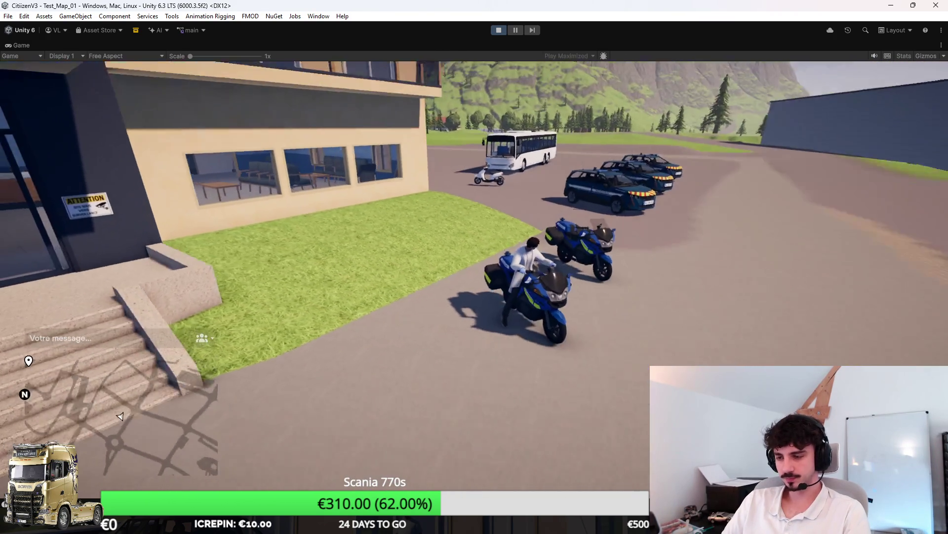
pyautogui.press('w')
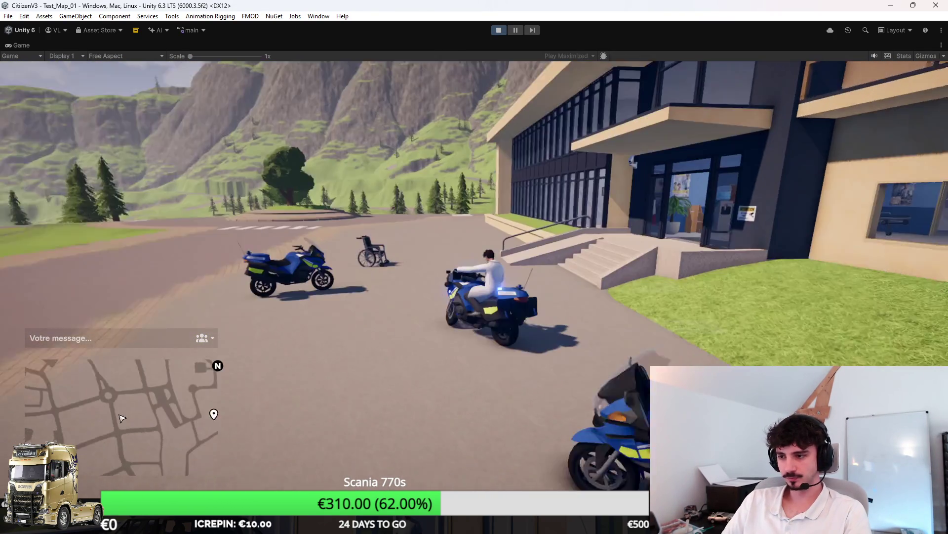
pyautogui.press('w')
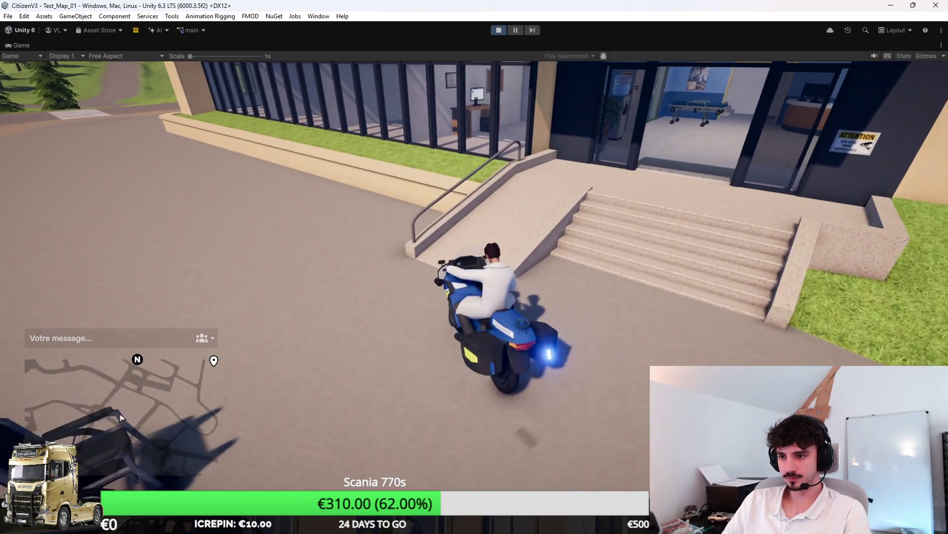
pyautogui.press('w')
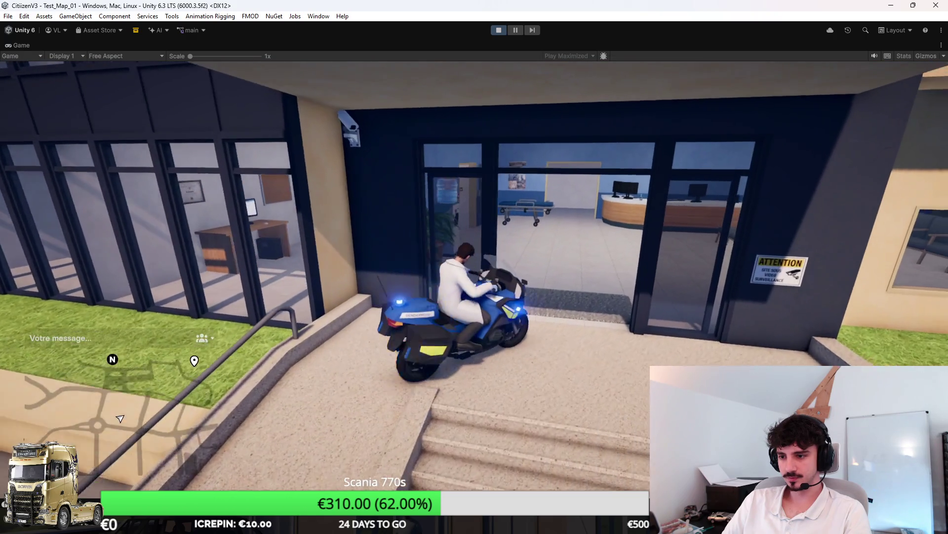
pyautogui.press('w')
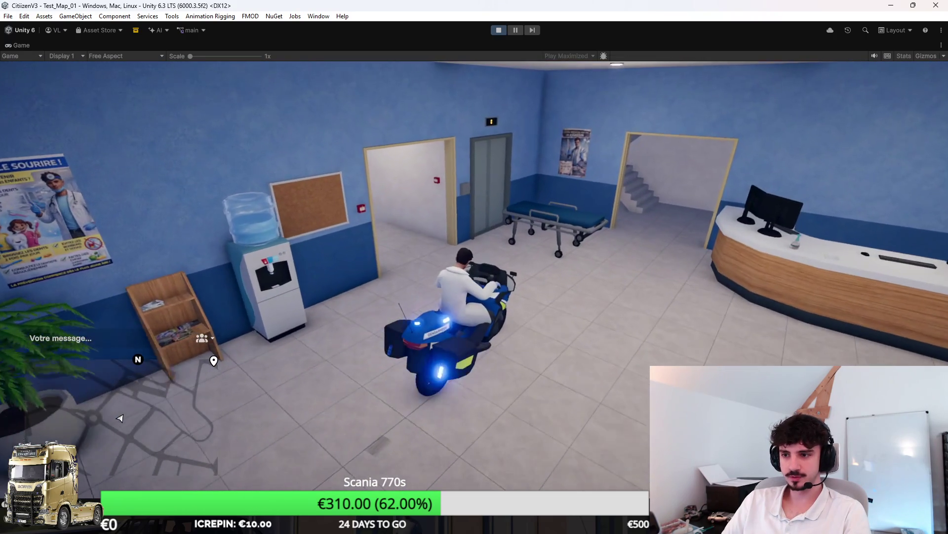
pyautogui.hotkey('ctrl', '1')
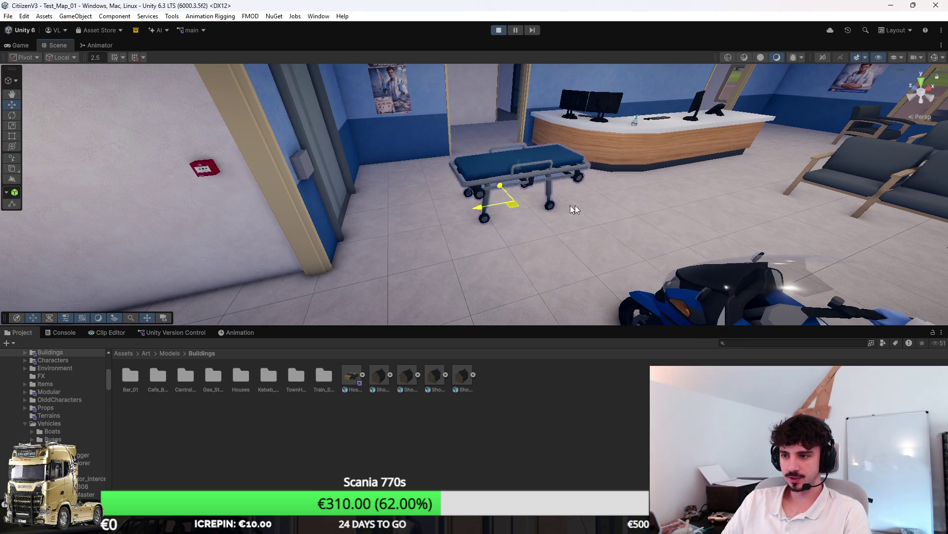
# Bring Blender's hospital model forward, orbit around it, and clear the low wall selection.
pyautogui.click(17, 45)
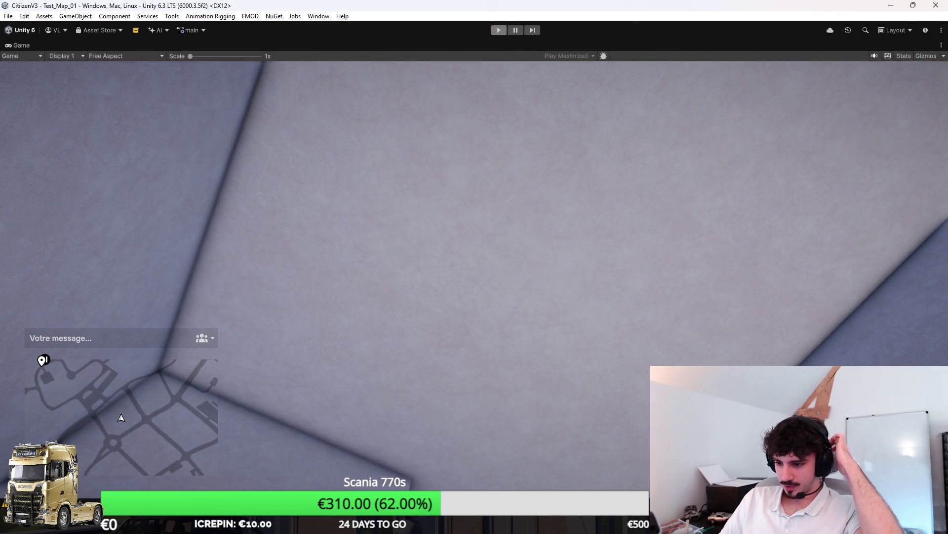
pyautogui.hotkey('alt', 'Tab')
pyautogui.moveTo(410, 218)
pyautogui.mouseDown()
pyautogui.moveTo(345, 211)
pyautogui.moveTo(313, 231)
pyautogui.moveTo(378, 239)
pyautogui.mouseUp()
pyautogui.click(380, 262)
# Orbit and zoom around the hospital model to view the entrance and lawn.
pyautogui.scroll(5, 384, 284)
pyautogui.moveTo(384, 283)
pyautogui.mouseDown()
pyautogui.moveTo(410, 304)
pyautogui.moveTo(525, 312)
pyautogui.moveTo(591, 296)
pyautogui.moveTo(430, 294)
pyautogui.moveTo(428, 315)
pyautogui.moveTo(445, 304)
pyautogui.moveTo(431, 308)
pyautogui.mouseUp()
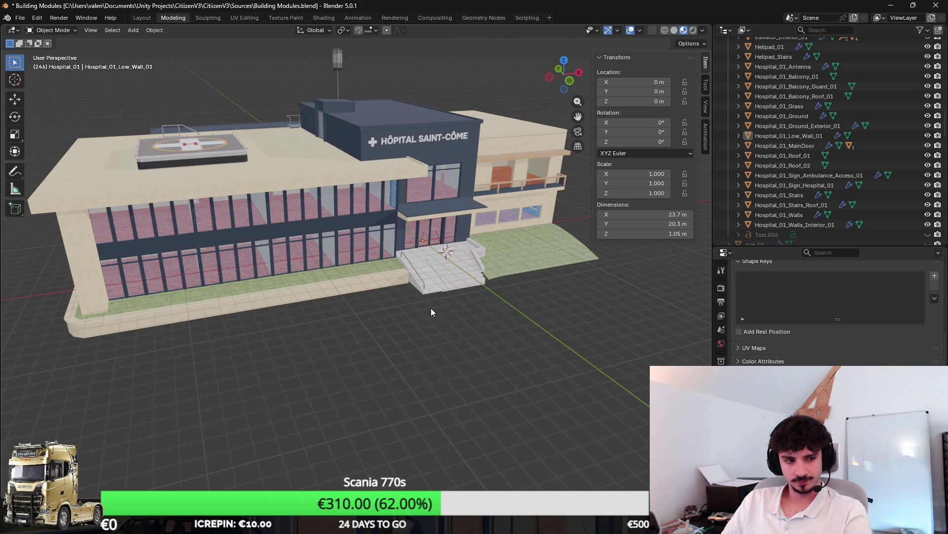
pyautogui.moveTo(500, 287)
pyautogui.mouseDown()
pyautogui.moveTo(398, 293)
pyautogui.moveTo(469, 292)
pyautogui.moveTo(442, 313)
pyautogui.moveTo(406, 301)
pyautogui.moveTo(521, 318)
pyautogui.moveTo(472, 371)
pyautogui.mouseUp()
pyautogui.scroll(6, 472, 296)
# Return to Unity, exit the full-size game view and switch to the Scene view.
pyautogui.hotkey('alt', 'Tab')
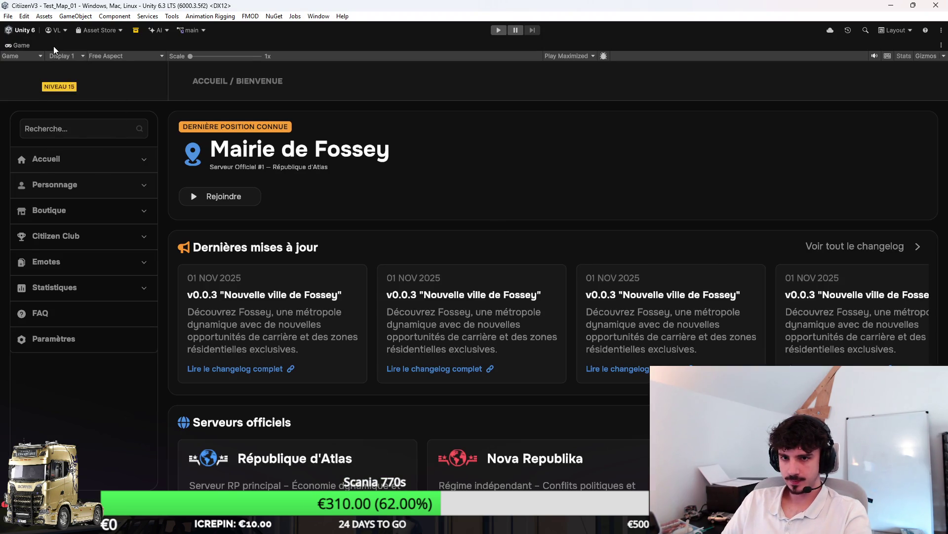
pyautogui.hotkey('shift', 'space')
pyautogui.click(54, 45)
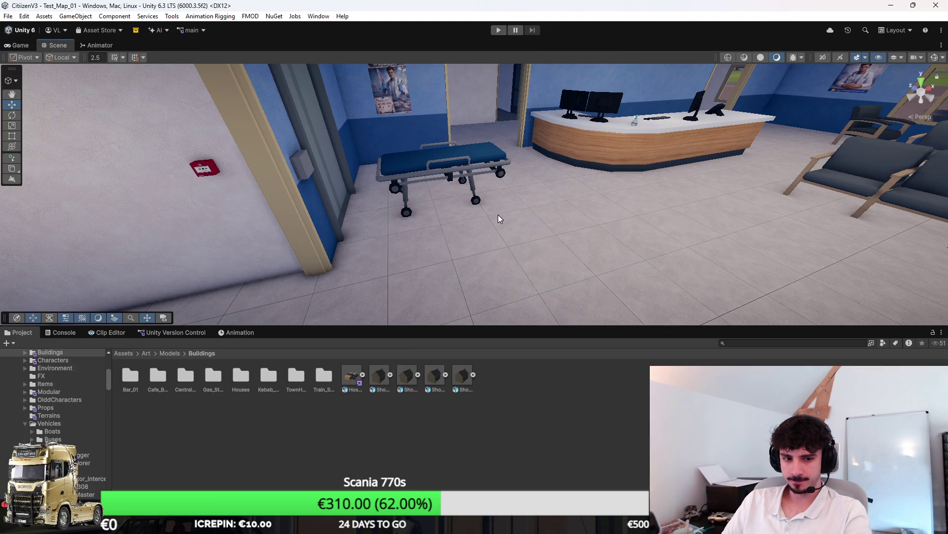
# Maximize the Scene view and orbit the hospital exterior to show the bus and police cars.
pyautogui.scroll(-10, 556, 251)
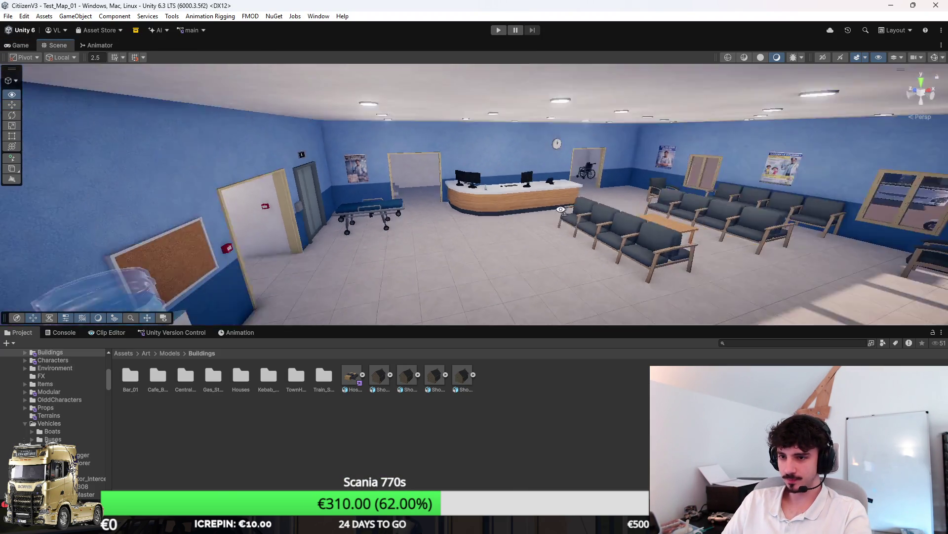
pyautogui.scroll(-10, 592, 245)
pyautogui.hotkey('shift', 'space')
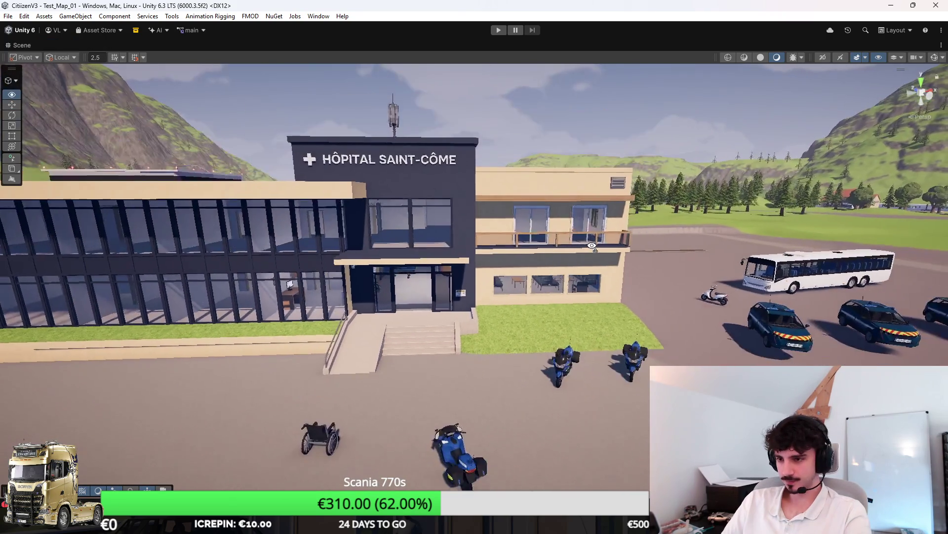
pyautogui.moveTo(592, 246); pyautogui.dragTo(501, 285)
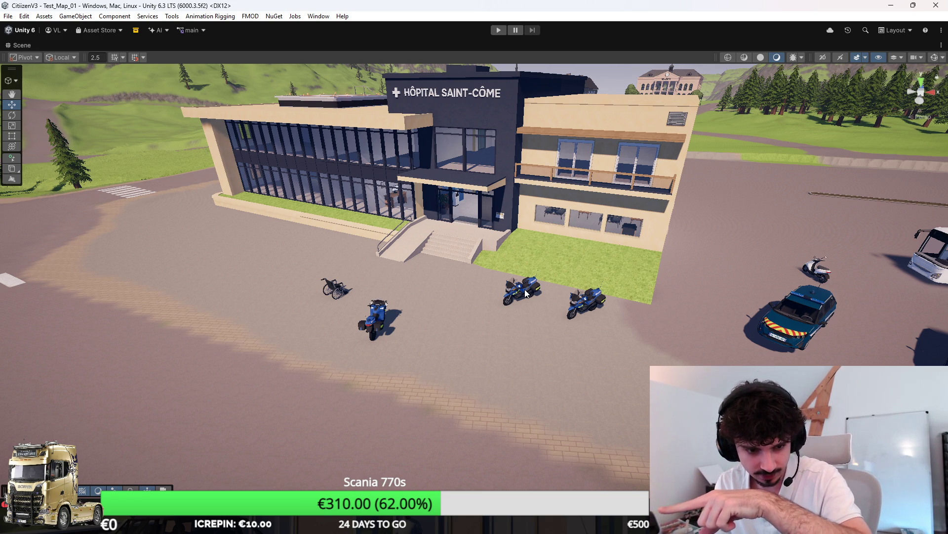
pyautogui.moveTo(682, 265)
pyautogui.mouseDown()
pyautogui.moveTo(703, 255)
pyautogui.moveTo(545, 277)
pyautogui.mouseUp()
pyautogui.scroll(5, 469, 291)
# Select a police motorcycle by the entrance, then inspect the hospital front and an aerial view.
pyautogui.click(381, 272)
pyautogui.scroll(-5, 371, 268)
pyautogui.moveTo(188, 374)
pyautogui.mouseDown()
pyautogui.moveTo(489, 330)
pyautogui.moveTo(413, 328)
pyautogui.moveTo(508, 268)
pyautogui.moveTo(858, 265)
pyautogui.moveTo(120, 276)
pyautogui.moveTo(512, 200)
pyautogui.moveTo(512, 154)
pyautogui.moveTo(543, 153)
pyautogui.mouseUp()
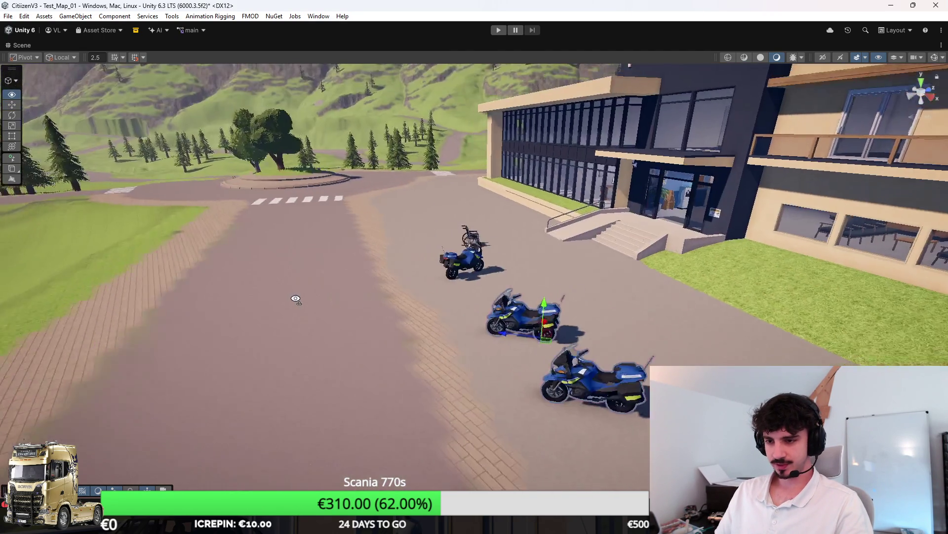
pyautogui.scroll(-3, 408, 322)
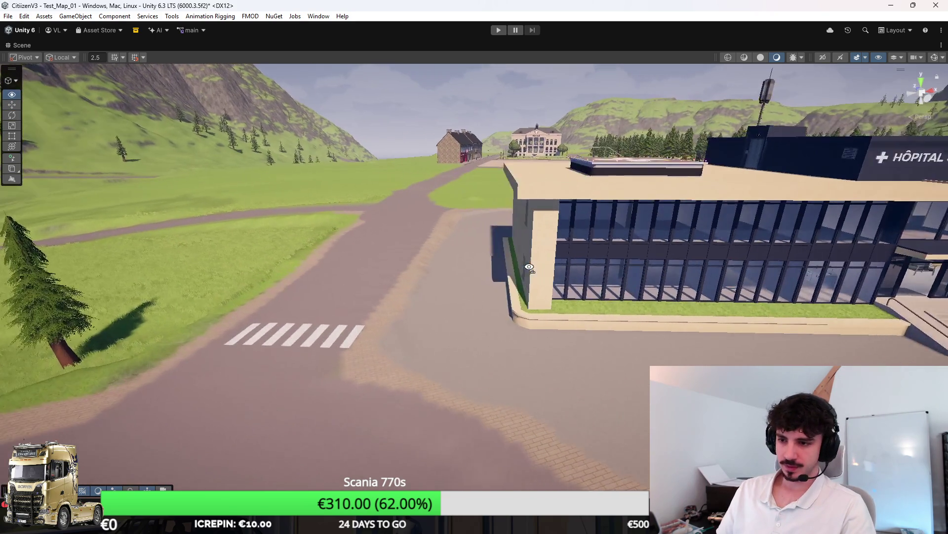
pyautogui.scroll(10, 543, 153)
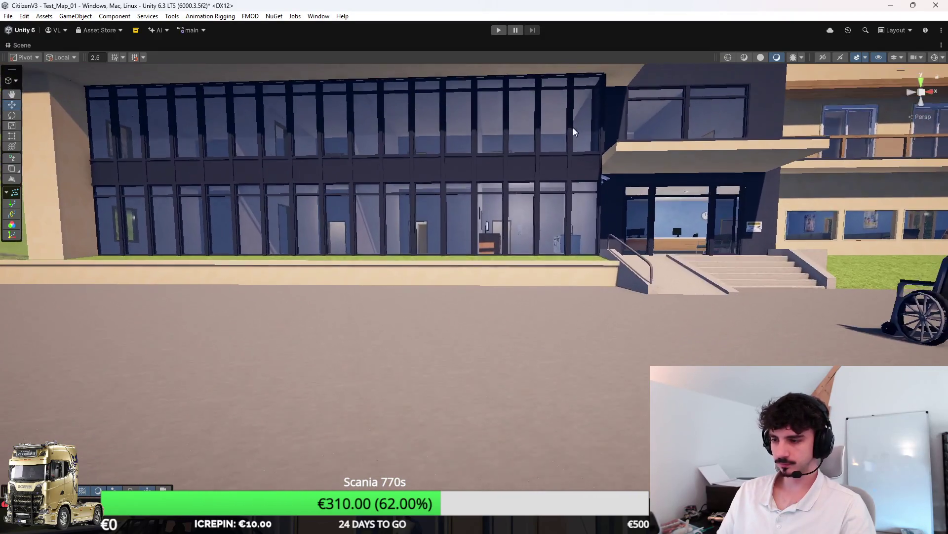
pyautogui.scroll(-10, 574, 132)
pyautogui.moveTo(574, 132); pyautogui.dragTo(639, 265)
pyautogui.scroll(5, 638, 265)
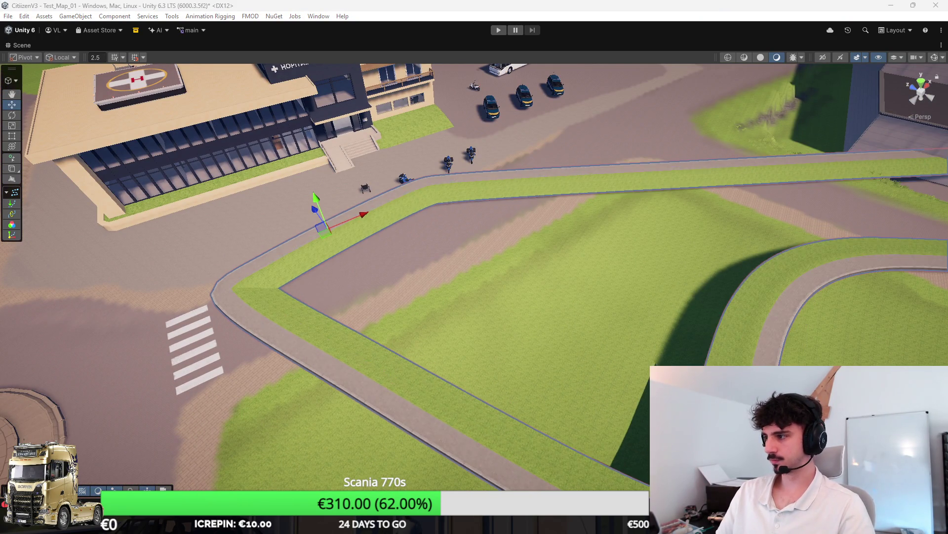
# Switch to Spline editing and delete the extra knots, including the straight ramp segment.
pyautogui.scroll(-5, 369, 160)
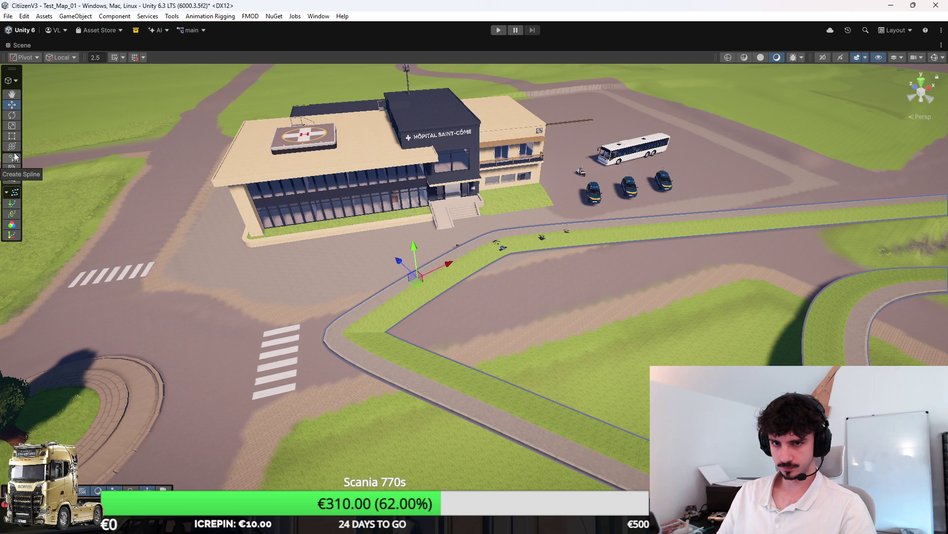
pyautogui.click(12, 80)
pyautogui.click(33, 110)
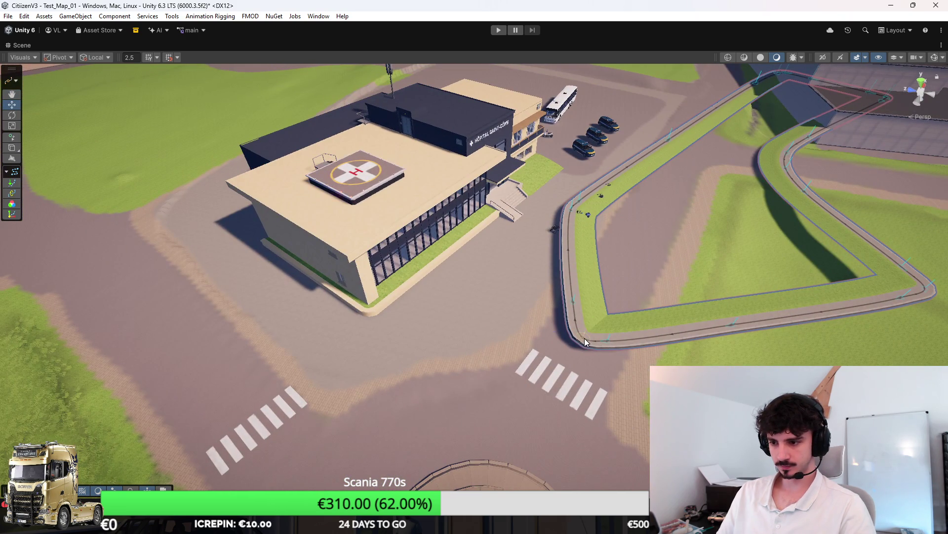
pyautogui.click(579, 339)
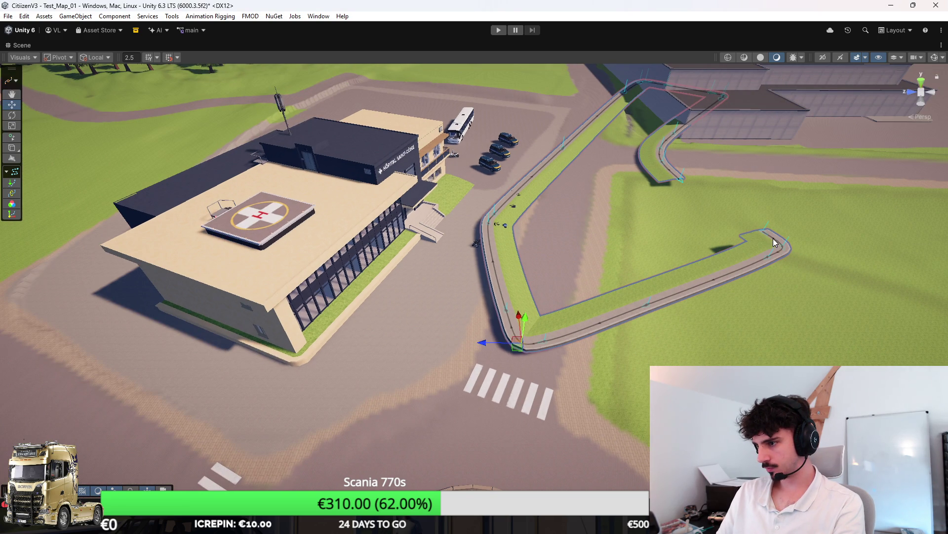
pyautogui.click(772, 233)
pyautogui.press('Delete')
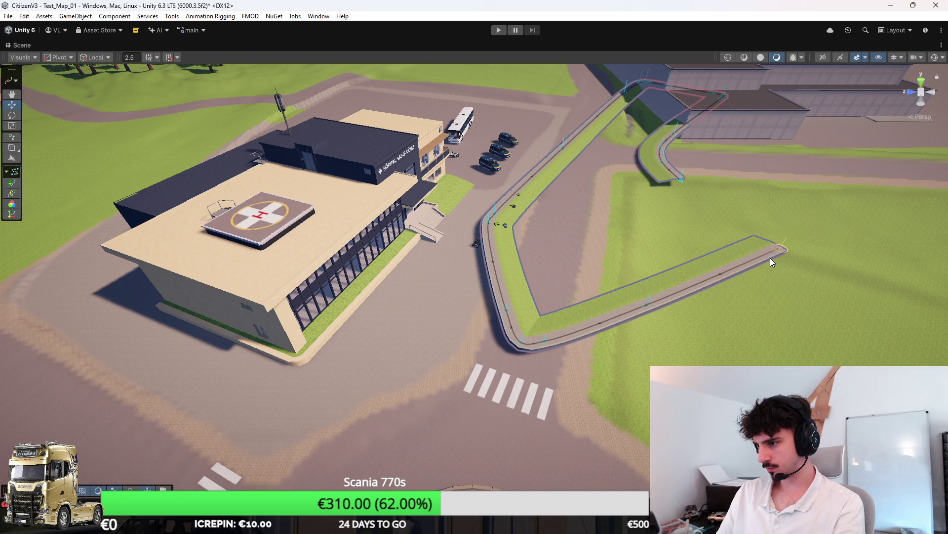
pyautogui.press('Delete')
pyautogui.press('Delete')
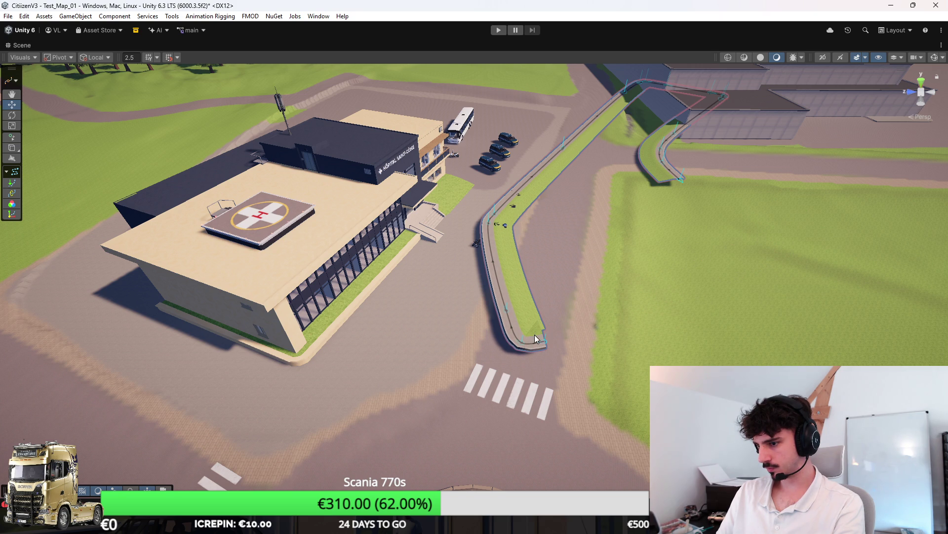
pyautogui.click(505, 312)
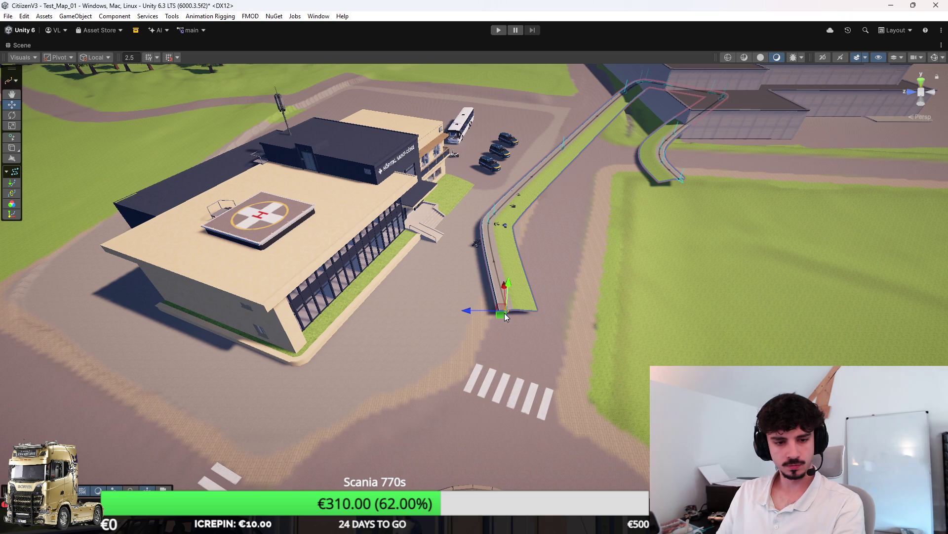
pyautogui.press('Delete')
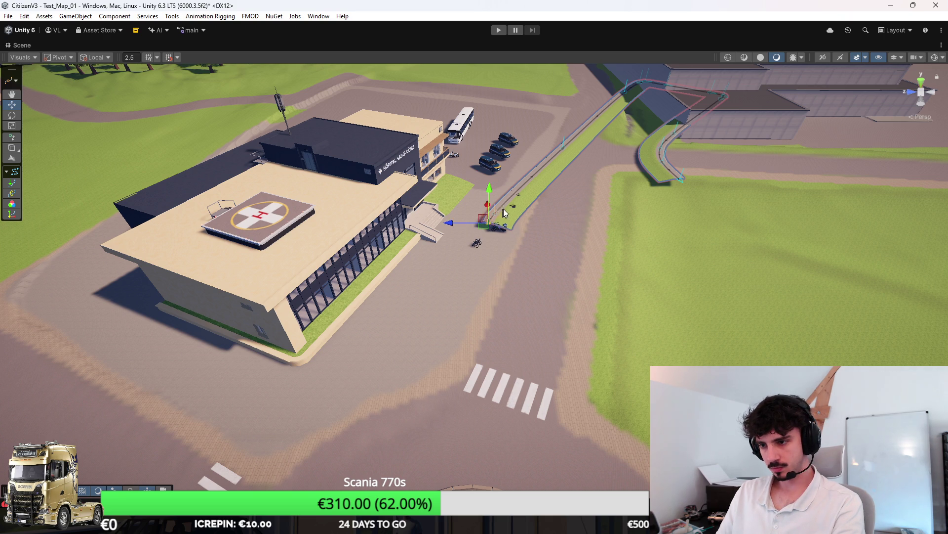
pyautogui.click(563, 147)
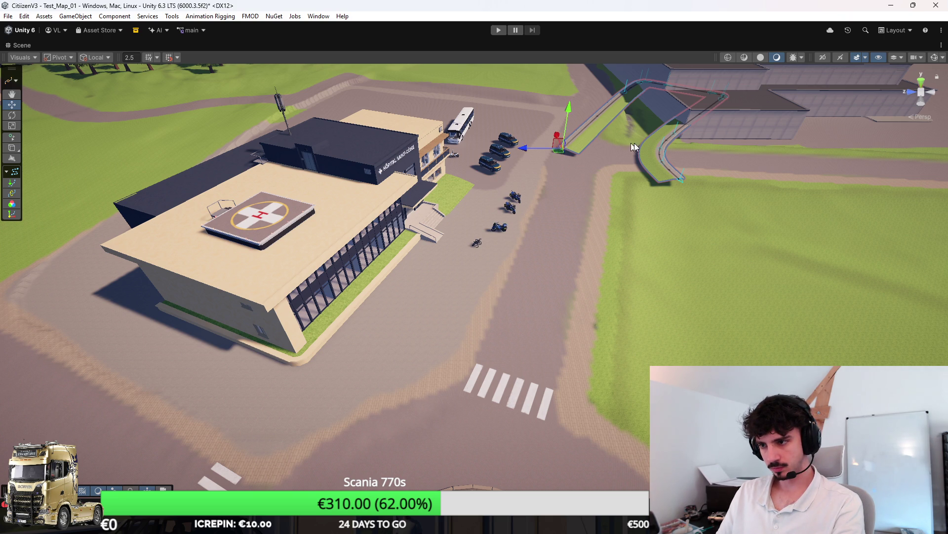
pyautogui.press('Delete')
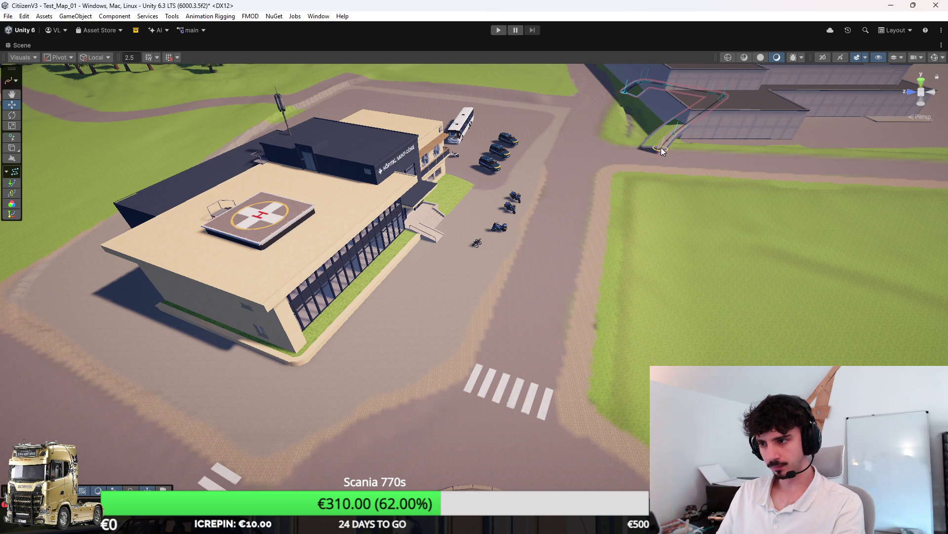
# Drag the far knot down beside the crosswalk to form one straight strip, then lower it onto the ground.
pyautogui.click(721, 101)
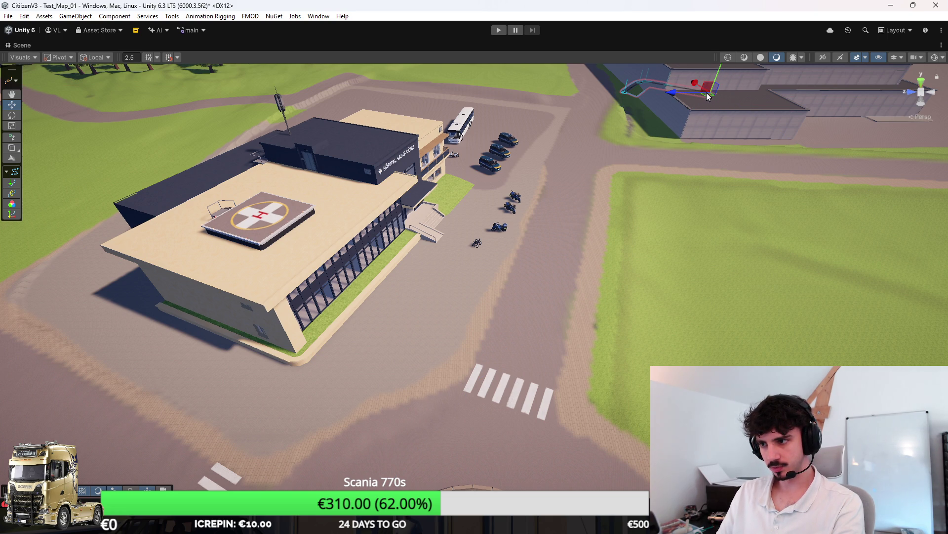
pyautogui.moveTo(709, 96)
pyautogui.mouseDown()
pyautogui.moveTo(578, 254)
pyautogui.moveTo(374, 411)
pyautogui.mouseUp()
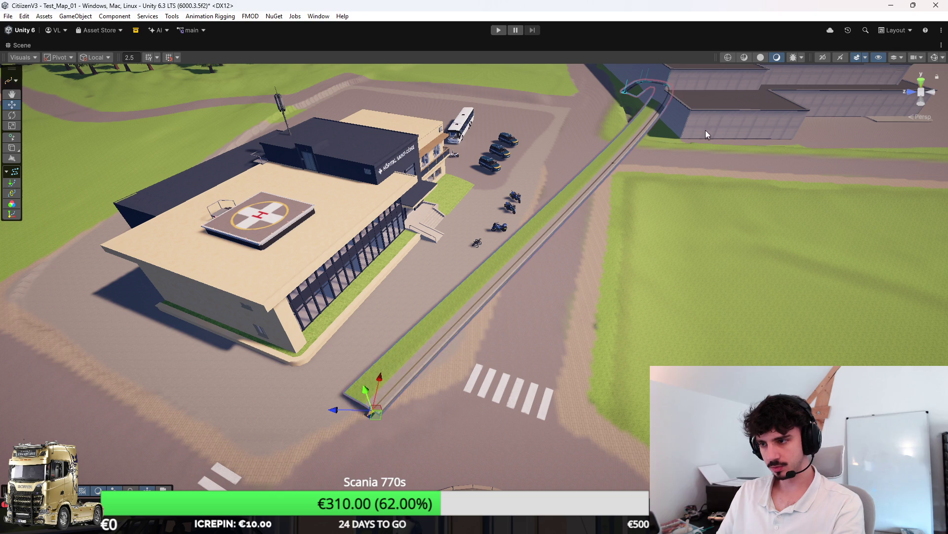
pyautogui.moveTo(666, 87)
pyautogui.mouseDown()
pyautogui.moveTo(641, 85)
pyautogui.moveTo(486, 275)
pyautogui.moveTo(445, 369)
pyautogui.mouseUp()
pyautogui.press('f')
pyautogui.moveTo(540, 341)
pyautogui.mouseDown()
pyautogui.moveTo(342, 236)
pyautogui.moveTo(526, 188)
pyautogui.mouseUp()
pyautogui.moveTo(547, 240)
pyautogui.mouseDown()
pyautogui.moveTo(541, 275)
pyautogui.moveTo(852, 209)
pyautogui.moveTo(850, 158)
pyautogui.mouseUp()
pyautogui.moveTo(864, 123)
pyautogui.mouseDown()
pyautogui.moveTo(873, 126)
pyautogui.moveTo(863, 160)
pyautogui.mouseUp()
pyautogui.scroll(5, 574, 274)
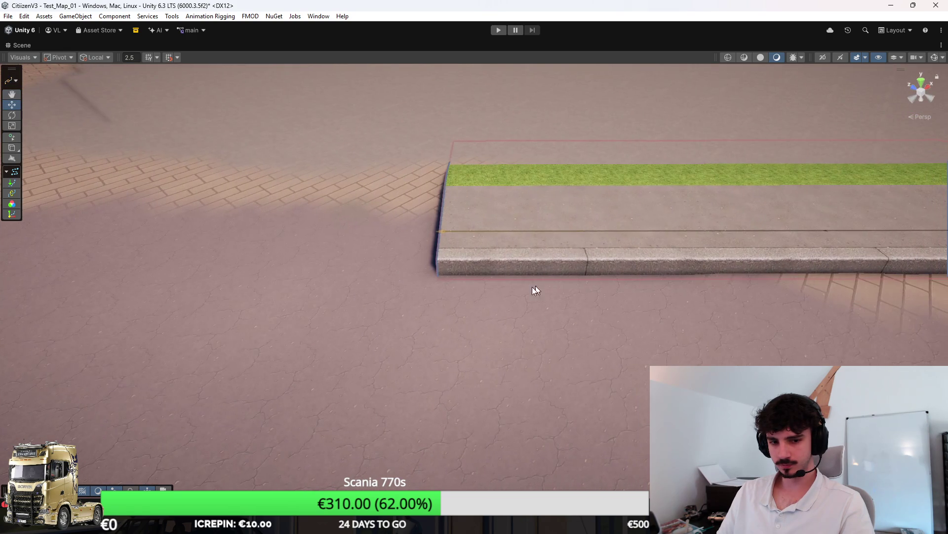
# Vertex-snap the curb strip's corner into place beside the crosswalk.
pyautogui.press('v')
pyautogui.moveTo(504, 270)
pyautogui.mouseDown()
pyautogui.moveTo(237, 262)
pyautogui.moveTo(105, 280)
pyautogui.mouseUp()
pyautogui.scroll(-5, 104, 280)
pyautogui.moveTo(340, 259)
pyautogui.mouseDown()
pyautogui.moveTo(284, 274)
pyautogui.moveTo(152, 281)
pyautogui.moveTo(482, 254)
pyautogui.moveTo(565, 260)
pyautogui.mouseUp()
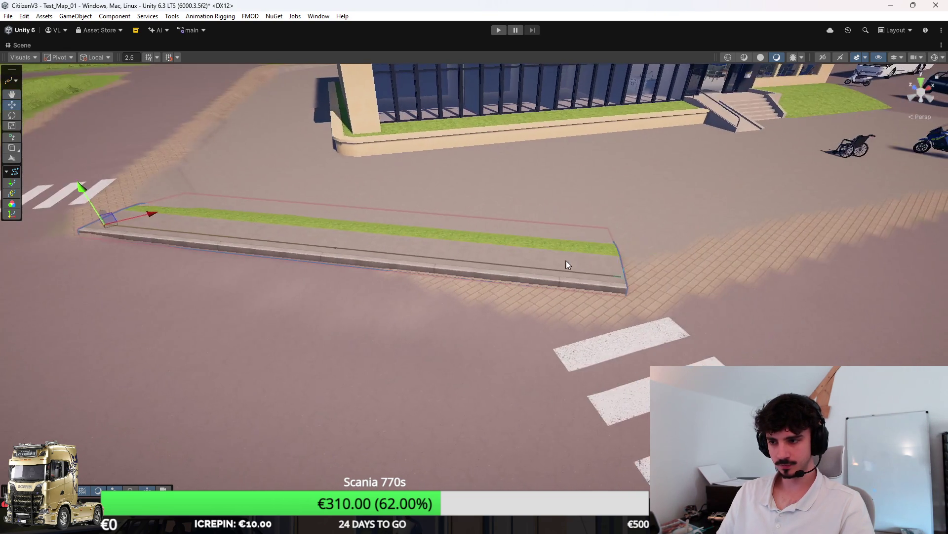
# Snap the curb's right corner into alignment and enter Play mode to test it.
pyautogui.press('v')
pyautogui.scroll(-5, 538, 287)
pyautogui.moveTo(338, 269)
pyautogui.mouseDown()
pyautogui.moveTo(483, 267)
pyautogui.moveTo(711, 232)
pyautogui.mouseUp()
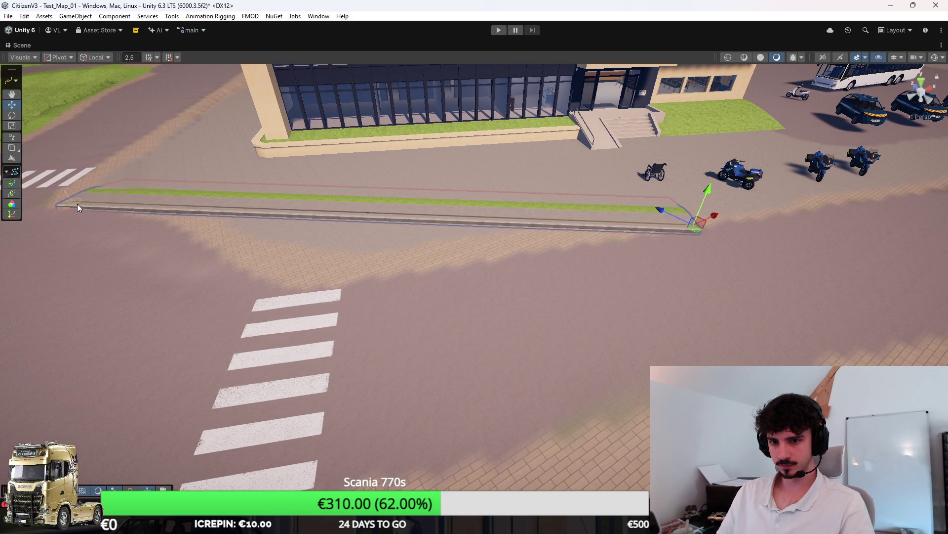
pyautogui.moveTo(71, 211)
pyautogui.mouseDown()
pyautogui.moveTo(361, 266)
pyautogui.moveTo(333, 270)
pyautogui.moveTo(525, 259)
pyautogui.moveTo(443, 267)
pyautogui.moveTo(394, 257)
pyautogui.moveTo(487, 295)
pyautogui.mouseUp()
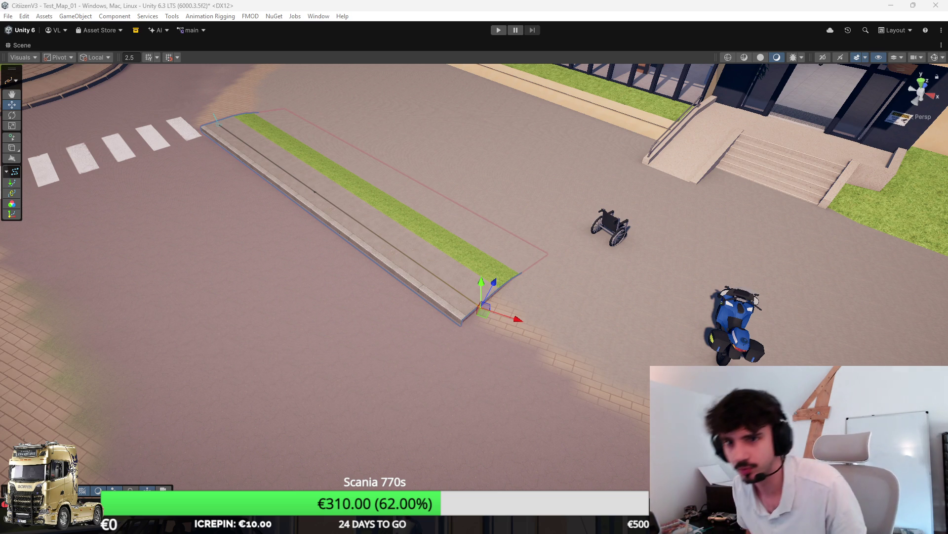
pyautogui.hotkey('ctrl', 'p')
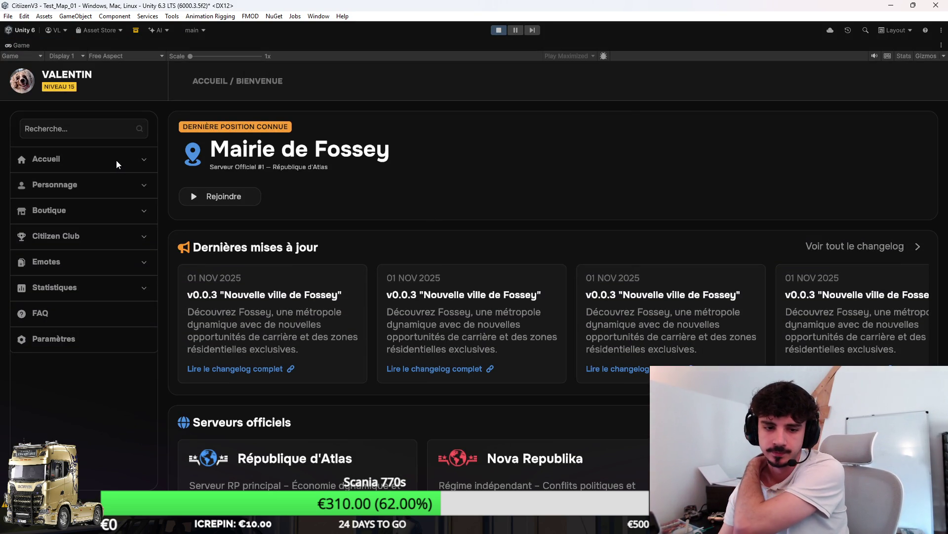
# Launch the Citizen RP server from Accueil > Mes serveurs.
pyautogui.click(85, 163)
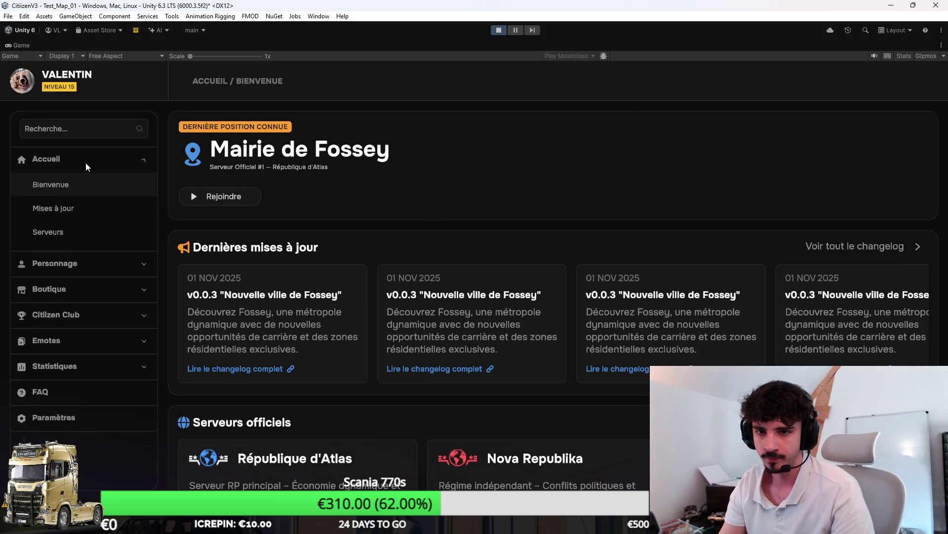
pyautogui.click(72, 256)
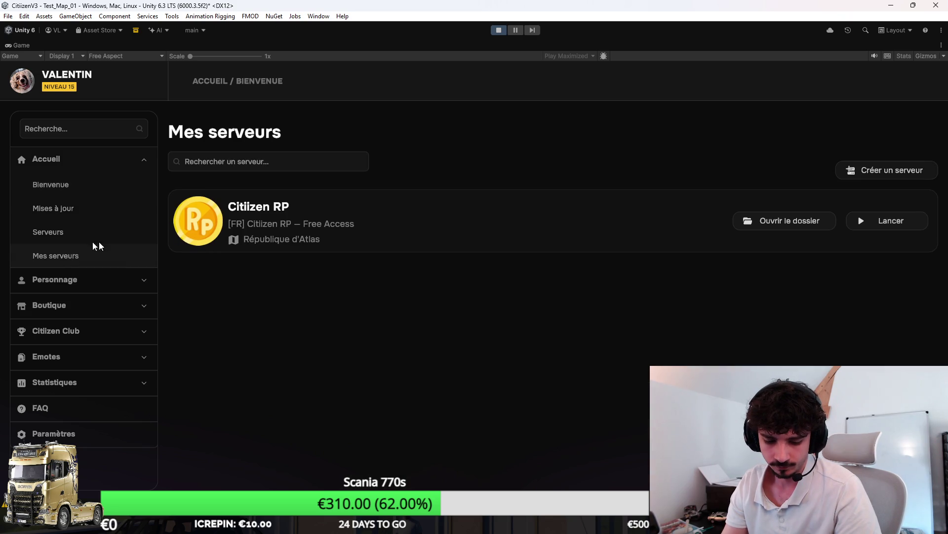
pyautogui.click(865, 224)
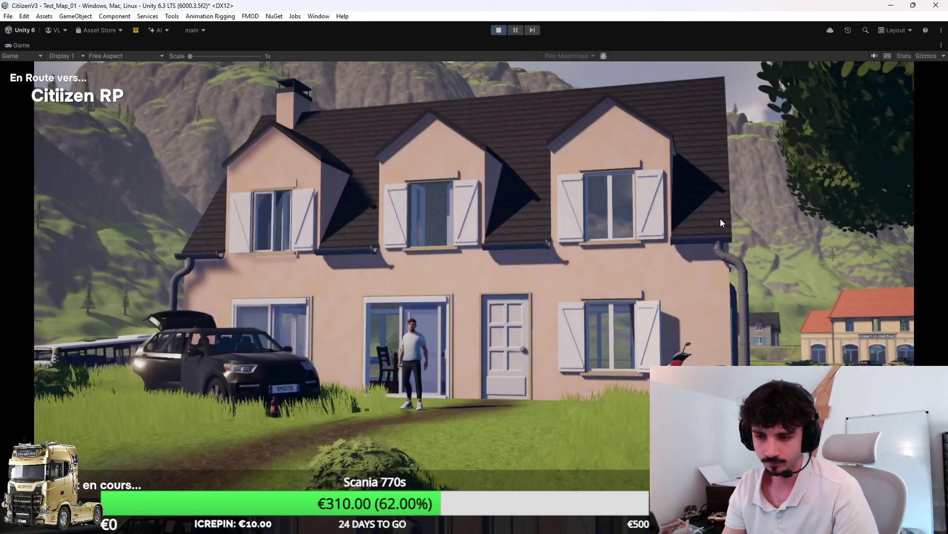
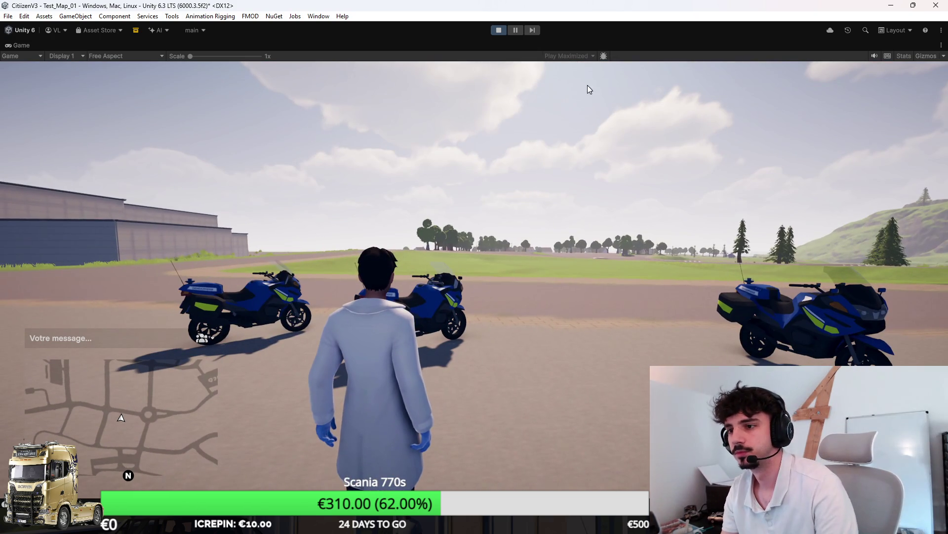
# Stop the playtest and select the sidewalk strip near the hospital entrance in the Scene view.
pyautogui.click(496, 32)
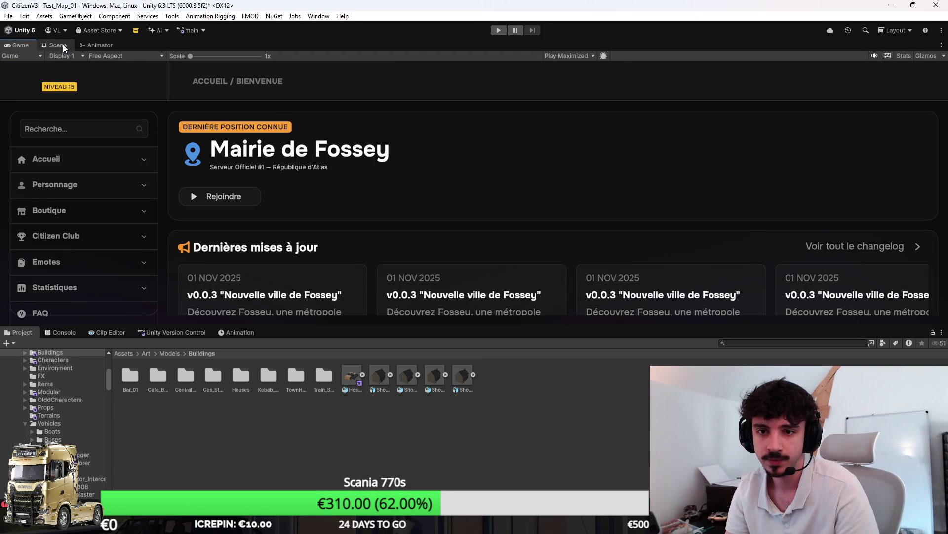
pyautogui.click(56, 45)
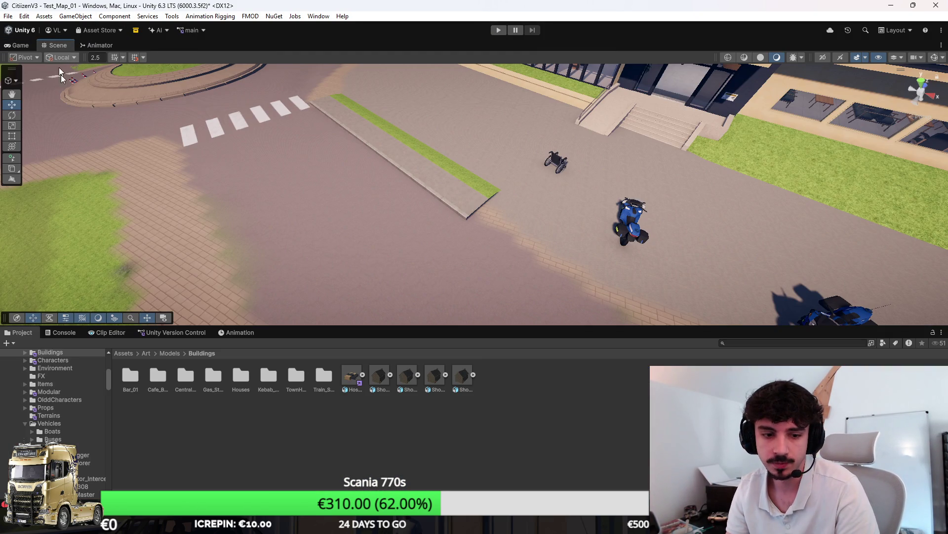
pyautogui.scroll(-3, 467, 168)
pyautogui.moveTo(451, 218); pyautogui.dragTo(380, 260)
pyautogui.click(350, 225)
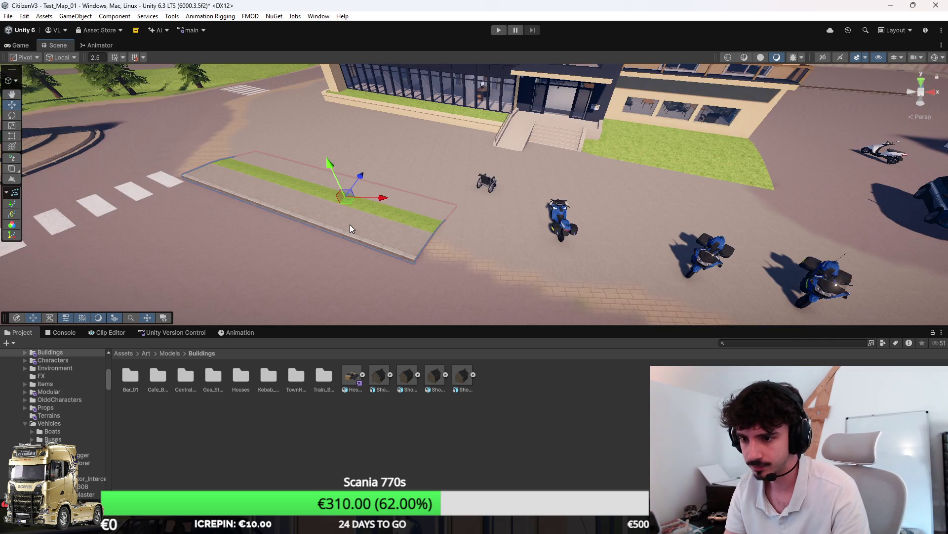
# Zoom in on the sidewalk slab and enable the spline tool and its editing-context dropdown.
pyautogui.scroll(3, 349, 225)
pyautogui.scroll(5, 344, 216)
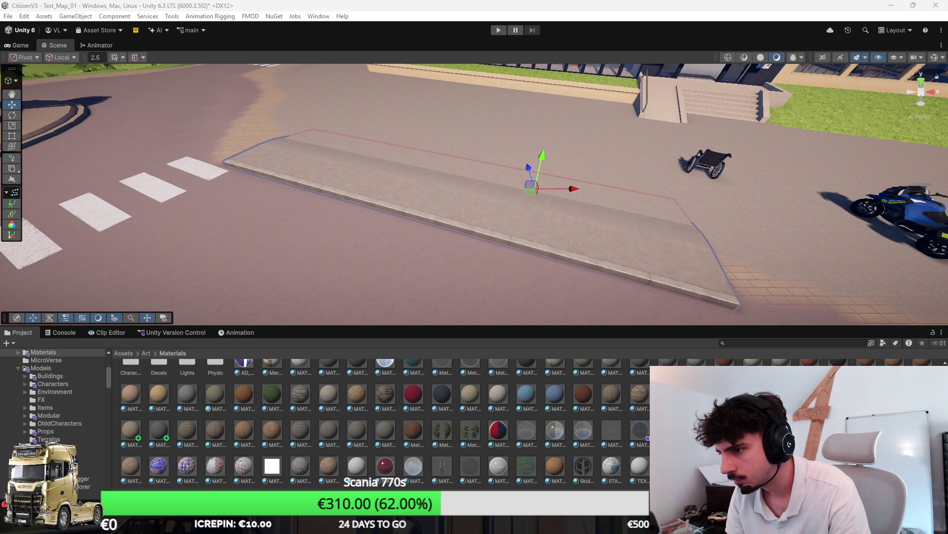
pyautogui.scroll(8, 622, 239)
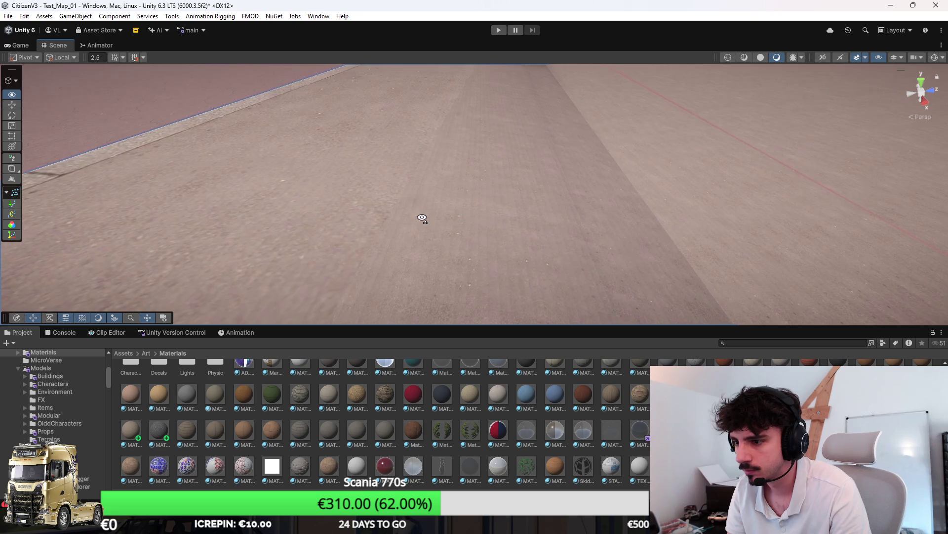
pyautogui.scroll(-10, 424, 211)
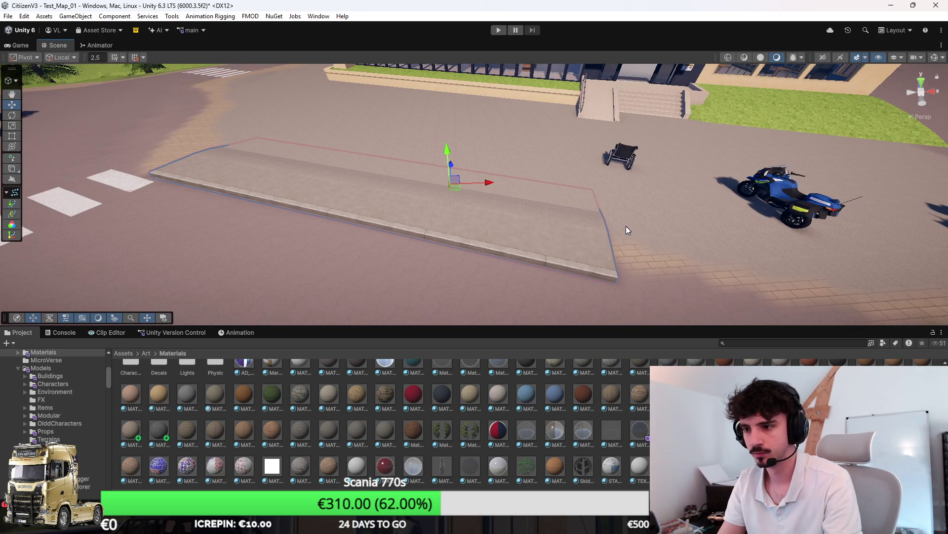
pyautogui.scroll(8, 620, 247)
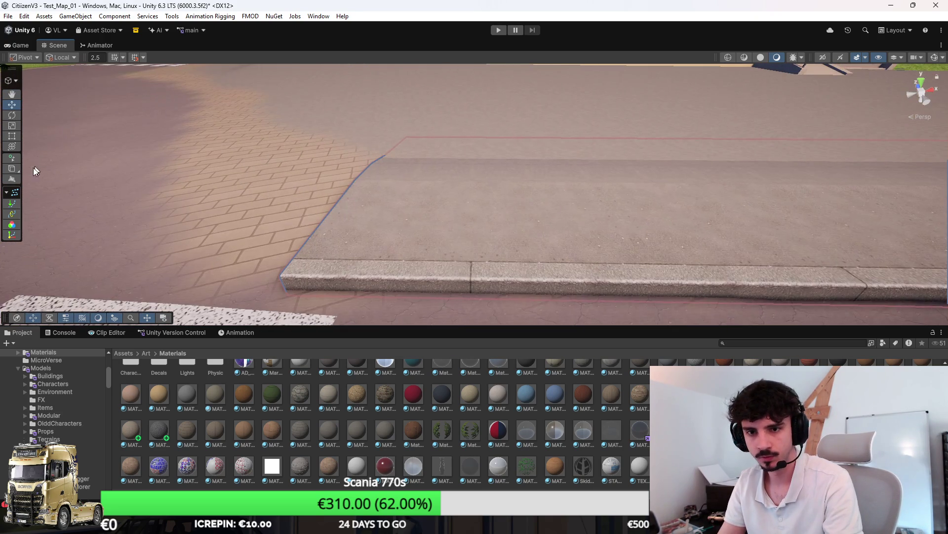
pyautogui.click(12, 158)
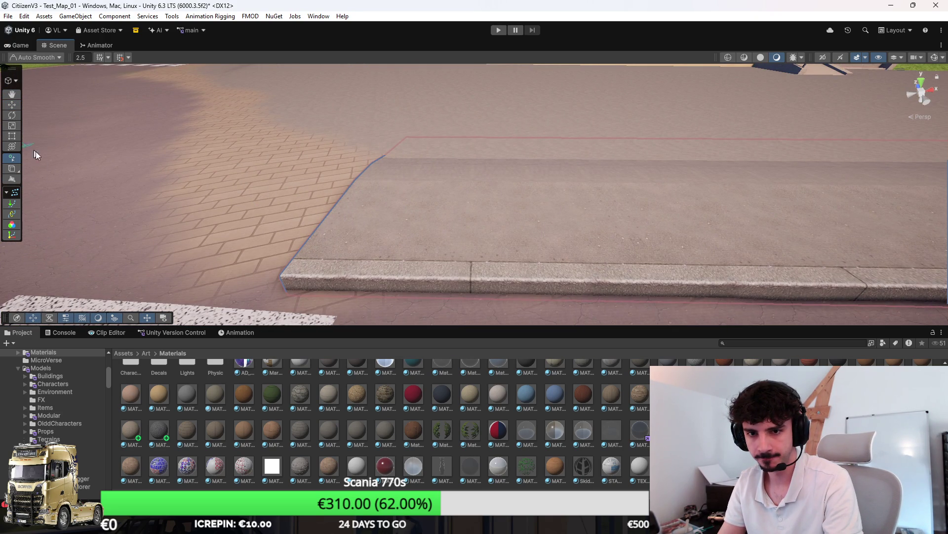
pyautogui.click(12, 80)
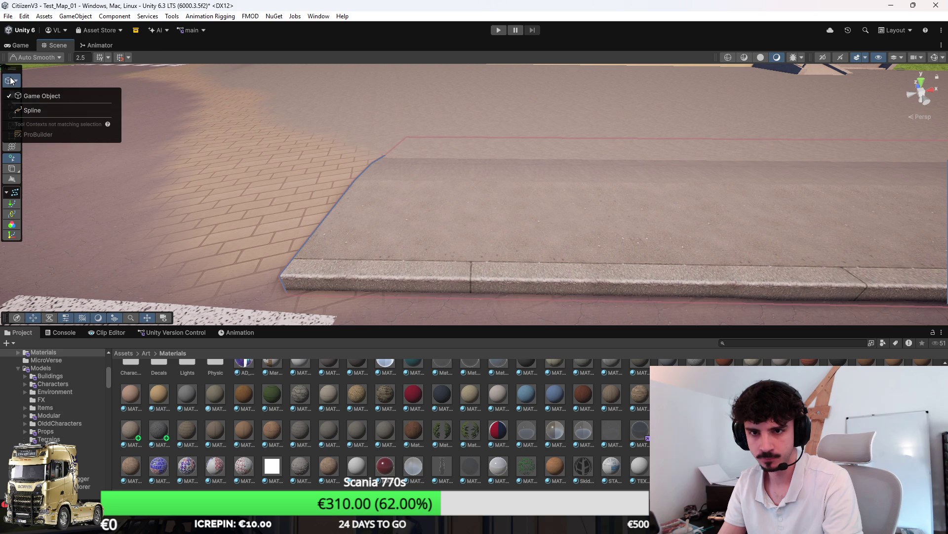
# Switch to the Spline context and draw a new curb knot toward the crosswalk.
pyautogui.click(30, 111)
pyautogui.scroll(-5, 333, 225)
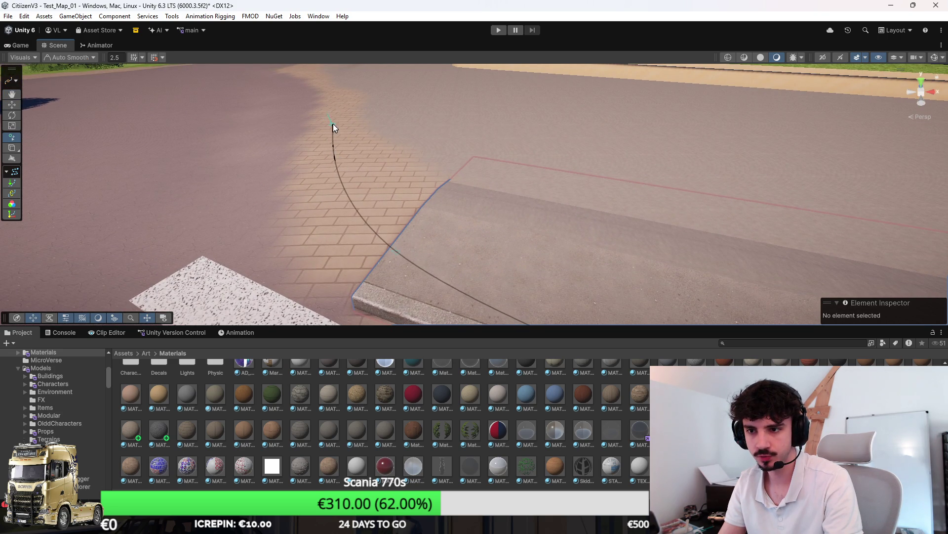
pyautogui.scroll(-5, 332, 129)
pyautogui.scroll(-5, 332, 144)
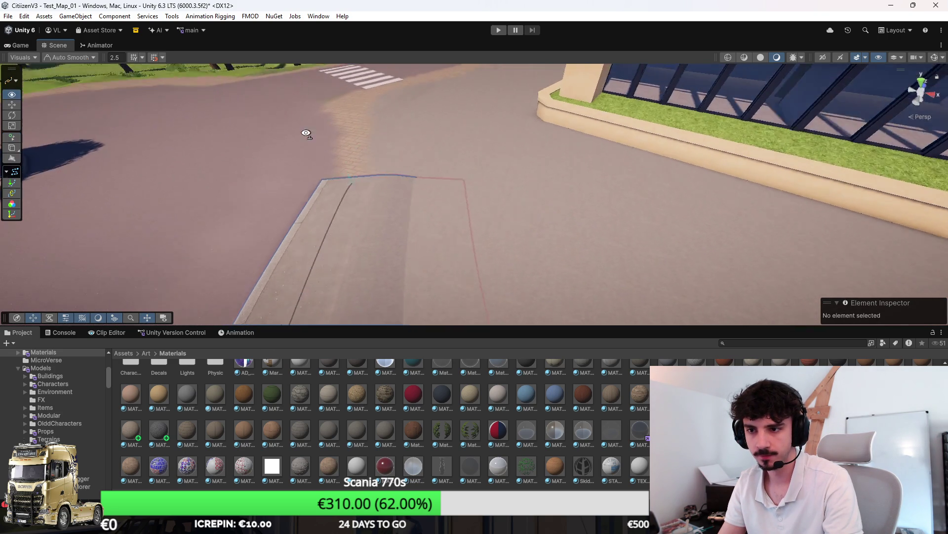
pyautogui.click(405, 163)
pyautogui.scroll(-3, 494, 162)
pyautogui.moveTo(524, 152)
pyautogui.mouseDown()
pyautogui.moveTo(603, 134)
pyautogui.moveTo(470, 163)
pyautogui.moveTo(489, 170)
pyautogui.moveTo(487, 205)
pyautogui.moveTo(874, 218)
pyautogui.mouseUp()
pyautogui.press('Escape')
# Delete the curb's extra end knot and Knot 6 to shorten the sidewalk.
pyautogui.click(594, 195)
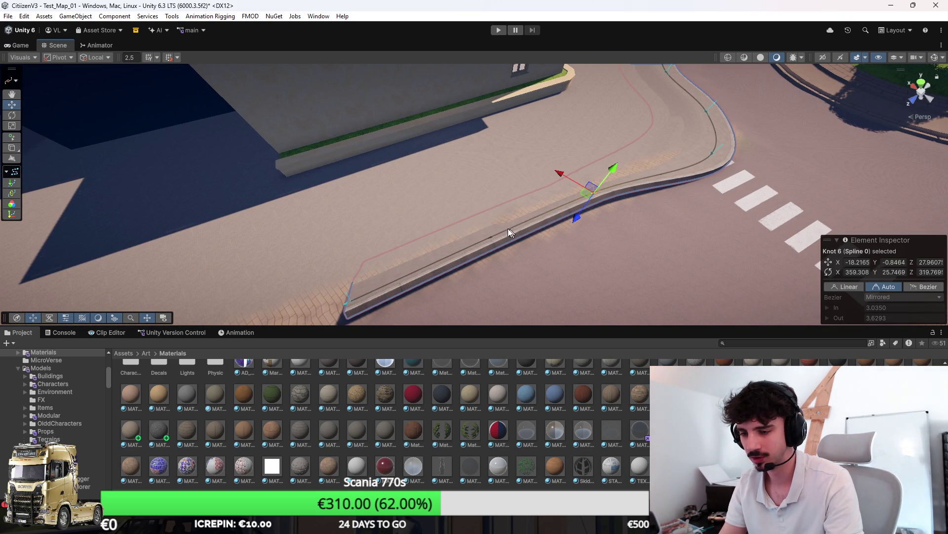
pyautogui.click(349, 303)
pyautogui.press('Delete')
pyautogui.click(592, 193)
pyautogui.press('Delete')
pyautogui.moveTo(601, 226)
pyautogui.mouseDown()
pyautogui.moveTo(565, 197)
pyautogui.moveTo(628, 195)
pyautogui.moveTo(627, 168)
pyautogui.moveTo(701, 133)
pyautogui.moveTo(451, 132)
pyautogui.moveTo(409, 184)
pyautogui.moveTo(408, 174)
pyautogui.moveTo(583, 220)
pyautogui.mouseUp()
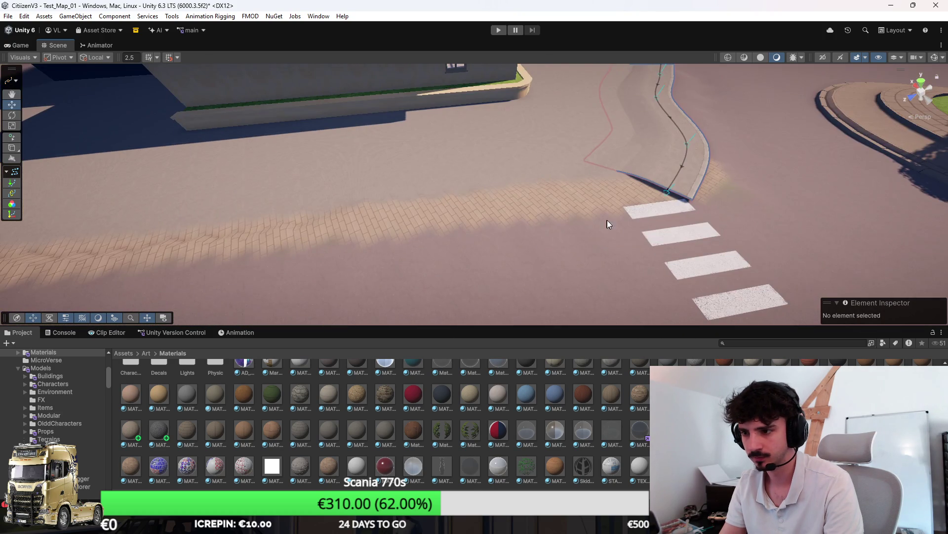
# Continue the spline from Knot 5 with a curved knot at the road corner.
pyautogui.click(667, 192)
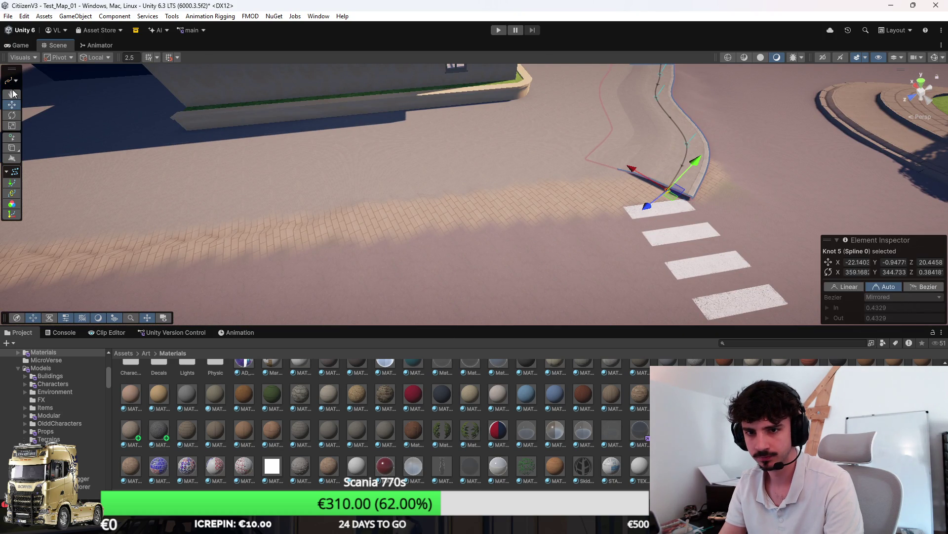
pyautogui.click(13, 137)
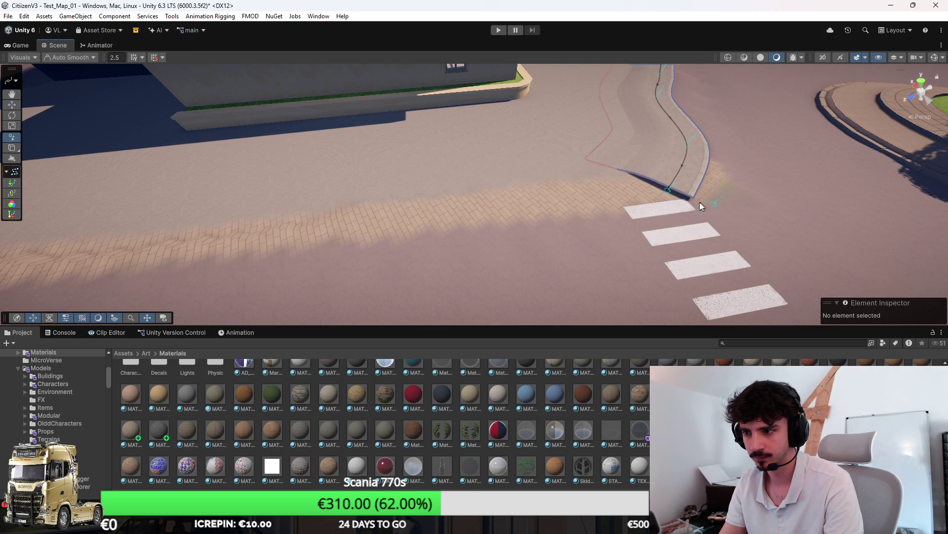
pyautogui.click(668, 189)
pyautogui.moveTo(668, 189)
pyautogui.mouseDown()
pyautogui.moveTo(489, 201)
pyautogui.moveTo(493, 177)
pyautogui.moveTo(462, 157)
pyautogui.moveTo(451, 170)
pyautogui.mouseUp()
pyautogui.press('Up')
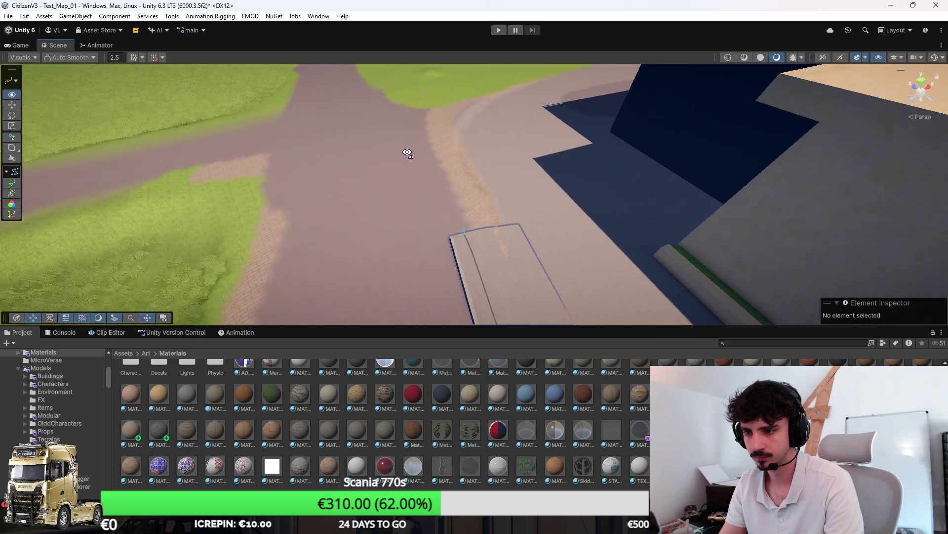
pyautogui.press('Down')
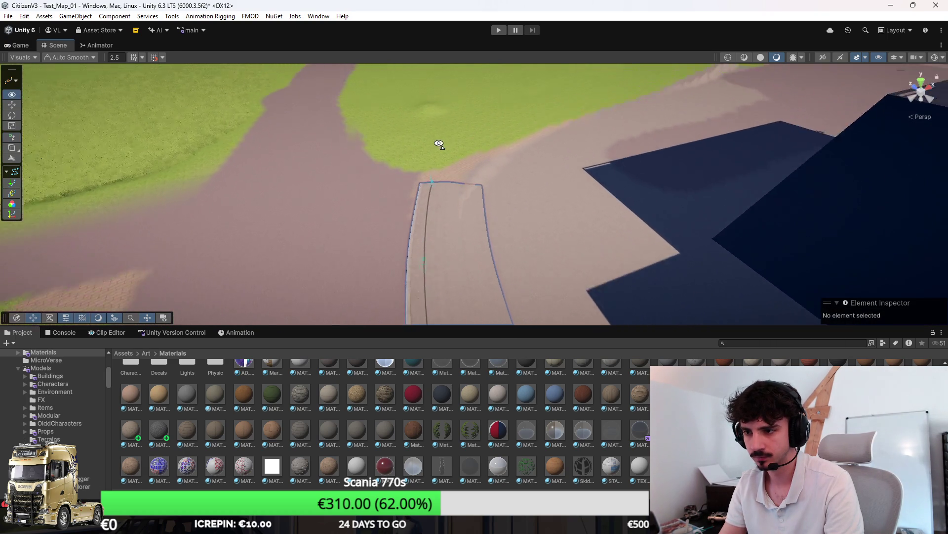
pyautogui.click(508, 178)
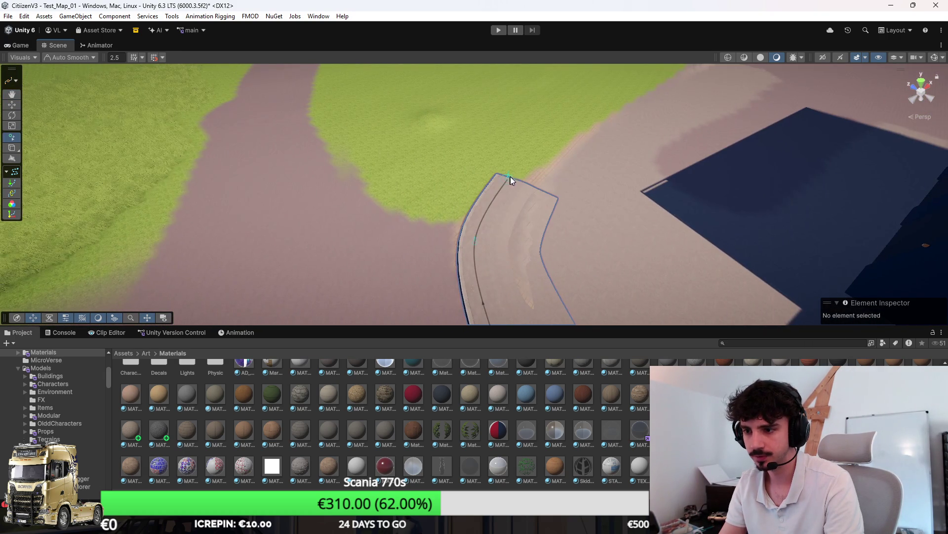
pyautogui.press('Escape')
pyautogui.moveTo(419, 206)
pyautogui.mouseDown()
pyautogui.moveTo(512, 192)
pyautogui.moveTo(254, 227)
pyautogui.moveTo(466, 271)
pyautogui.mouseUp()
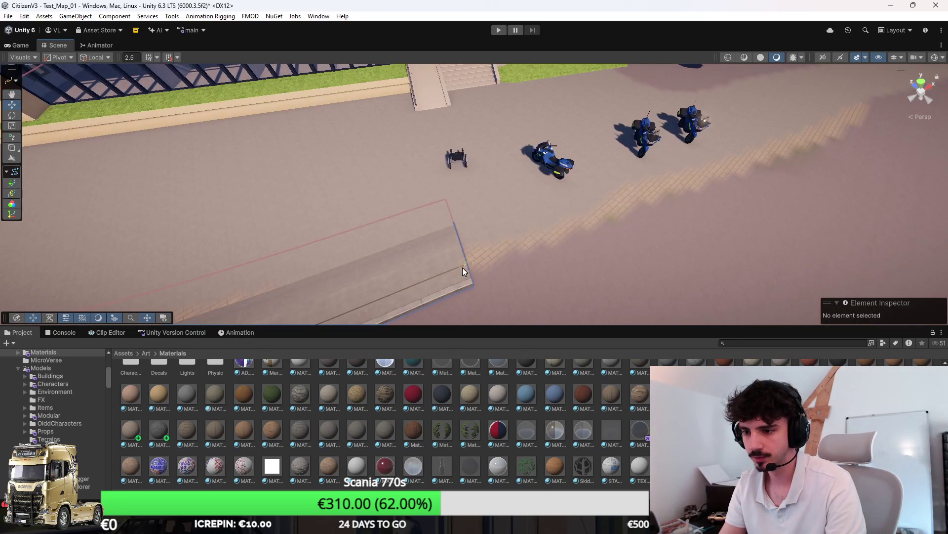
# Continue the curb from Knot 0 with three knots along the road edge to the lot's far side.
pyautogui.click(466, 261)
pyautogui.moveTo(526, 244); pyautogui.dragTo(476, 252)
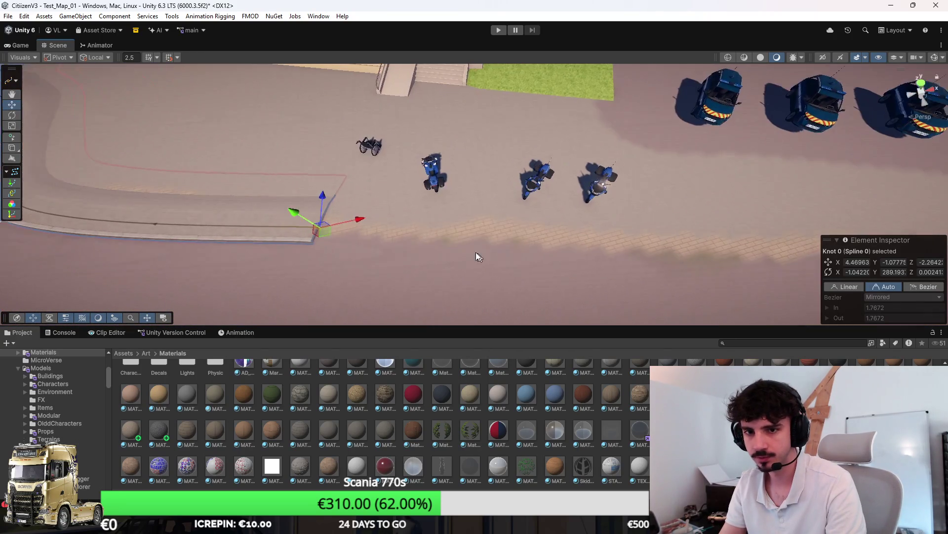
pyautogui.click(12, 138)
pyautogui.click(286, 229)
pyautogui.scroll(-2, 349, 232)
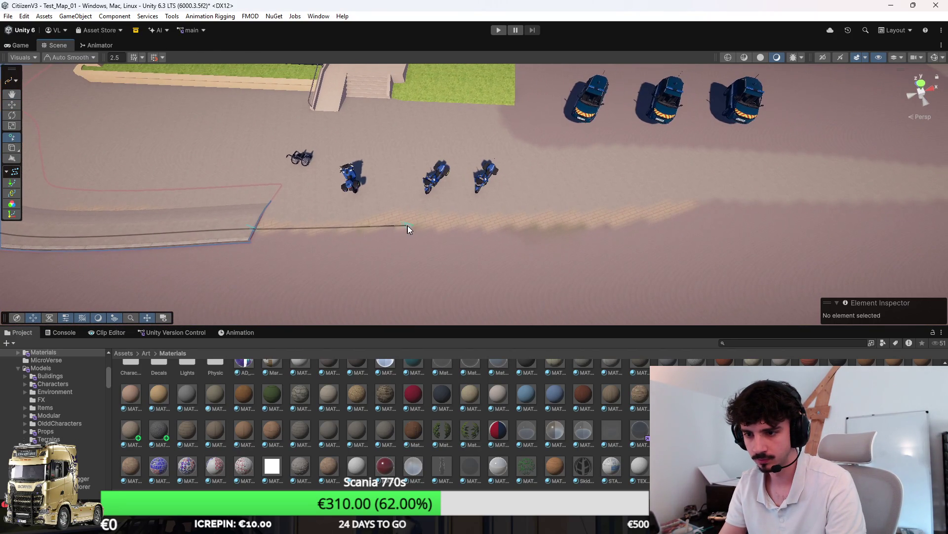
pyautogui.scroll(-4, 428, 221)
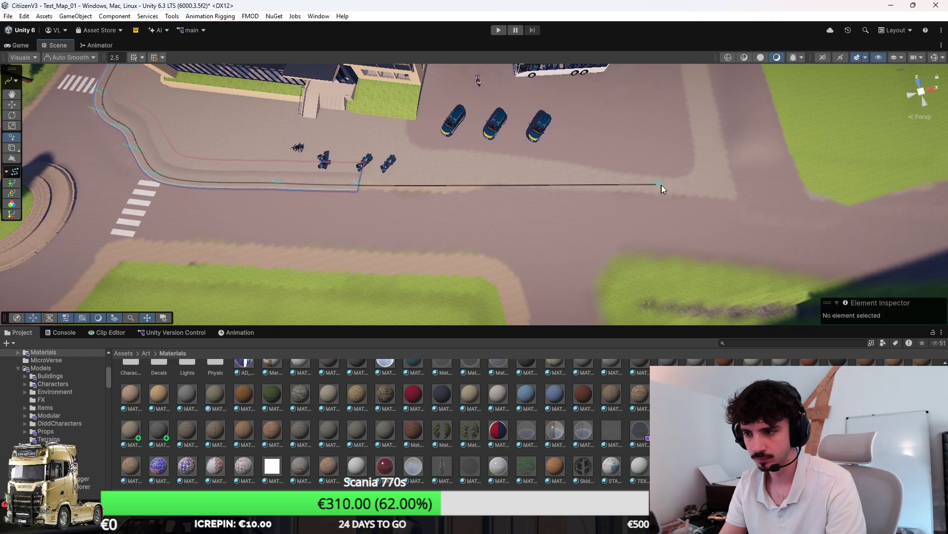
pyautogui.click(423, 185)
pyautogui.click(487, 186)
pyautogui.click(586, 187)
# Add knots turning the lot's corner and extend the curb up to the far corner.
pyautogui.scroll(5, 684, 194)
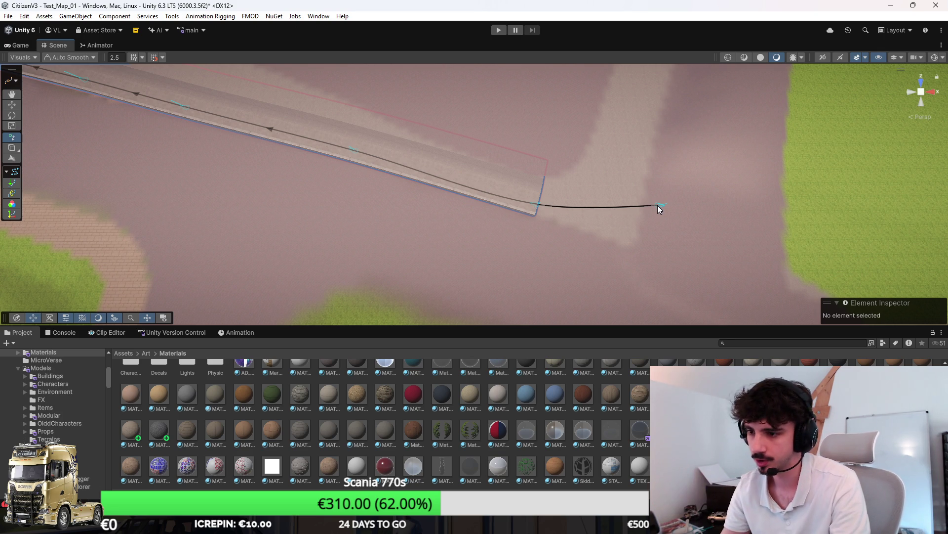
pyautogui.scroll(-5, 657, 205)
pyautogui.moveTo(578, 157); pyautogui.dragTo(528, 174)
pyautogui.scroll(-3, 517, 245)
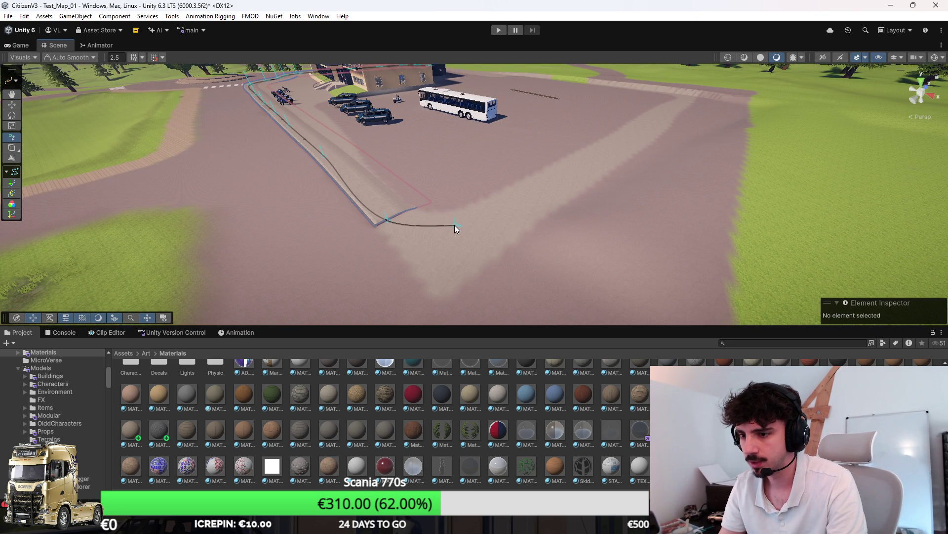
pyautogui.click(443, 224)
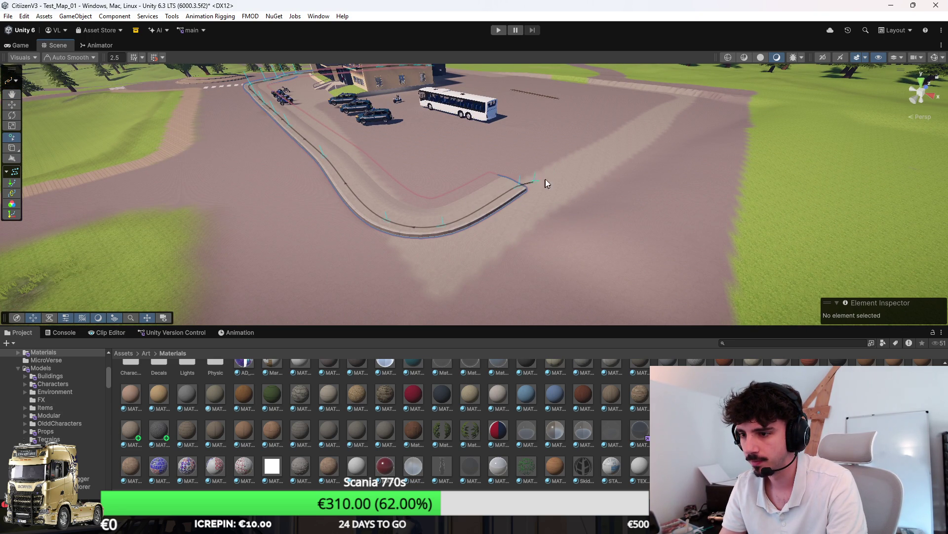
pyautogui.moveTo(588, 145)
pyautogui.mouseDown()
pyautogui.moveTo(631, 133)
pyautogui.moveTo(493, 177)
pyautogui.mouseUp()
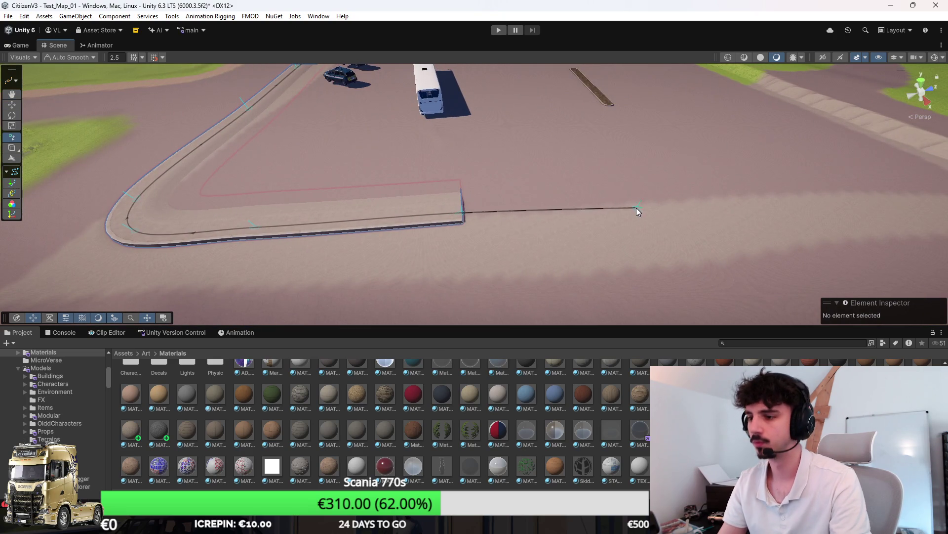
pyautogui.moveTo(642, 205)
pyautogui.mouseDown()
pyautogui.moveTo(568, 202)
pyautogui.moveTo(630, 203)
pyautogui.moveTo(604, 186)
pyautogui.moveTo(558, 208)
pyautogui.mouseUp()
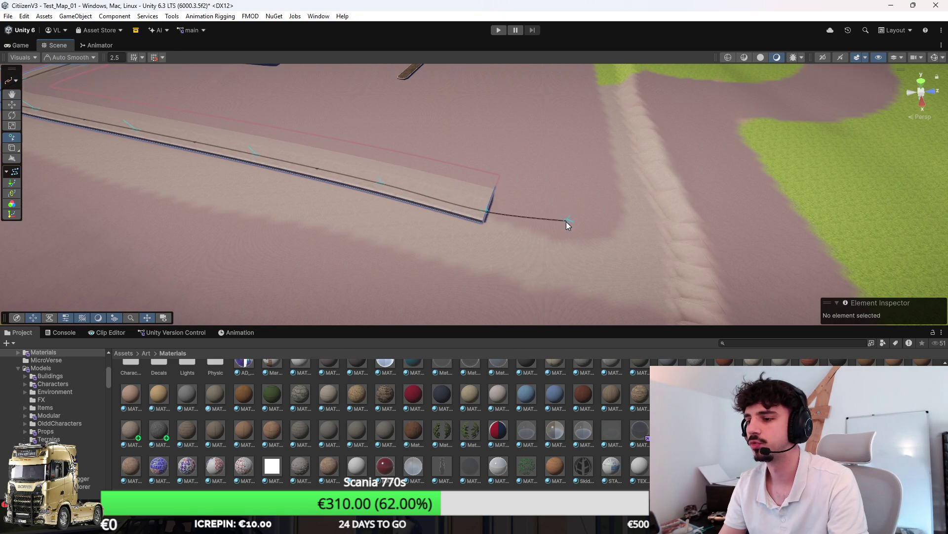
pyautogui.moveTo(601, 120); pyautogui.dragTo(533, 130)
pyautogui.click(534, 125)
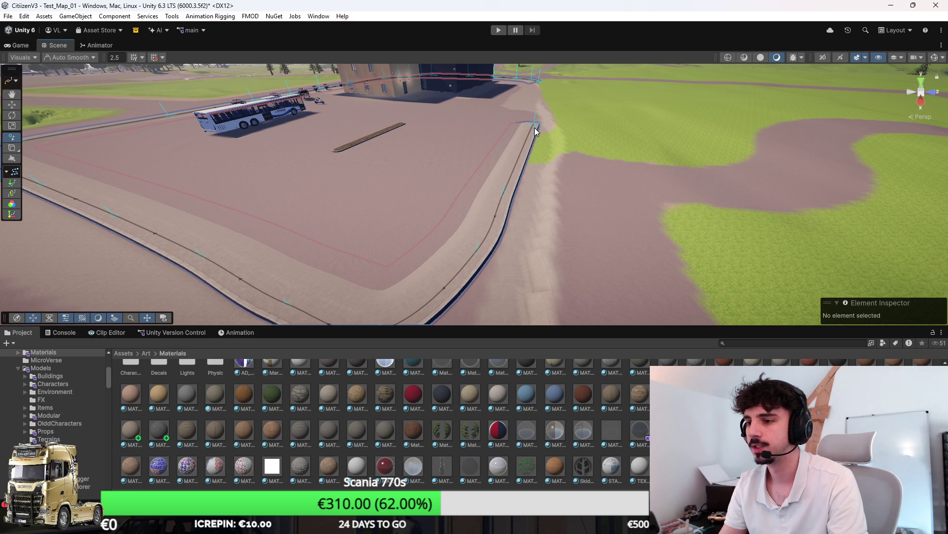
# Check Knots 4 through 1 and move Knot 2 further along the road curve.
pyautogui.scroll(-5, 471, 156)
pyautogui.click(499, 193)
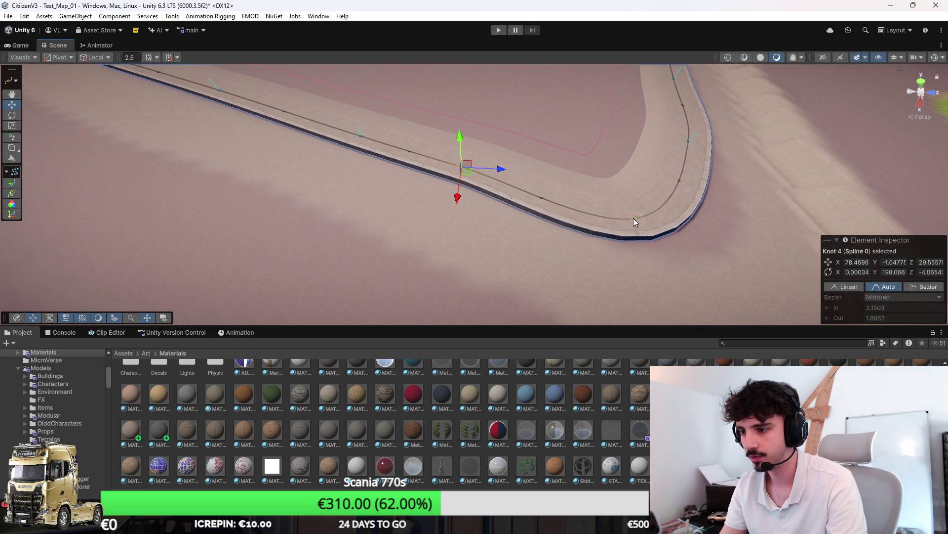
pyautogui.click(630, 218)
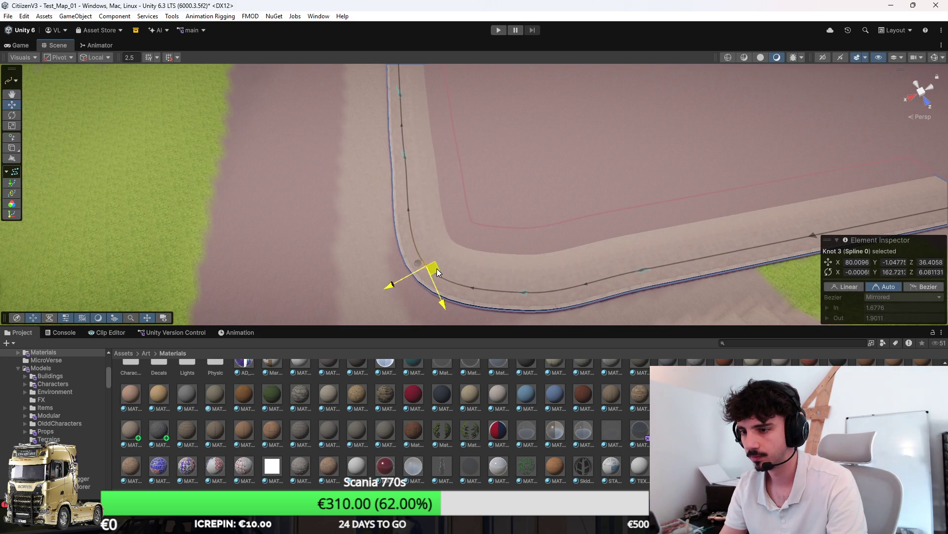
pyautogui.click(524, 292)
pyautogui.moveTo(521, 294); pyautogui.dragTo(508, 288)
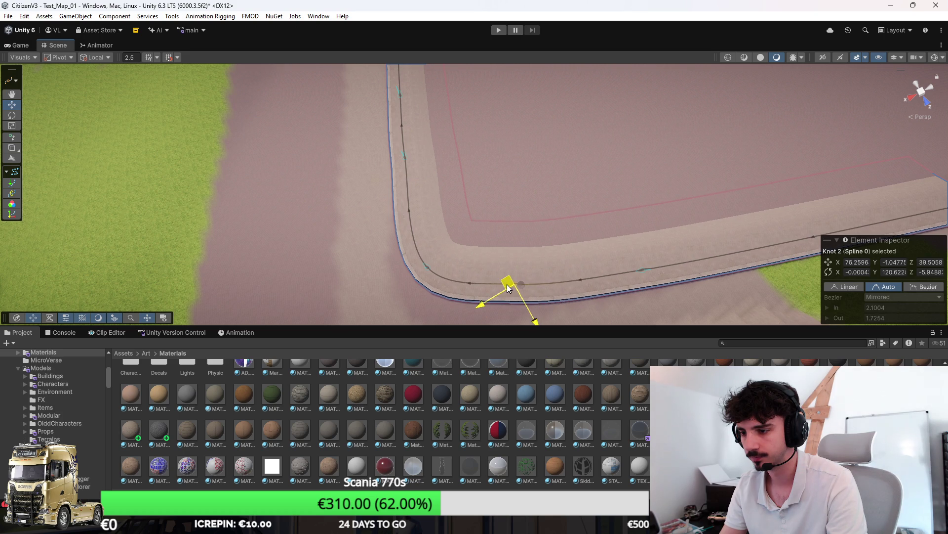
pyautogui.click(643, 270)
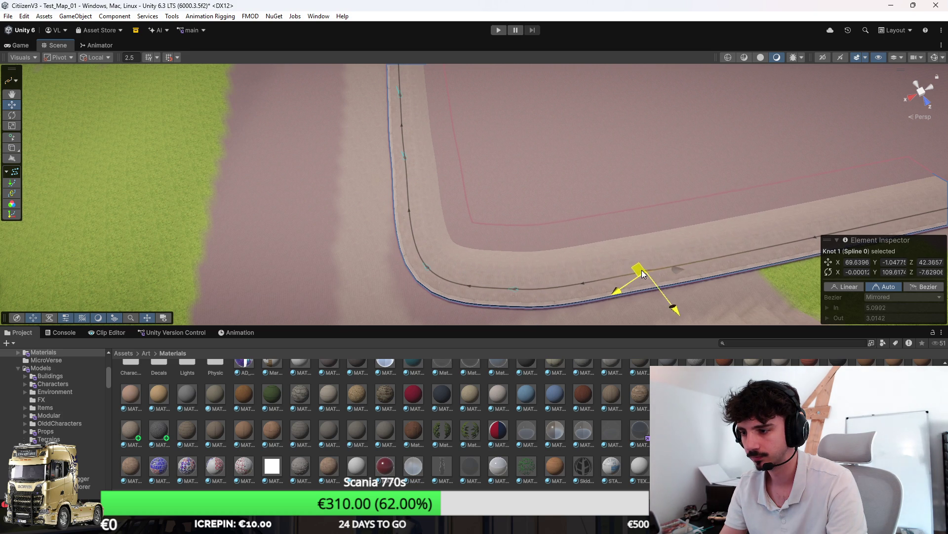
pyautogui.moveTo(603, 267)
pyautogui.mouseDown()
pyautogui.moveTo(606, 229)
pyautogui.moveTo(533, 237)
pyautogui.moveTo(565, 188)
pyautogui.moveTo(586, 181)
pyautogui.mouseUp()
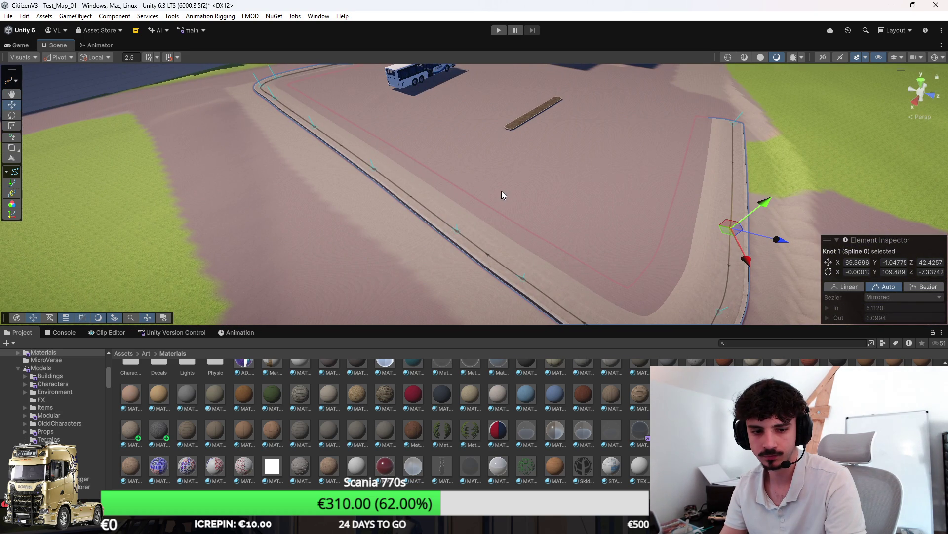
pyautogui.moveTo(485, 197)
pyautogui.mouseDown()
pyautogui.moveTo(554, 191)
pyautogui.moveTo(597, 218)
pyautogui.moveTo(525, 228)
pyautogui.moveTo(600, 187)
pyautogui.moveTo(462, 216)
pyautogui.mouseUp()
# Inspect Knots 10, 9, 13 and 14, nudging Knot 8 and framing Knot 14.
pyautogui.click(487, 274)
pyautogui.scroll(2, 489, 272)
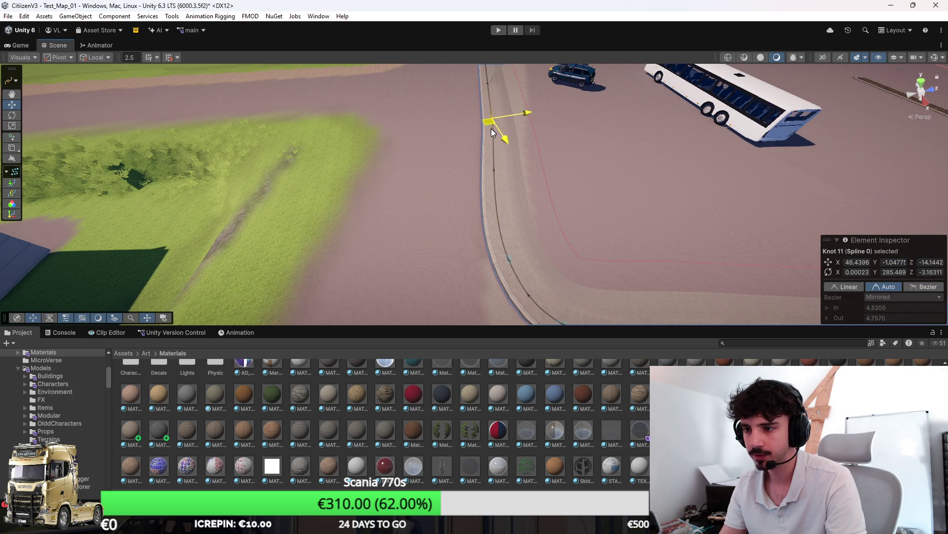
pyautogui.moveTo(491, 198)
pyautogui.mouseDown()
pyautogui.moveTo(489, 241)
pyautogui.moveTo(515, 295)
pyautogui.moveTo(630, 239)
pyautogui.mouseUp()
pyautogui.click(536, 294)
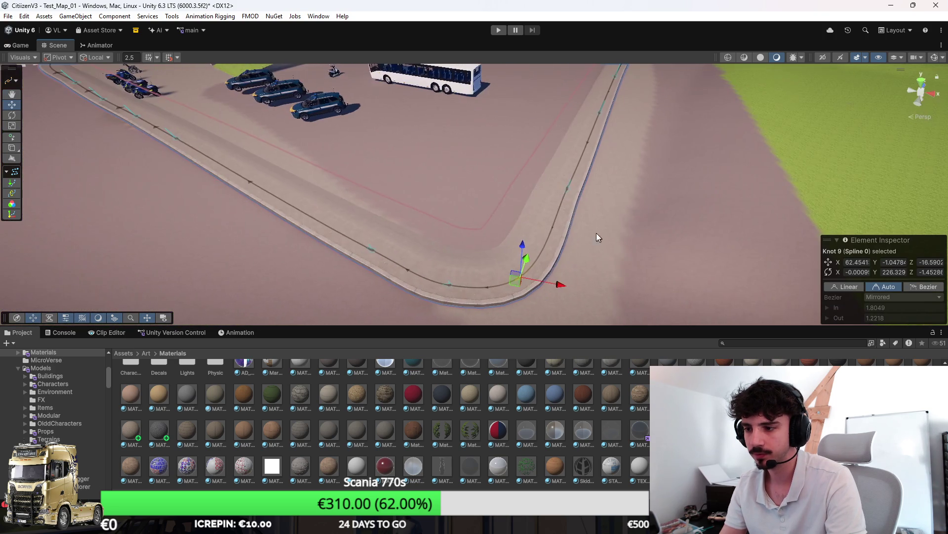
pyautogui.moveTo(564, 196)
pyautogui.mouseDown()
pyautogui.moveTo(450, 173)
pyautogui.moveTo(497, 222)
pyautogui.mouseUp()
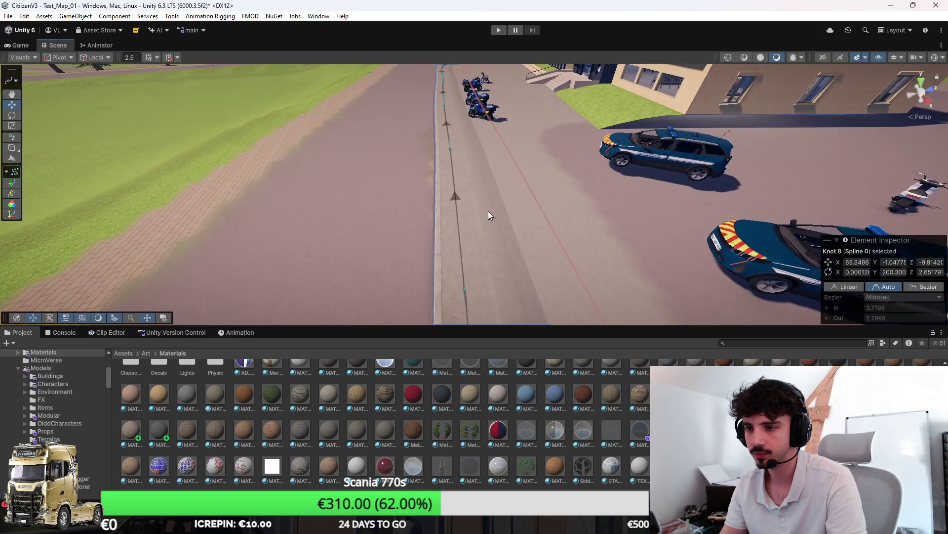
pyautogui.moveTo(452, 195)
pyautogui.mouseDown()
pyautogui.moveTo(453, 174)
pyautogui.moveTo(508, 189)
pyautogui.moveTo(499, 185)
pyautogui.moveTo(519, 136)
pyautogui.moveTo(488, 126)
pyautogui.mouseUp()
pyautogui.click(445, 176)
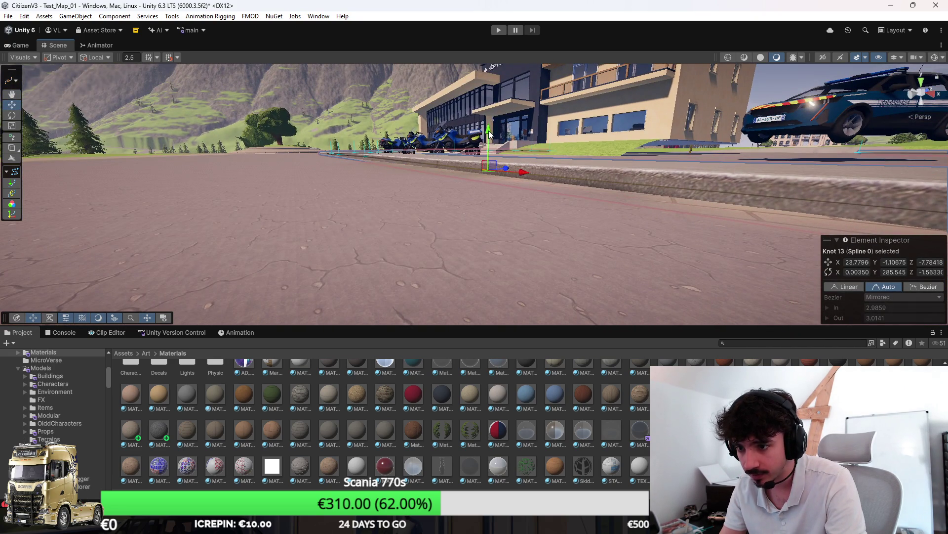
pyautogui.click(488, 131)
pyautogui.press('f')
# Lower Knots 17, 20 and 21 so the curb sits snugly by the hospital.
pyautogui.moveTo(540, 211)
pyautogui.mouseDown()
pyautogui.moveTo(550, 156)
pyautogui.moveTo(425, 228)
pyautogui.moveTo(427, 176)
pyautogui.mouseUp()
pyautogui.click(435, 230)
pyautogui.moveTo(388, 205); pyautogui.dragTo(451, 216)
pyautogui.moveTo(310, 211); pyautogui.dragTo(405, 219)
pyautogui.click(277, 206)
pyautogui.moveTo(275, 176)
pyautogui.mouseDown()
pyautogui.moveTo(341, 184)
pyautogui.moveTo(250, 203)
pyautogui.mouseUp()
pyautogui.click(288, 204)
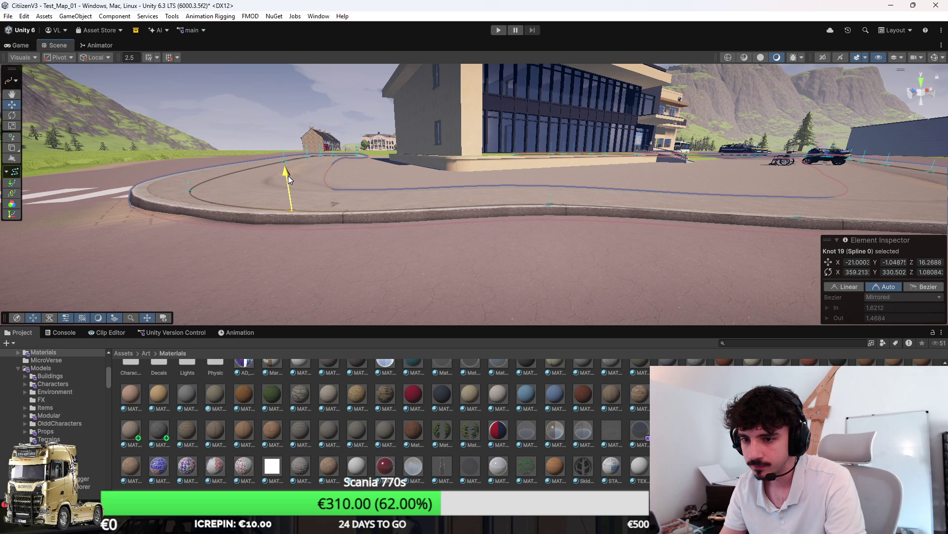
pyautogui.moveTo(288, 176); pyautogui.dragTo(302, 192)
pyautogui.click(303, 195)
pyautogui.moveTo(306, 155)
pyautogui.mouseDown()
pyautogui.moveTo(364, 174)
pyautogui.moveTo(339, 182)
pyautogui.mouseUp()
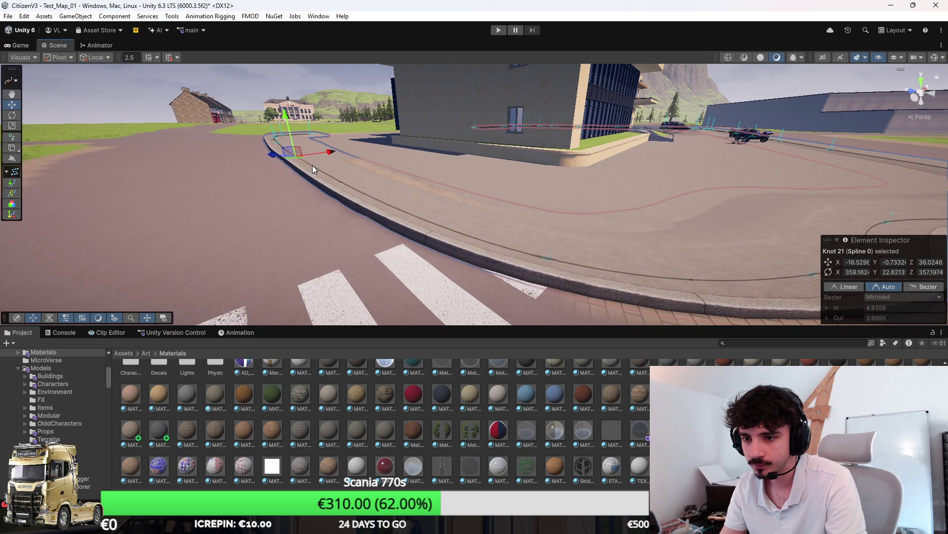
pyautogui.moveTo(289, 120)
pyautogui.mouseDown()
pyautogui.moveTo(399, 128)
pyautogui.moveTo(387, 195)
pyautogui.moveTo(398, 188)
pyautogui.moveTo(804, 256)
pyautogui.moveTo(702, 248)
pyautogui.moveTo(508, 200)
pyautogui.moveTo(536, 240)
pyautogui.moveTo(6, 193)
pyautogui.moveTo(86, 174)
pyautogui.moveTo(359, 218)
pyautogui.mouseUp()
# Maximize the Scene view with Shift+Space, fly over the hospital lot, and select the Terrain.
pyautogui.hotkey('shift', 'space')
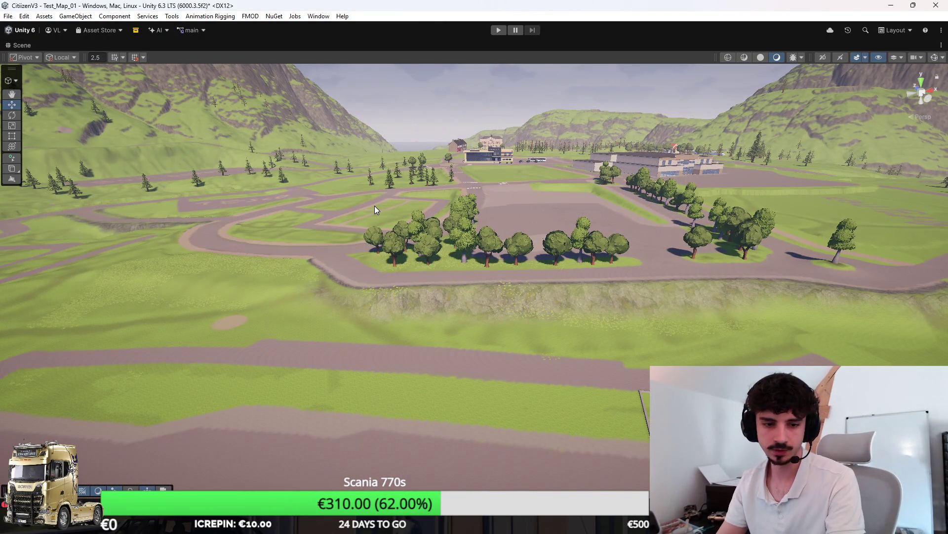
pyautogui.moveTo(445, 193)
pyautogui.mouseDown()
pyautogui.moveTo(564, 178)
pyautogui.moveTo(537, 162)
pyautogui.moveTo(549, 201)
pyautogui.moveTo(620, 226)
pyautogui.moveTo(485, 231)
pyautogui.moveTo(612, 259)
pyautogui.moveTo(537, 262)
pyautogui.moveTo(633, 245)
pyautogui.moveTo(418, 260)
pyautogui.mouseUp()
pyautogui.moveTo(531, 280); pyautogui.dragTo(511, 276)
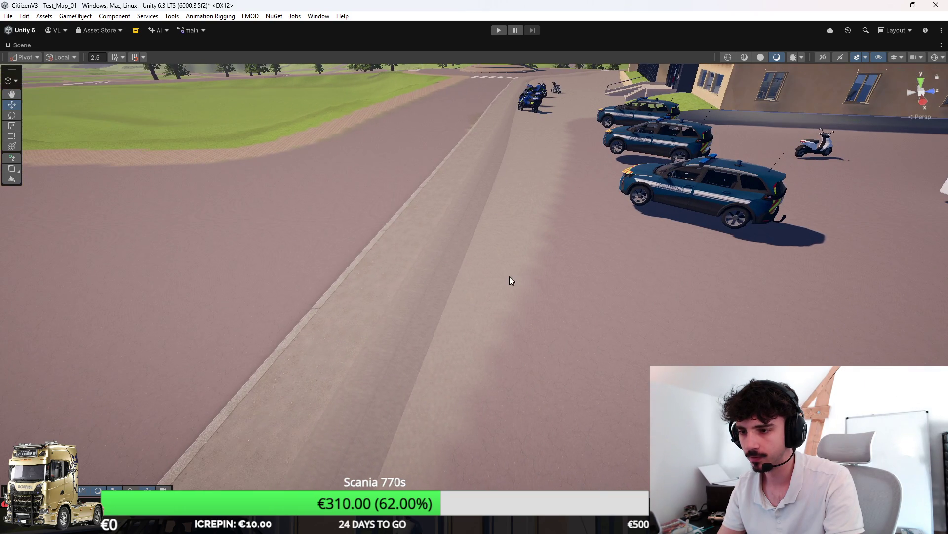
pyautogui.click(512, 277)
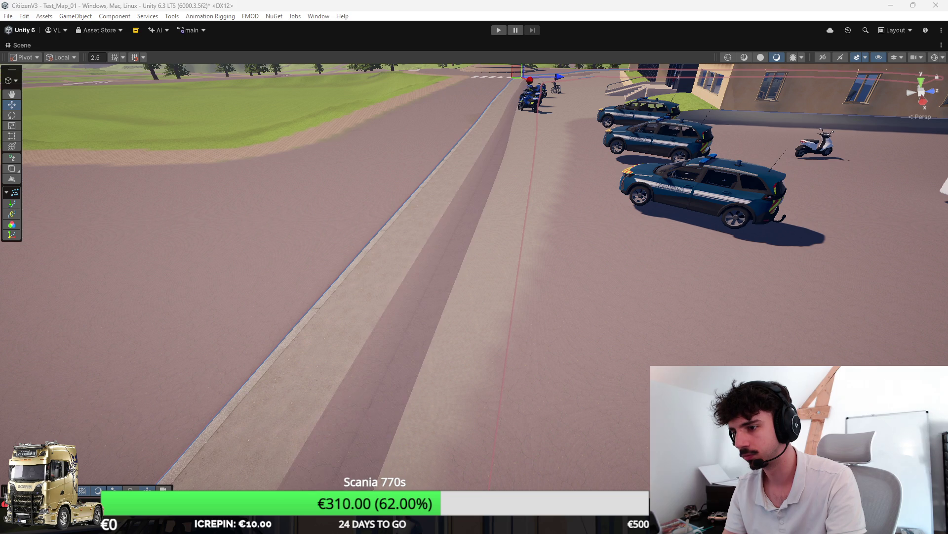
pyautogui.moveTo(576, 287)
pyautogui.mouseDown()
pyautogui.moveTo(660, 333)
pyautogui.moveTo(631, 331)
pyautogui.moveTo(572, 258)
pyautogui.moveTo(517, 292)
pyautogui.moveTo(635, 292)
pyautogui.moveTo(527, 285)
pyautogui.moveTo(555, 292)
pyautogui.moveTo(551, 283)
pyautogui.moveTo(595, 280)
pyautogui.moveTo(690, 305)
pyautogui.moveTo(839, 318)
pyautogui.moveTo(756, 321)
pyautogui.moveTo(618, 303)
pyautogui.moveTo(711, 301)
pyautogui.moveTo(546, 290)
pyautogui.moveTo(718, 298)
pyautogui.moveTo(460, 259)
pyautogui.moveTo(603, 297)
pyautogui.moveTo(493, 332)
pyautogui.moveTo(599, 364)
pyautogui.moveTo(608, 387)
pyautogui.moveTo(555, 368)
pyautogui.moveTo(602, 374)
pyautogui.moveTo(608, 365)
pyautogui.mouseUp()
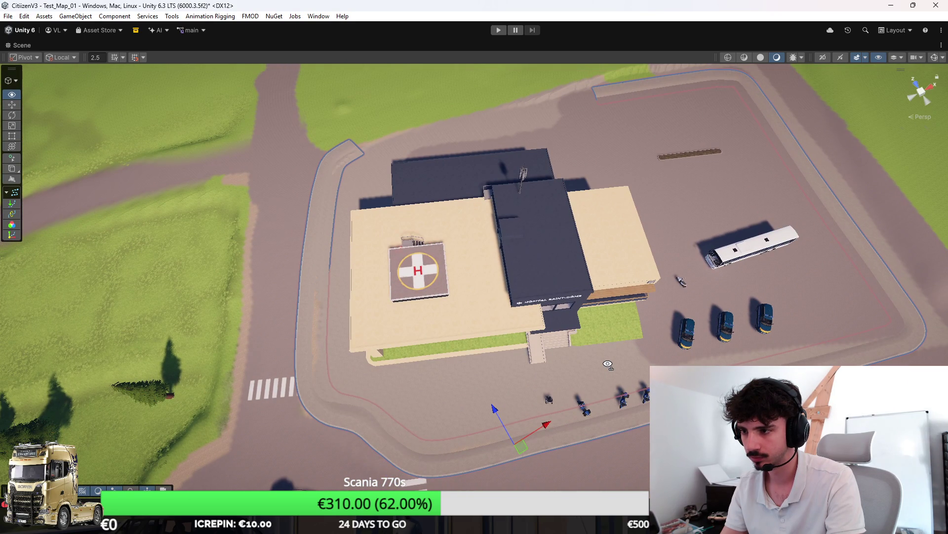
pyautogui.moveTo(600, 283)
pyautogui.mouseDown()
pyautogui.moveTo(587, 332)
pyautogui.moveTo(540, 224)
pyautogui.moveTo(684, 234)
pyautogui.mouseUp()
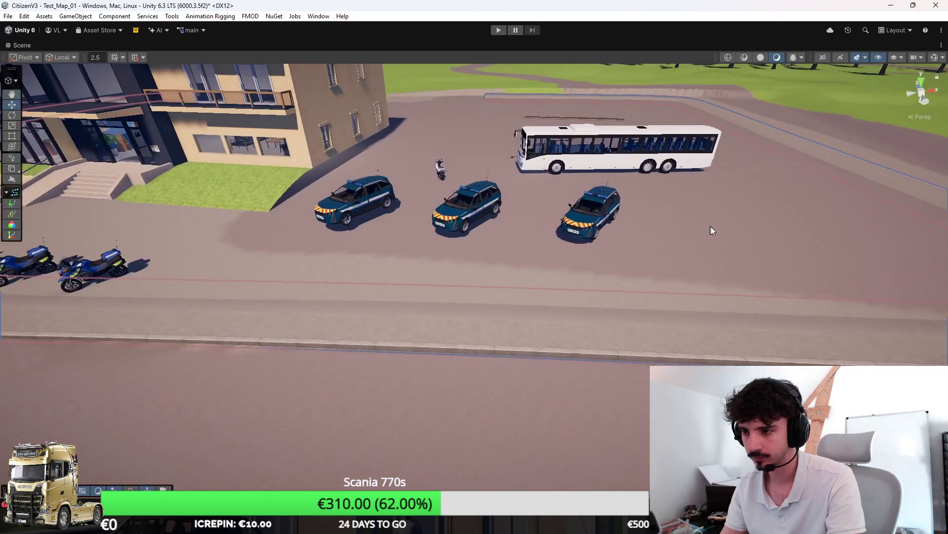
pyautogui.click(684, 234)
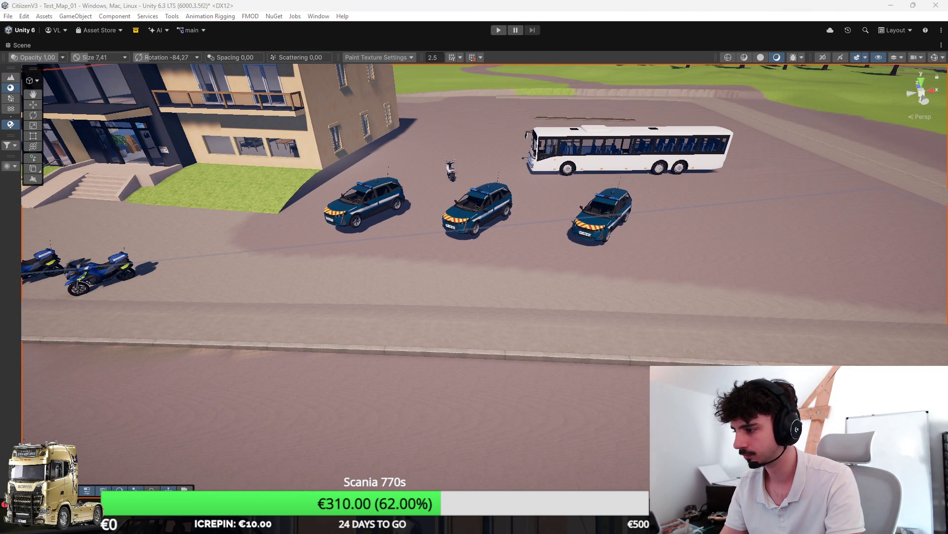
pyautogui.moveTo(544, 232); pyautogui.dragTo(656, 266)
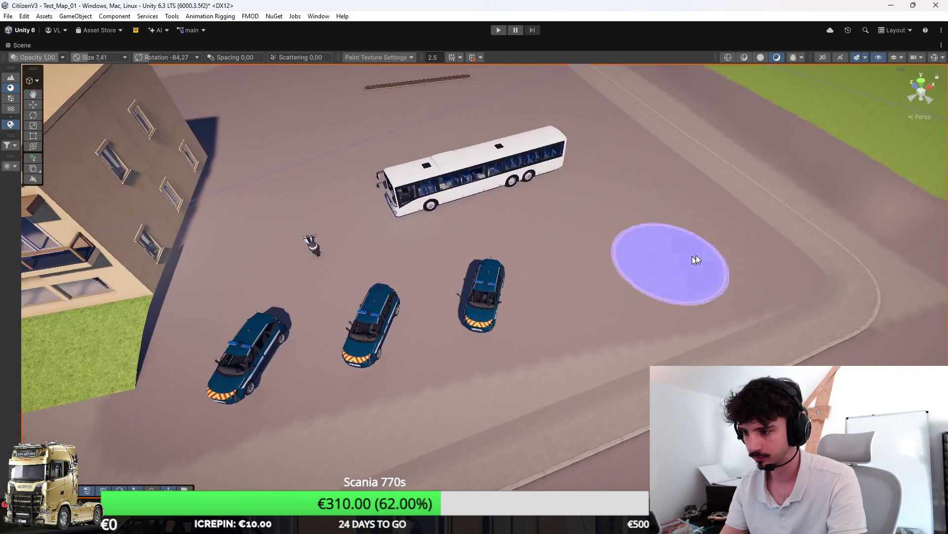
pyautogui.moveTo(591, 320); pyautogui.dragTo(691, 321)
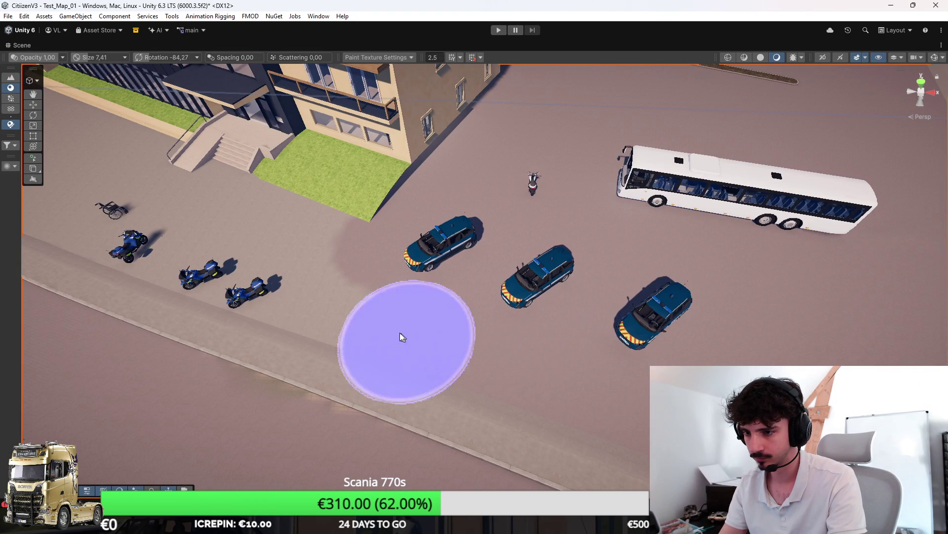
pyautogui.moveTo(324, 250)
pyautogui.mouseDown()
pyautogui.moveTo(348, 273)
pyautogui.moveTo(430, 312)
pyautogui.moveTo(465, 253)
pyautogui.moveTo(357, 234)
pyautogui.moveTo(363, 184)
pyautogui.mouseUp()
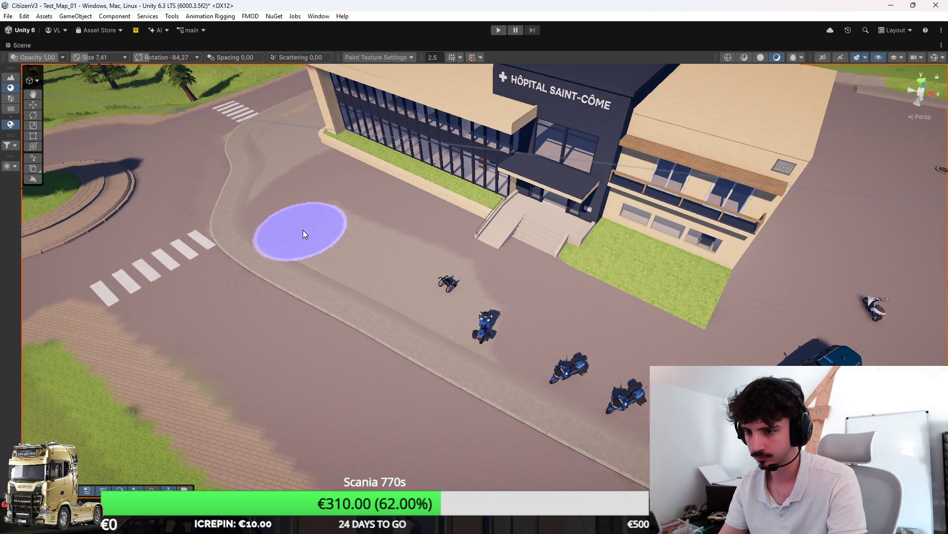
pyautogui.moveTo(393, 245)
pyautogui.mouseDown()
pyautogui.moveTo(470, 300)
pyautogui.moveTo(445, 296)
pyautogui.moveTo(690, 328)
pyautogui.moveTo(703, 303)
pyautogui.moveTo(585, 313)
pyautogui.moveTo(529, 393)
pyautogui.moveTo(526, 360)
pyautogui.moveTo(434, 316)
pyautogui.moveTo(592, 284)
pyautogui.mouseUp()
pyautogui.moveTo(636, 215)
pyautogui.mouseDown()
pyautogui.moveTo(644, 246)
pyautogui.moveTo(562, 224)
pyautogui.moveTo(490, 225)
pyautogui.moveTo(501, 127)
pyautogui.mouseUp()
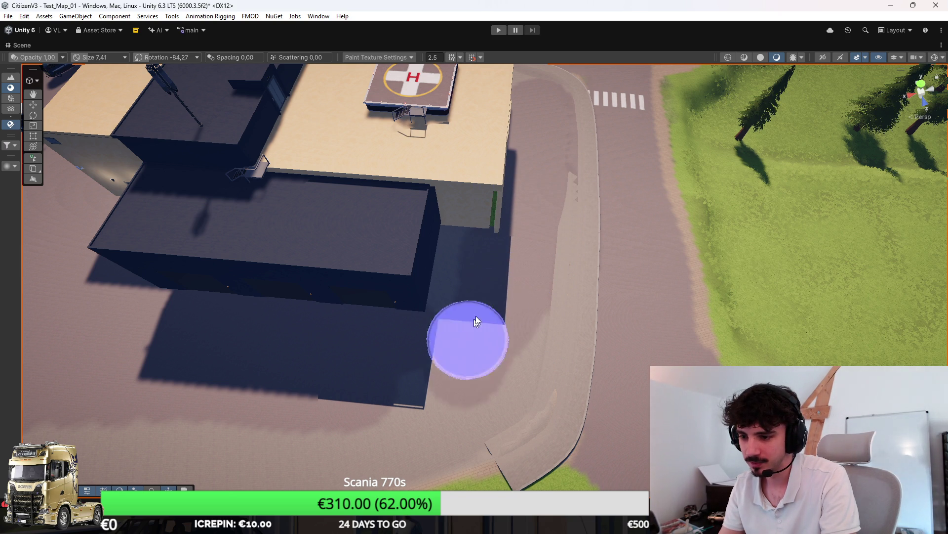
pyautogui.moveTo(425, 393); pyautogui.dragTo(485, 374)
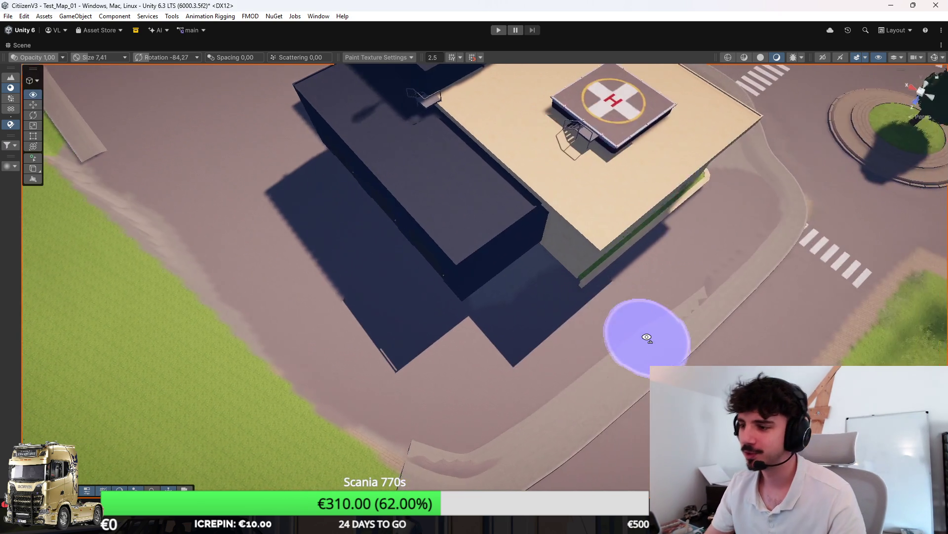
pyautogui.scroll(5, 642, 331)
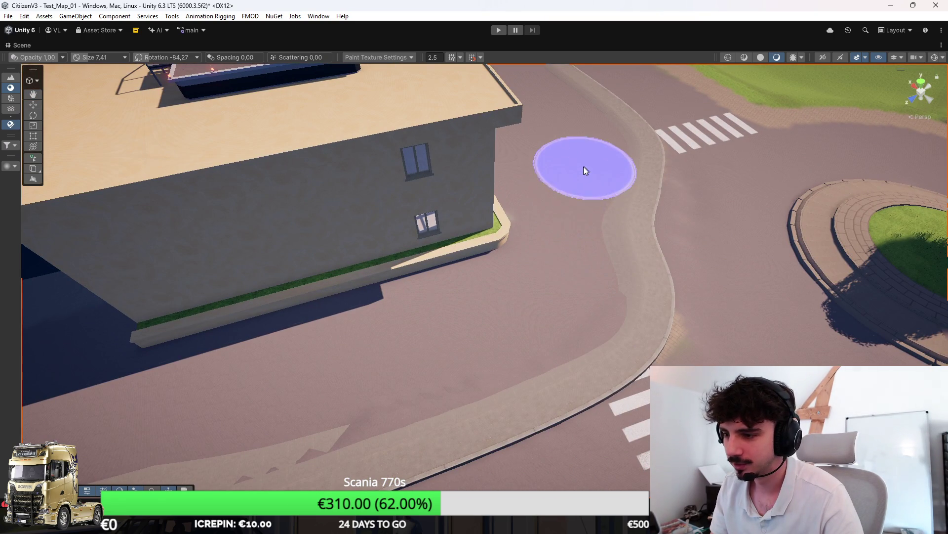
pyautogui.moveTo(495, 231)
pyautogui.mouseDown()
pyautogui.moveTo(355, 202)
pyautogui.moveTo(541, 187)
pyautogui.moveTo(540, 152)
pyautogui.moveTo(635, 211)
pyautogui.moveTo(807, 207)
pyautogui.mouseUp()
pyautogui.moveTo(655, 264)
pyautogui.mouseDown()
pyautogui.moveTo(430, 314)
pyautogui.moveTo(180, 208)
pyautogui.mouseUp()
pyautogui.moveTo(493, 282); pyautogui.dragTo(568, 241)
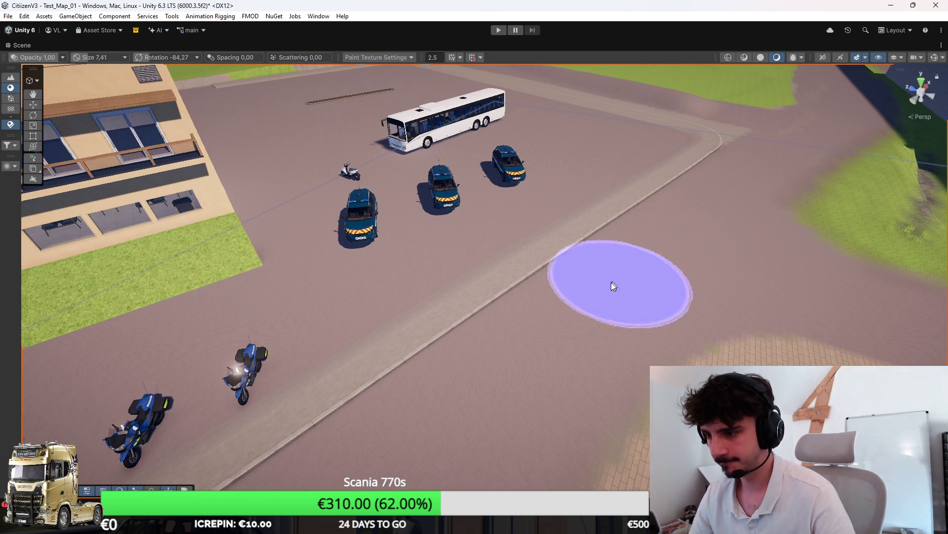
pyautogui.moveTo(608, 120); pyautogui.dragTo(491, 135)
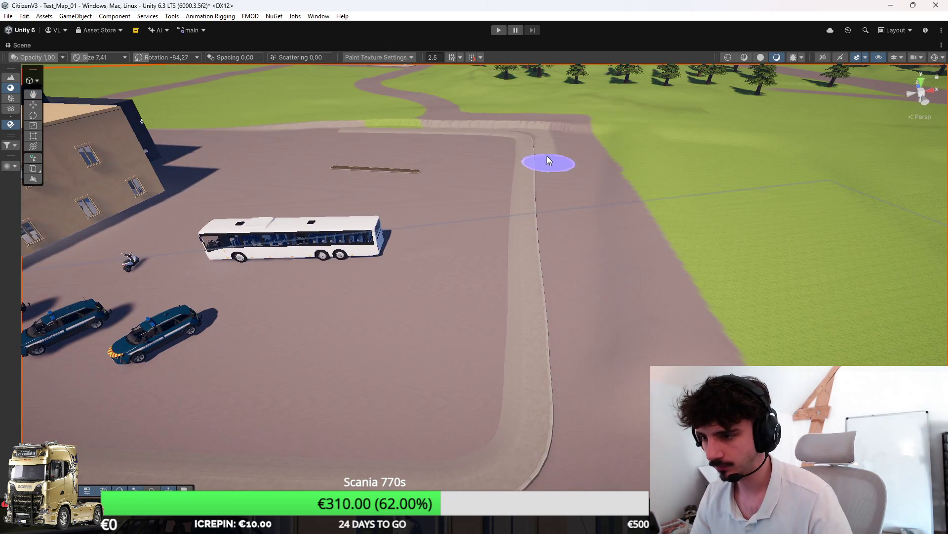
pyautogui.moveTo(523, 123)
pyautogui.mouseDown()
pyautogui.moveTo(403, 165)
pyautogui.moveTo(470, 188)
pyautogui.mouseUp()
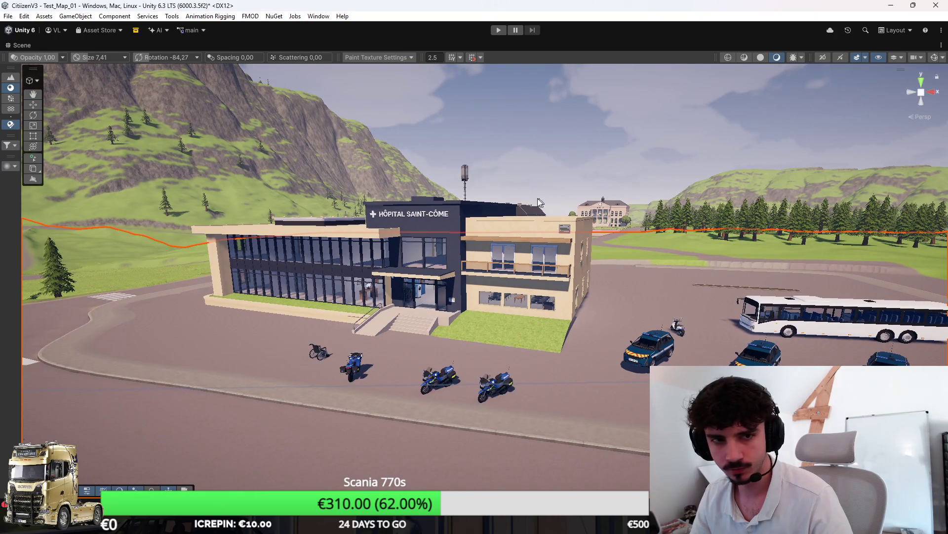
pyautogui.moveTo(606, 106); pyautogui.dragTo(629, 280)
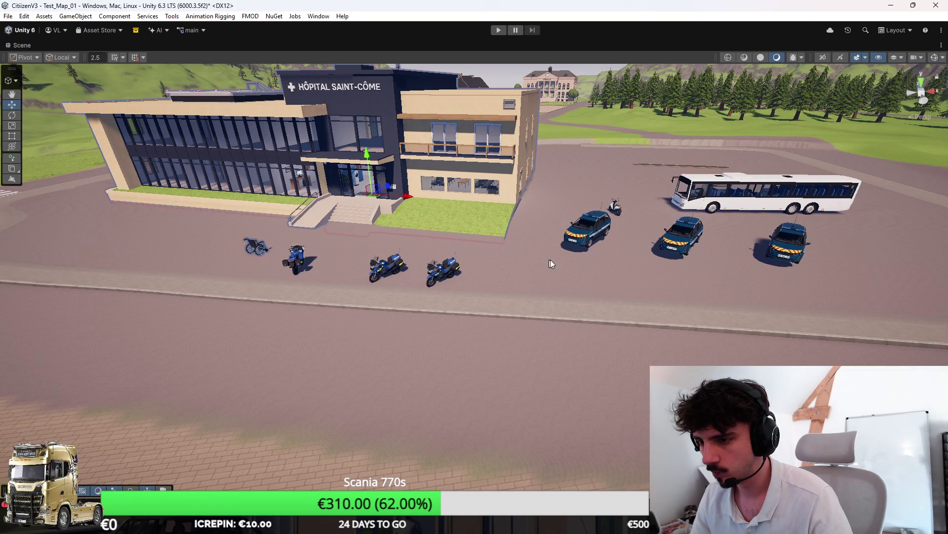
# Brush grass below the lawn and along the base of the planter.
pyautogui.scroll(3, 580, 266)
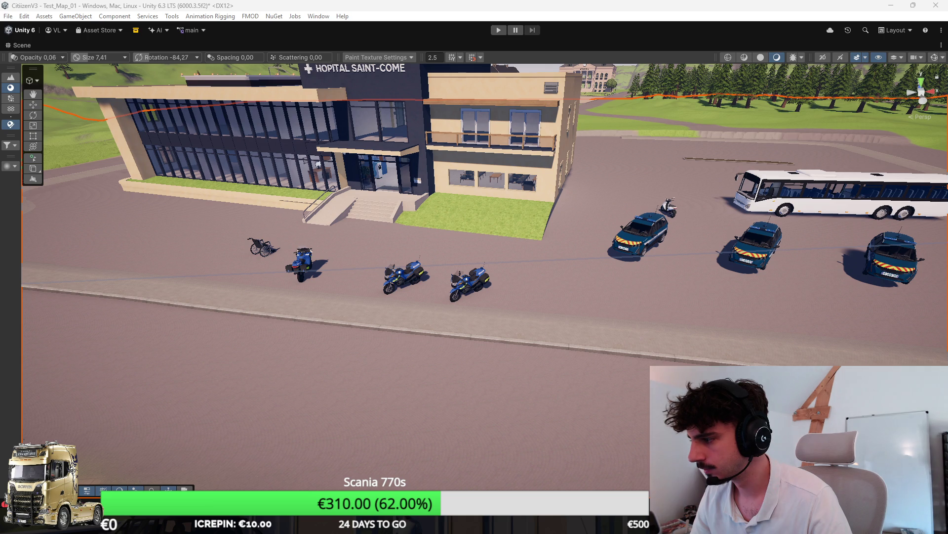
pyautogui.scroll(10, 467, 186)
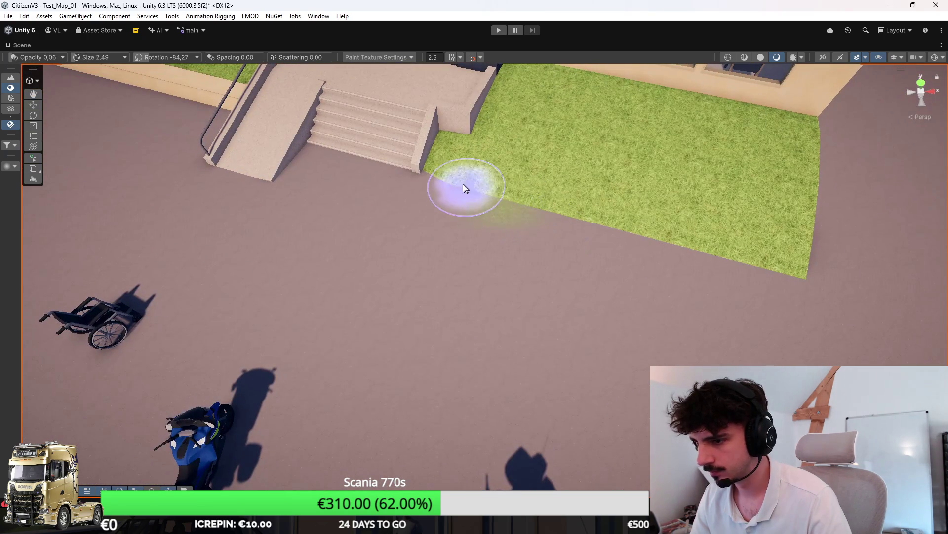
pyautogui.moveTo(479, 180)
pyautogui.mouseDown()
pyautogui.moveTo(677, 239)
pyautogui.moveTo(748, 272)
pyautogui.moveTo(657, 283)
pyautogui.moveTo(535, 211)
pyautogui.mouseUp()
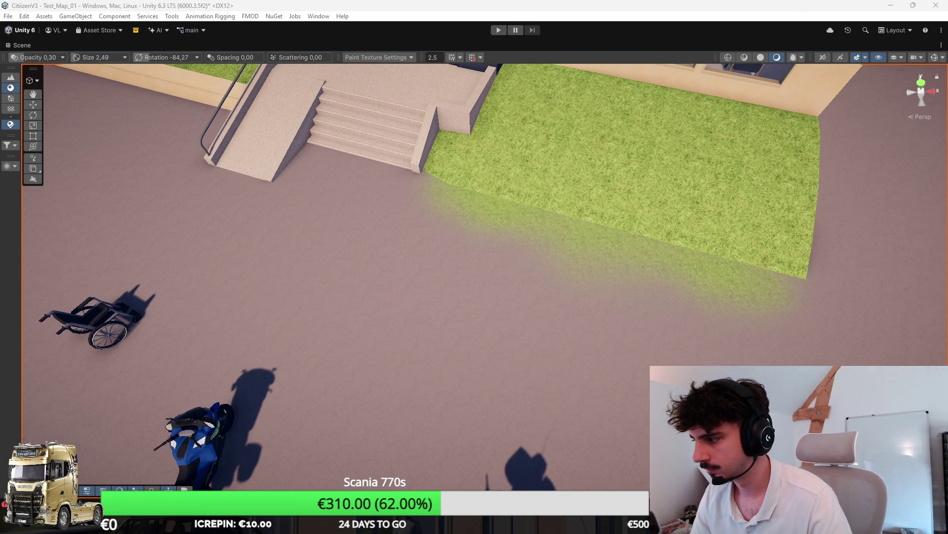
pyautogui.moveTo(640, 253)
pyautogui.mouseDown()
pyautogui.moveTo(515, 176)
pyautogui.moveTo(477, 197)
pyautogui.moveTo(766, 262)
pyautogui.mouseUp()
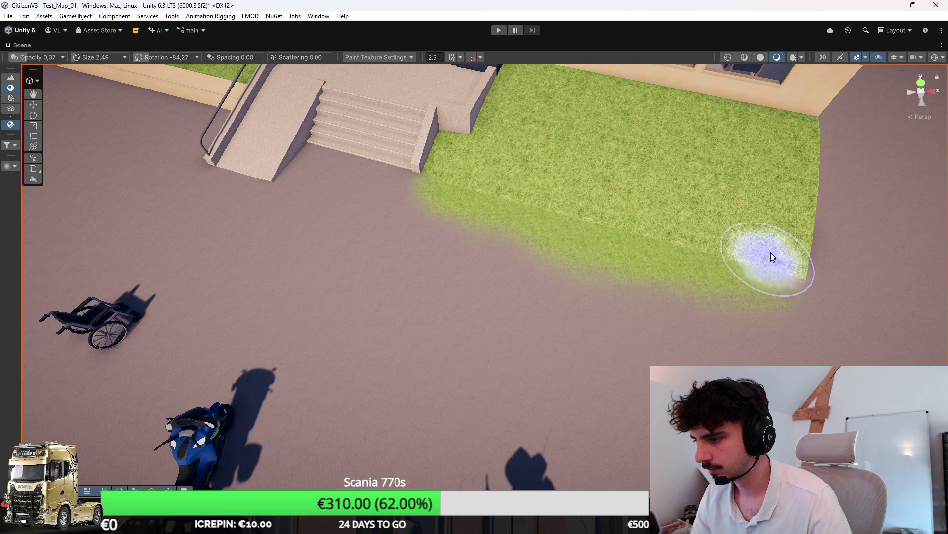
pyautogui.scroll(-3, 660, 235)
pyautogui.scroll(4, 686, 224)
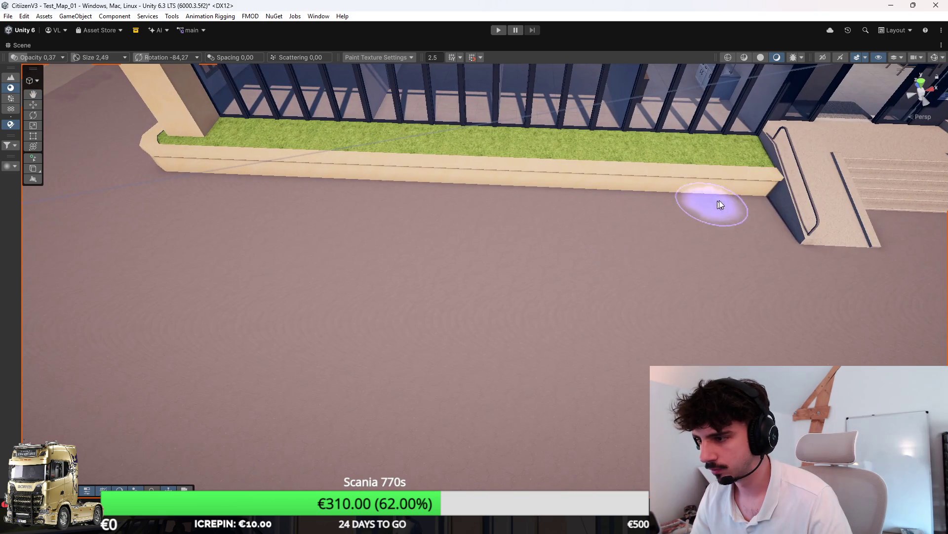
pyautogui.moveTo(757, 206)
pyautogui.mouseDown()
pyautogui.moveTo(669, 257)
pyautogui.moveTo(186, 247)
pyautogui.moveTo(167, 185)
pyautogui.moveTo(237, 217)
pyautogui.mouseUp()
pyautogui.moveTo(326, 202)
pyautogui.mouseDown()
pyautogui.moveTo(453, 232)
pyautogui.moveTo(351, 195)
pyautogui.moveTo(690, 216)
pyautogui.moveTo(509, 216)
pyautogui.mouseUp()
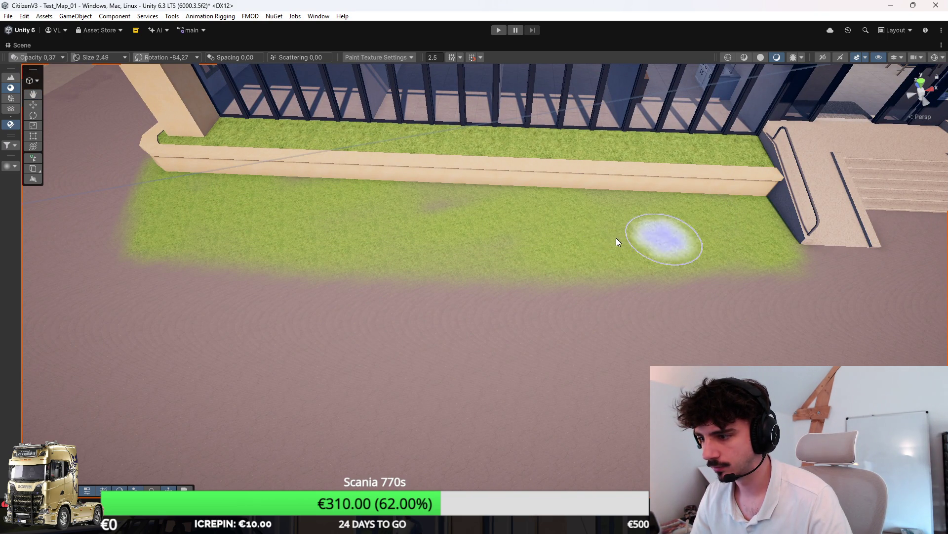
# Paint grass along the wall at the building's outside corner.
pyautogui.press('alt')
pyautogui.rightClick(492, 228)
pyautogui.press('Escape')
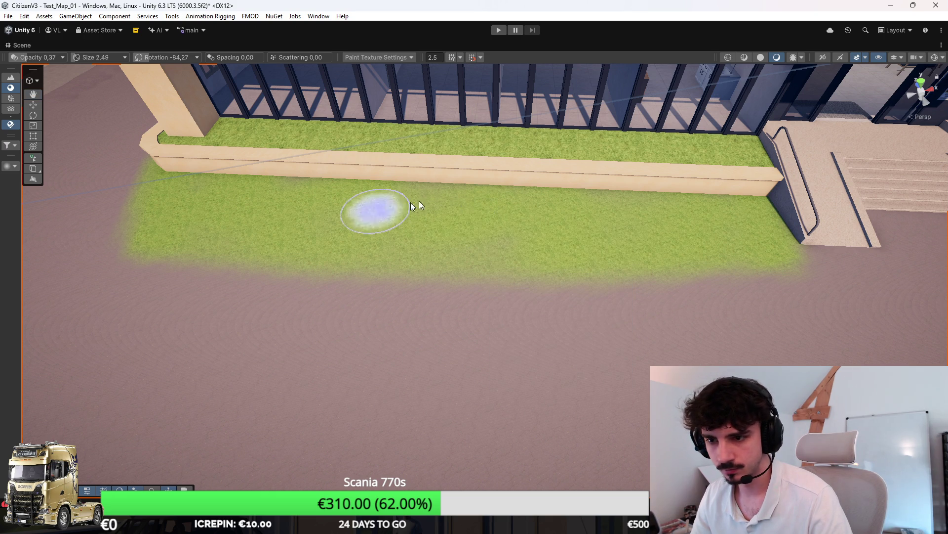
pyautogui.moveTo(291, 185)
pyautogui.mouseDown()
pyautogui.moveTo(244, 173)
pyautogui.moveTo(324, 159)
pyautogui.moveTo(639, 251)
pyautogui.mouseUp()
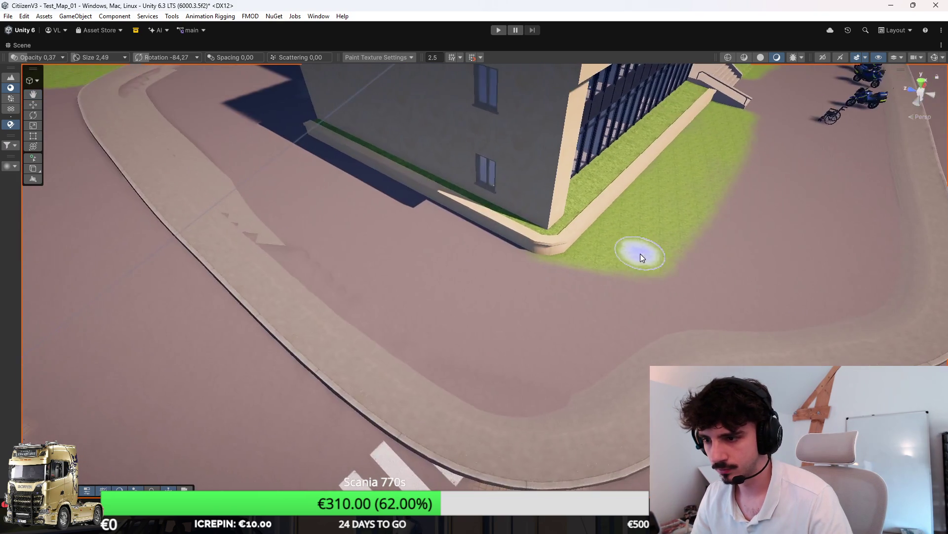
pyautogui.moveTo(588, 298); pyautogui.dragTo(359, 194)
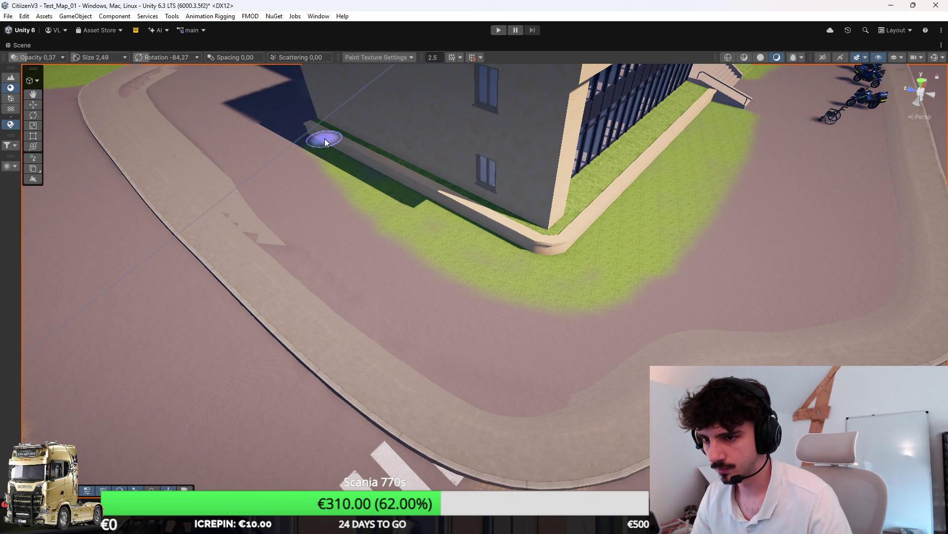
pyautogui.moveTo(623, 247)
pyautogui.mouseDown()
pyautogui.moveTo(379, 191)
pyautogui.moveTo(519, 201)
pyautogui.moveTo(474, 182)
pyautogui.mouseUp()
# Touch up the ground under the entrance stairs, then undo that stroke.
pyautogui.press('Right')
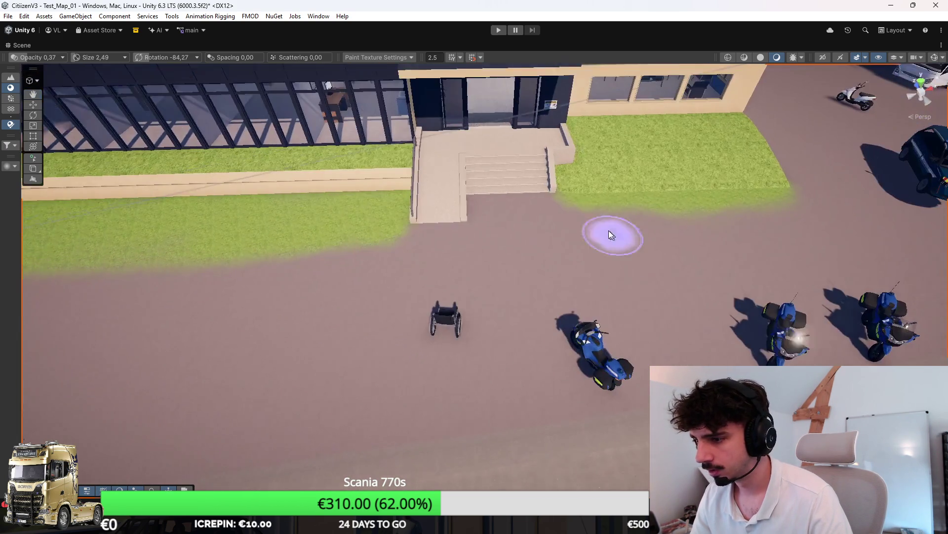
pyautogui.press('Right')
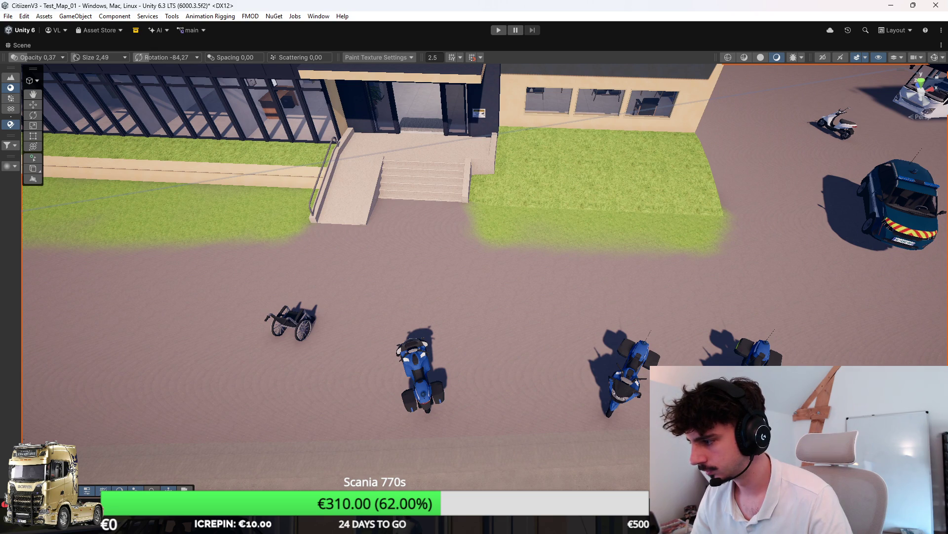
pyautogui.moveTo(424, 234); pyautogui.dragTo(421, 231)
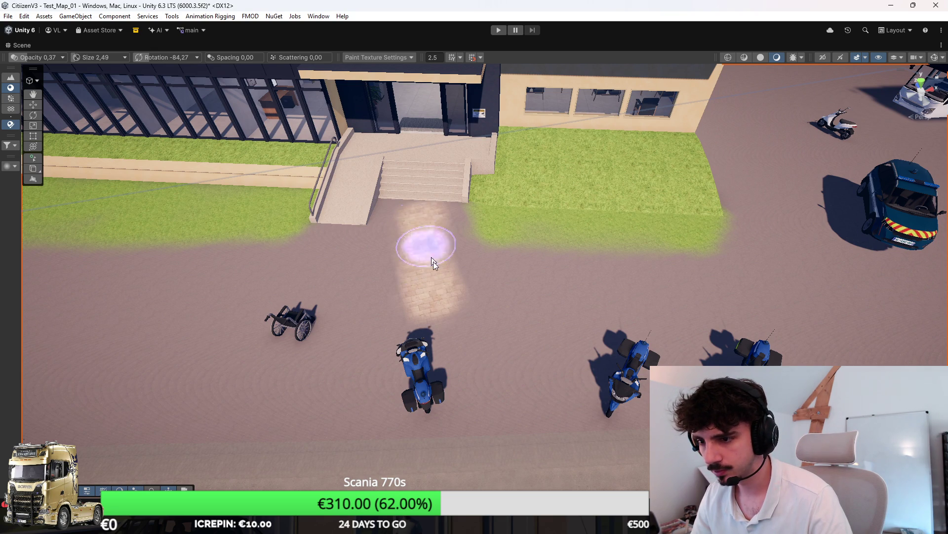
pyautogui.press('Right')
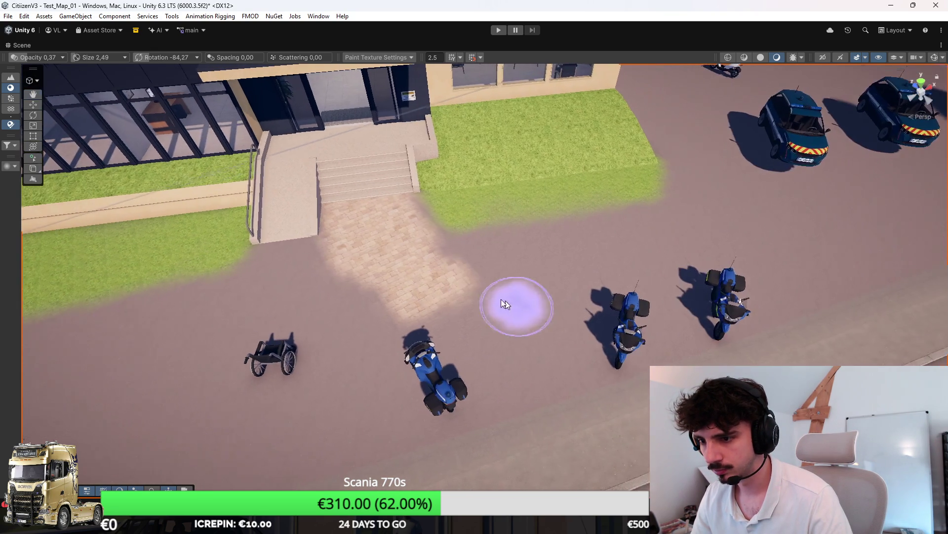
pyautogui.hotkey('ctrl', 'z')
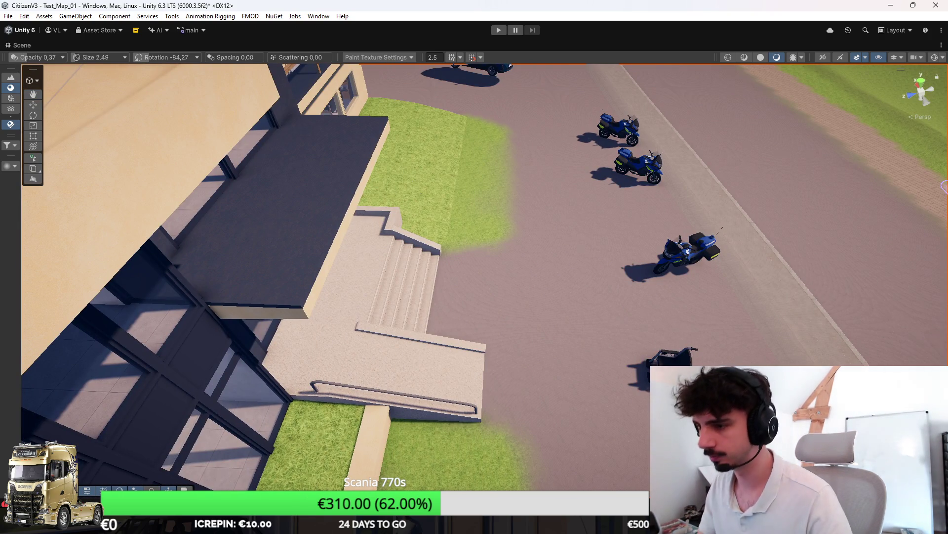
pyautogui.moveTo(591, 254)
pyautogui.mouseDown()
pyautogui.moveTo(461, 263)
pyautogui.moveTo(212, 235)
pyautogui.moveTo(305, 259)
pyautogui.moveTo(292, 271)
pyautogui.moveTo(295, 245)
pyautogui.moveTo(494, 287)
pyautogui.moveTo(582, 239)
pyautogui.moveTo(595, 250)
pyautogui.moveTo(519, 265)
pyautogui.moveTo(480, 299)
pyautogui.moveTo(562, 302)
pyautogui.moveTo(552, 292)
pyautogui.mouseUp()
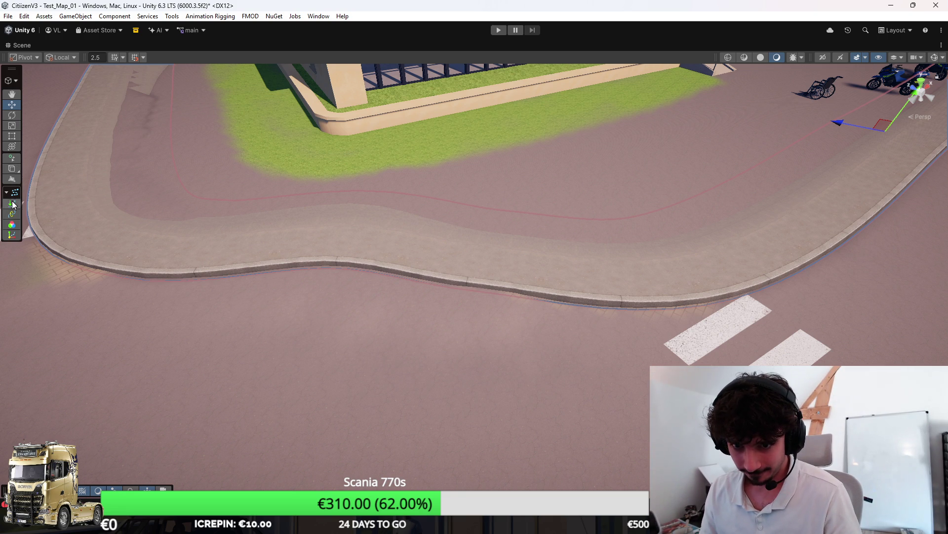
pyautogui.click(11, 80)
# Select and frame the curb spline in the Splines context, adjusting a knot to open the gap.
pyautogui.click(29, 112)
pyautogui.click(482, 267)
pyautogui.press('f')
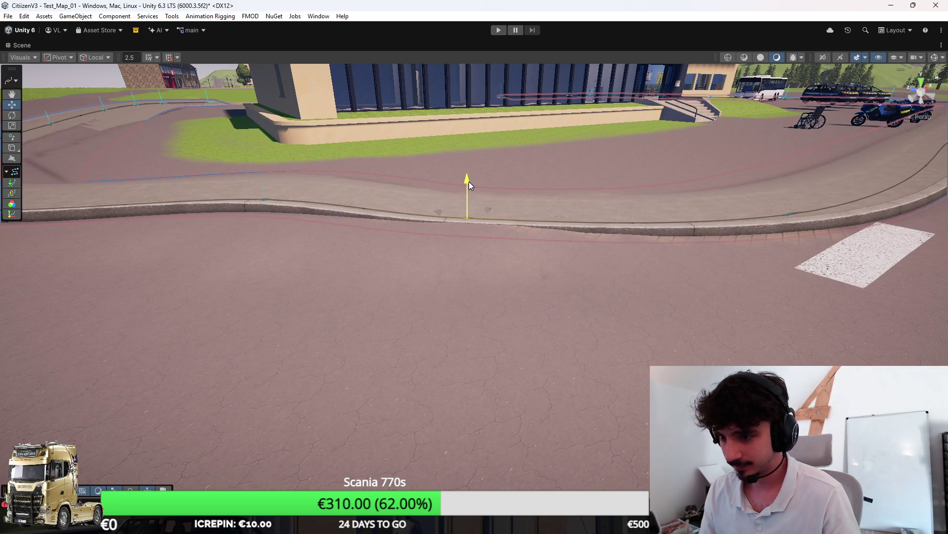
pyautogui.moveTo(469, 183); pyautogui.dragTo(470, 182)
pyautogui.scroll(3, 548, 213)
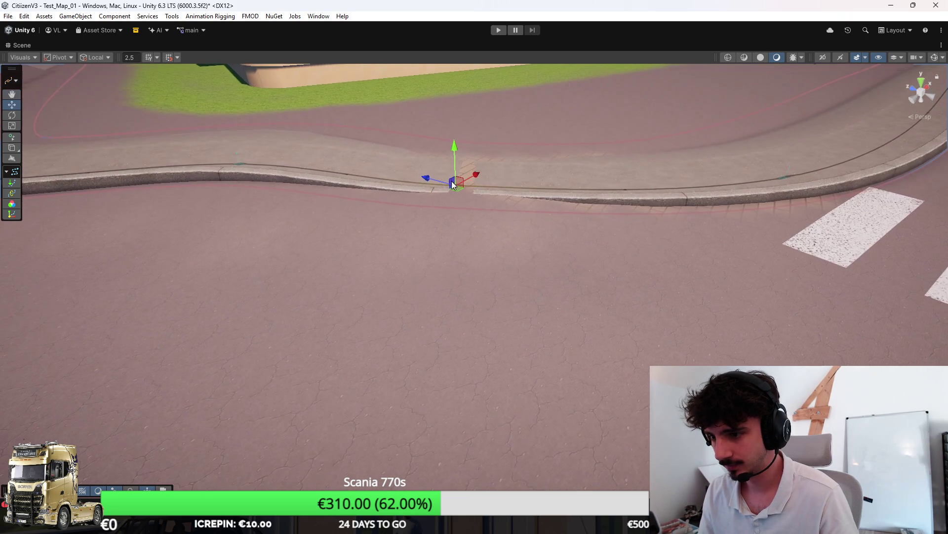
pyautogui.moveTo(457, 150); pyautogui.dragTo(458, 151)
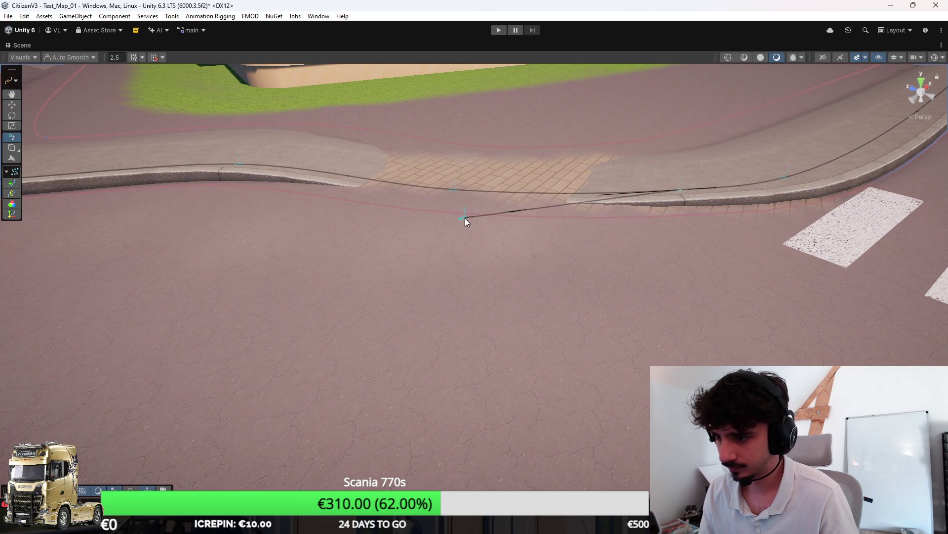
pyautogui.press('Escape')
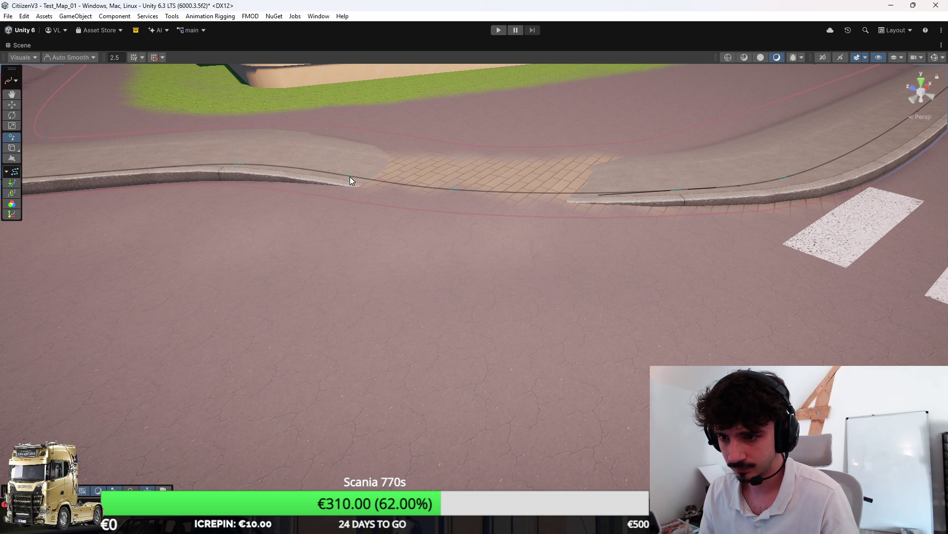
pyautogui.press('Escape')
# Move the knots on either side of the opening left to widen the paved gap.
pyautogui.moveTo(336, 138); pyautogui.dragTo(335, 131)
pyautogui.click(683, 190)
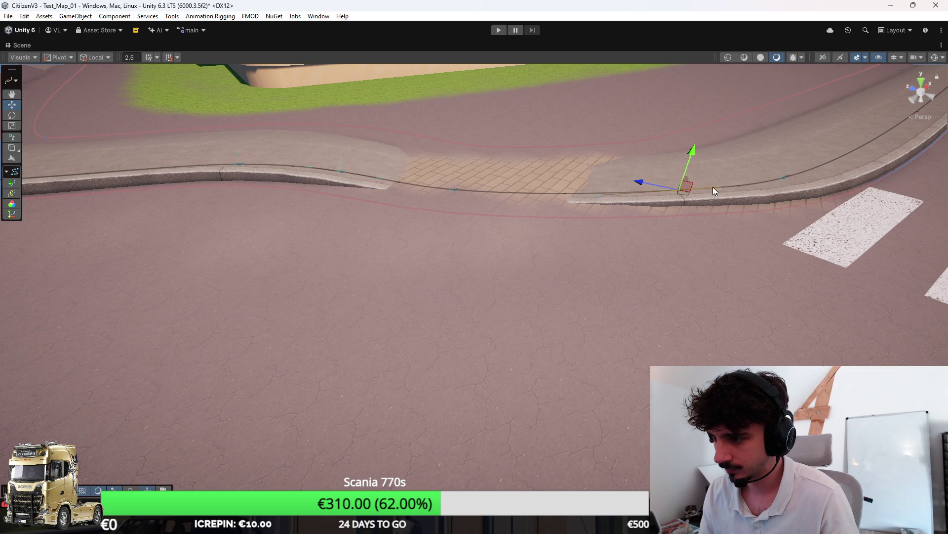
pyautogui.moveTo(689, 173); pyautogui.dragTo(689, 152)
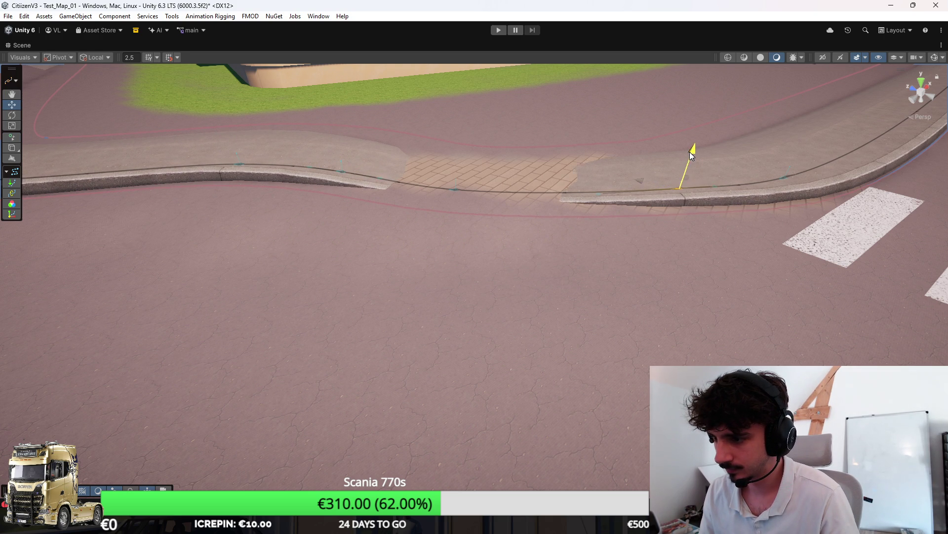
pyautogui.click(456, 189)
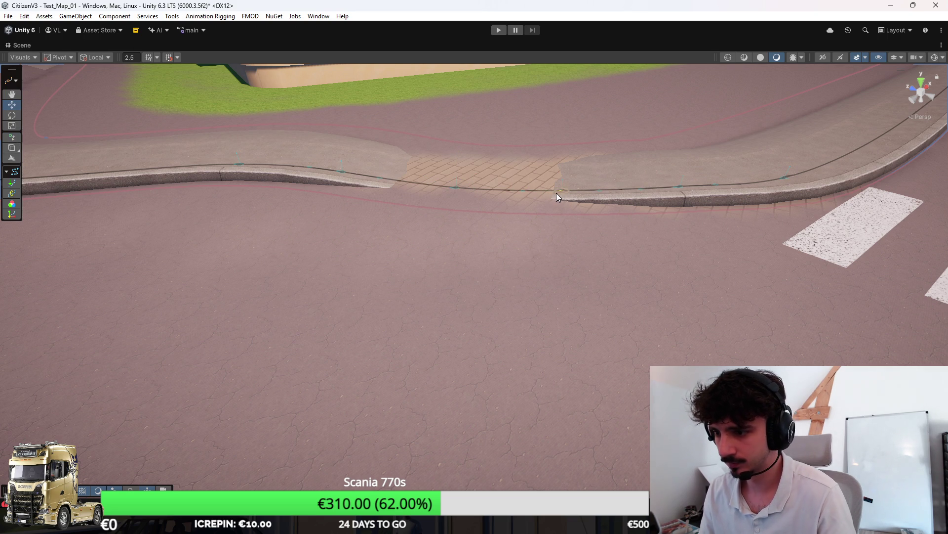
pyautogui.click(456, 188)
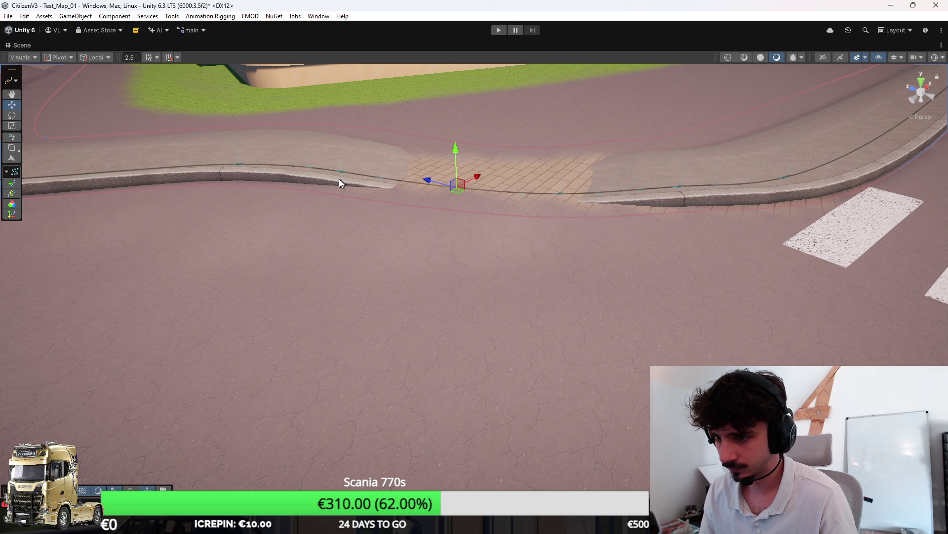
pyautogui.moveTo(240, 172); pyautogui.dragTo(221, 172)
pyautogui.moveTo(339, 176); pyautogui.dragTo(327, 173)
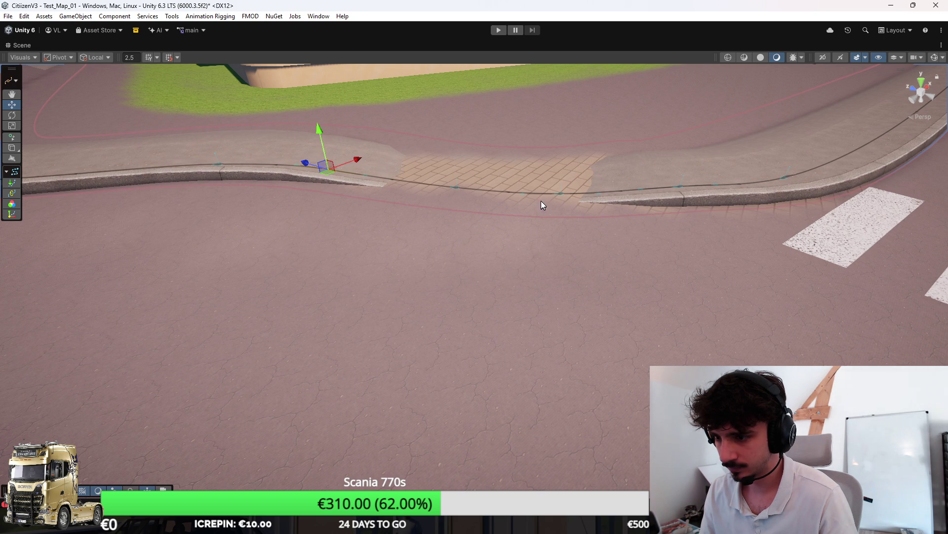
pyautogui.press('d')
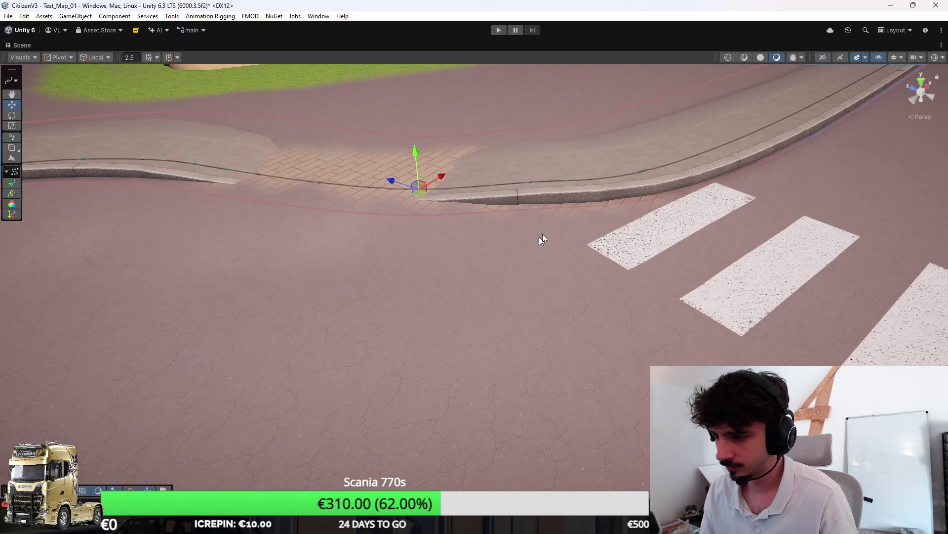
pyautogui.click(475, 304)
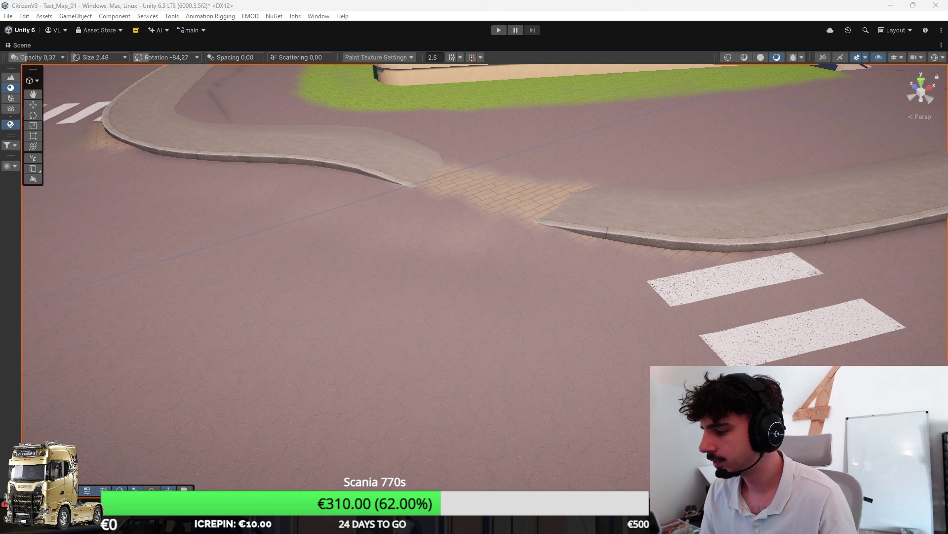
# Brush road texture over the brick patch in the curb gap, then view the whole building.
pyautogui.moveTo(447, 225)
pyautogui.mouseDown()
pyautogui.moveTo(460, 204)
pyautogui.moveTo(578, 198)
pyautogui.mouseUp()
pyautogui.moveTo(385, 148)
pyautogui.mouseDown()
pyautogui.moveTo(445, 212)
pyautogui.moveTo(525, 161)
pyautogui.moveTo(521, 246)
pyautogui.mouseUp()
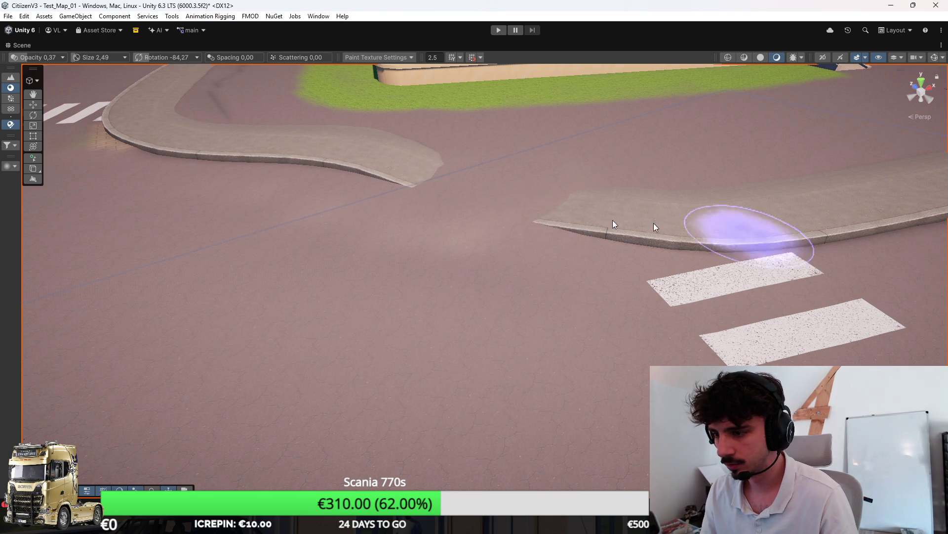
pyautogui.scroll(-3, 423, 159)
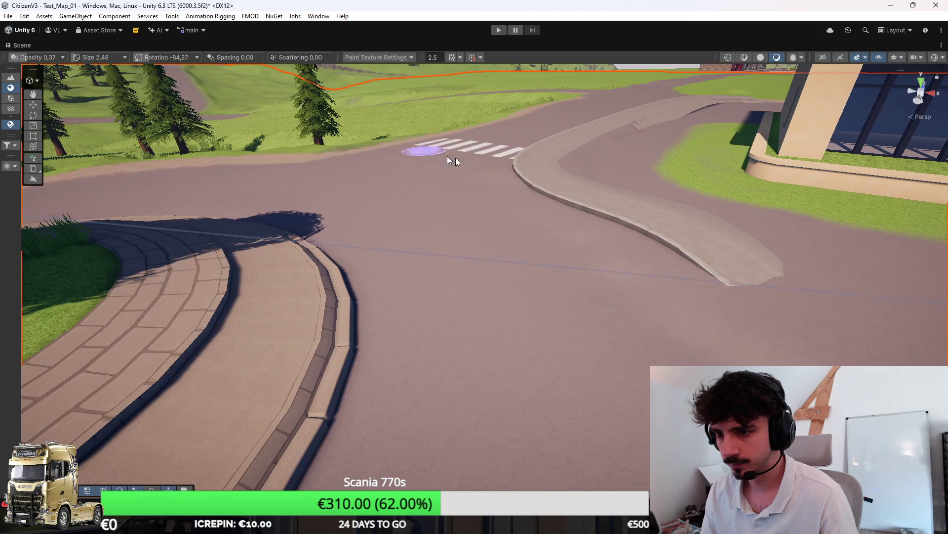
pyautogui.scroll(3, 635, 228)
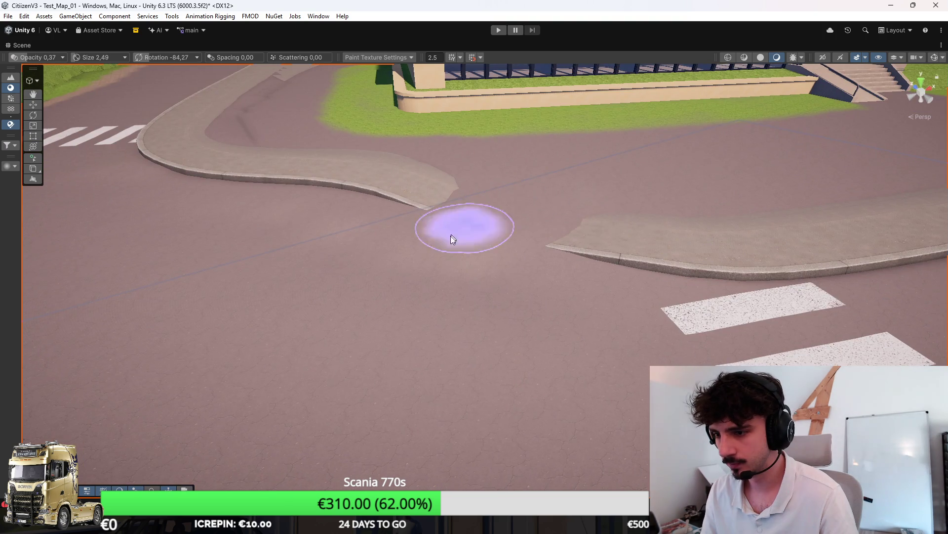
pyautogui.moveTo(453, 240)
pyautogui.mouseDown()
pyautogui.moveTo(566, 244)
pyautogui.moveTo(460, 265)
pyautogui.moveTo(515, 244)
pyautogui.moveTo(669, 296)
pyautogui.moveTo(567, 322)
pyautogui.moveTo(436, 328)
pyautogui.moveTo(424, 269)
pyautogui.moveTo(451, 252)
pyautogui.moveTo(413, 247)
pyautogui.mouseUp()
pyautogui.moveTo(415, 195)
pyautogui.mouseDown()
pyautogui.moveTo(452, 220)
pyautogui.moveTo(635, 271)
pyautogui.moveTo(435, 283)
pyautogui.moveTo(741, 275)
pyautogui.moveTo(889, 137)
pyautogui.mouseUp()
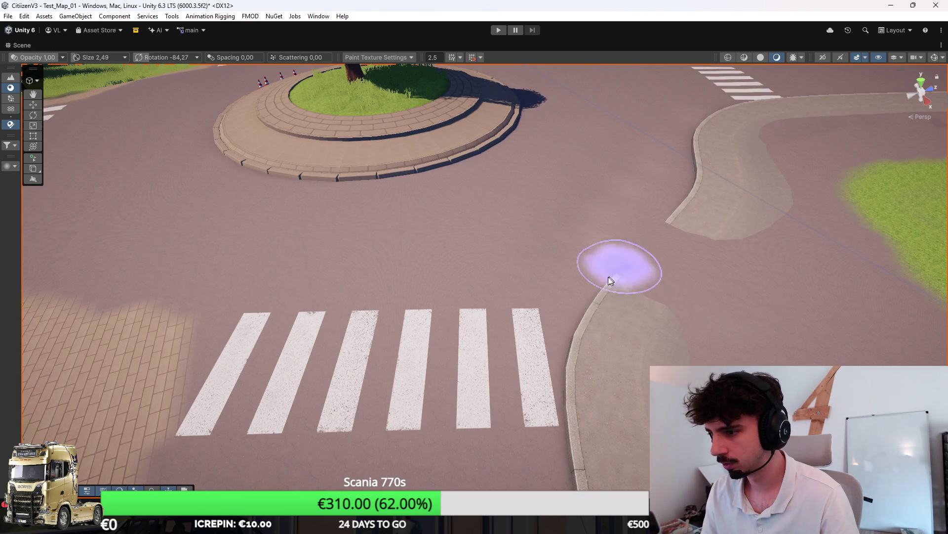
pyautogui.moveTo(594, 280)
pyautogui.mouseDown()
pyautogui.moveTo(561, 280)
pyautogui.moveTo(701, 285)
pyautogui.moveTo(562, 277)
pyautogui.moveTo(550, 253)
pyautogui.moveTo(538, 254)
pyautogui.mouseUp()
pyautogui.press('w')
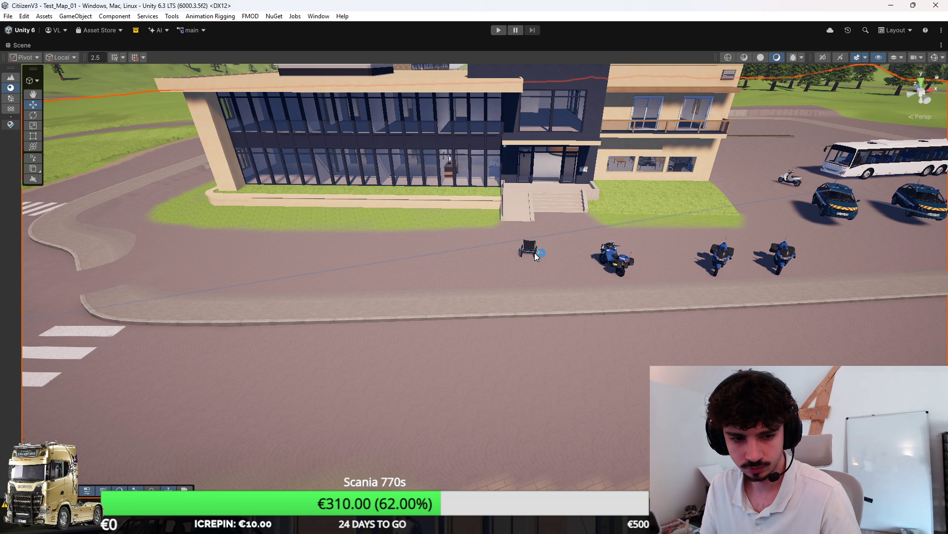
# Paint grass on the Terrain along the hospital's side and corner, then switch to Paint Details (brush 3.02, opacity 0.09).
pyautogui.moveTo(534, 253)
pyautogui.mouseDown()
pyautogui.moveTo(500, 261)
pyautogui.moveTo(830, 323)
pyautogui.mouseUp()
pyautogui.click(732, 224)
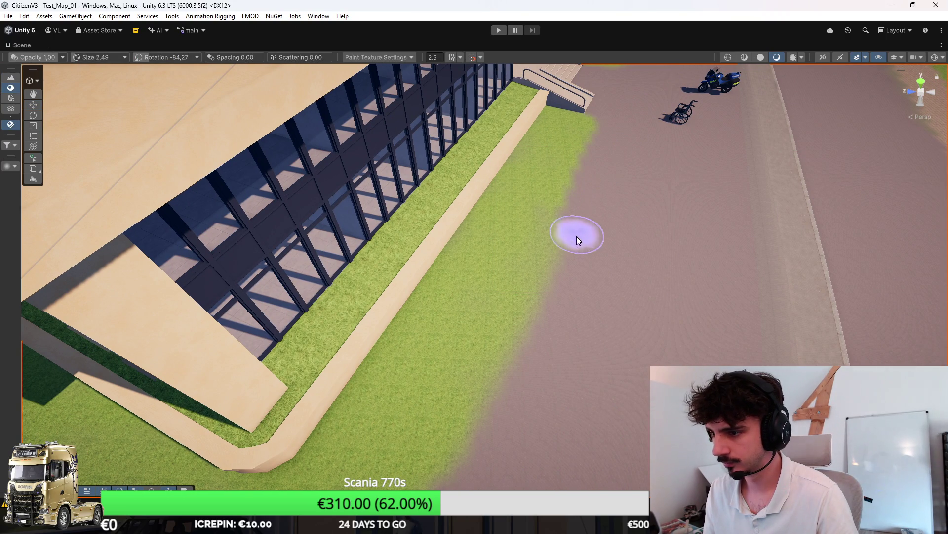
pyautogui.moveTo(528, 349)
pyautogui.mouseDown()
pyautogui.moveTo(631, 311)
pyautogui.moveTo(621, 206)
pyautogui.moveTo(521, 83)
pyautogui.mouseUp()
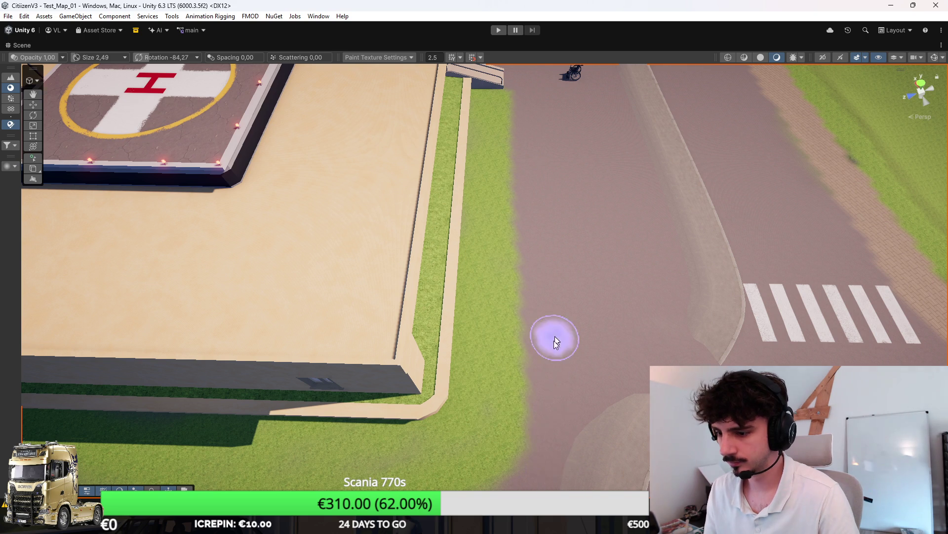
pyautogui.moveTo(555, 334); pyautogui.dragTo(558, 184)
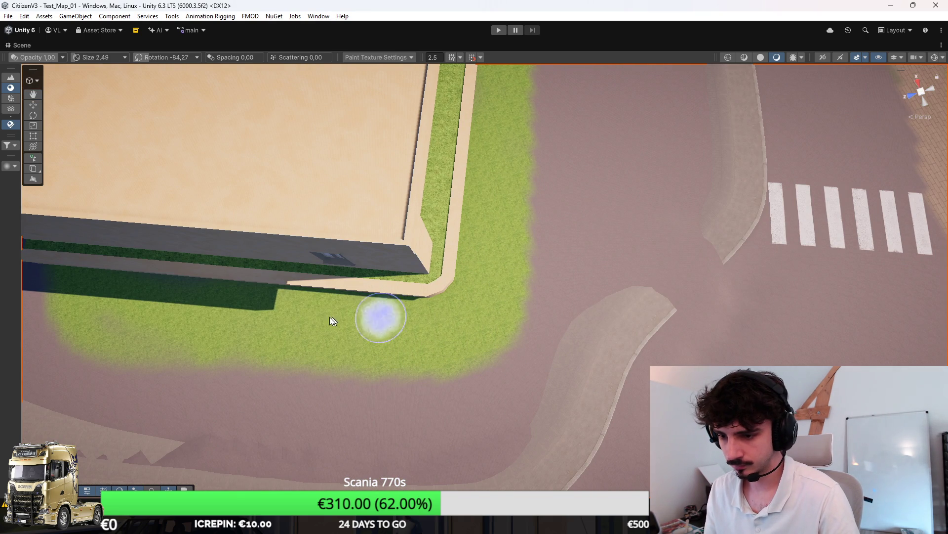
pyautogui.moveTo(449, 360)
pyautogui.mouseDown()
pyautogui.moveTo(392, 297)
pyautogui.moveTo(428, 291)
pyautogui.mouseUp()
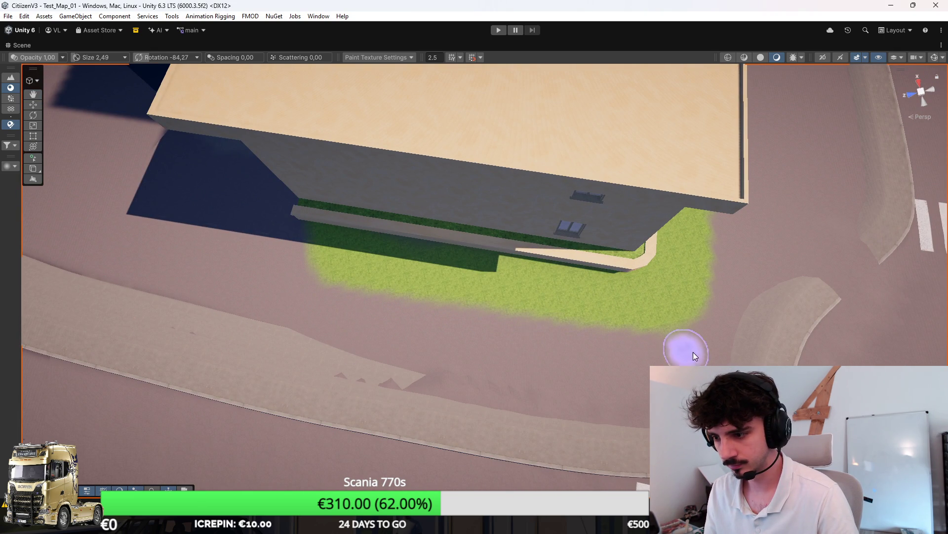
pyautogui.moveTo(736, 279)
pyautogui.mouseDown()
pyautogui.moveTo(730, 258)
pyautogui.moveTo(637, 225)
pyautogui.mouseUp()
pyautogui.click(10, 98)
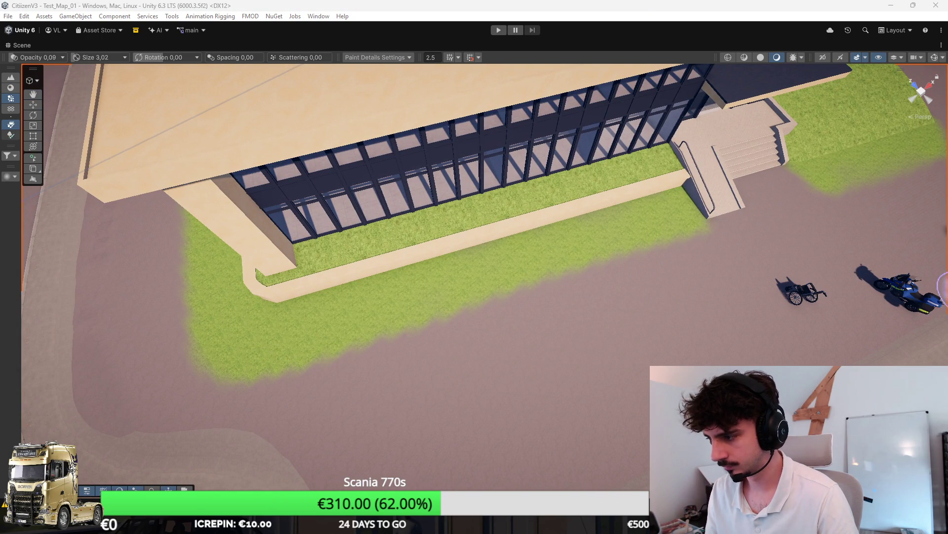
# Paint grass tufts over the facade lawn strip and the lawns on both sides of the entrance steps.
pyautogui.scroll(10, 546, 264)
pyautogui.moveTo(705, 154); pyautogui.dragTo(256, 235)
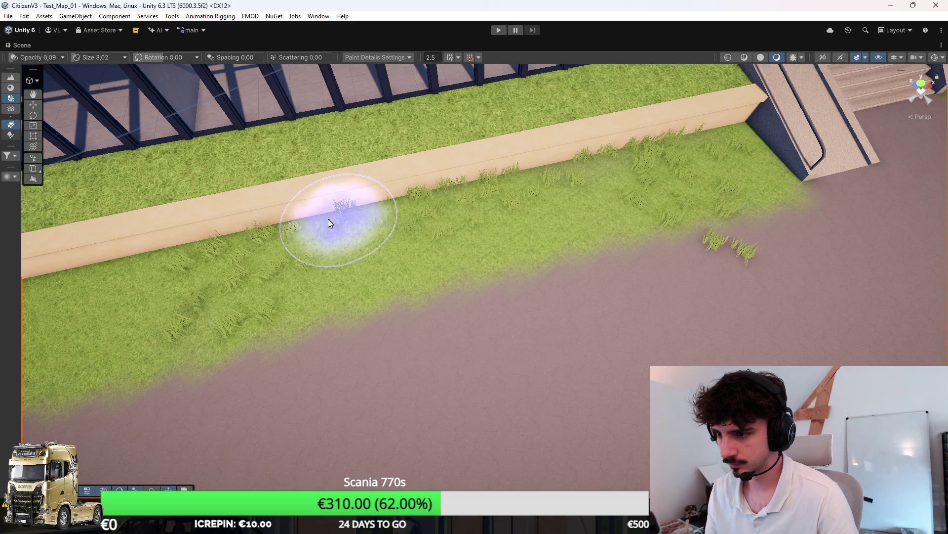
pyautogui.moveTo(699, 249)
pyautogui.mouseDown()
pyautogui.moveTo(435, 205)
pyautogui.moveTo(250, 229)
pyautogui.moveTo(302, 217)
pyautogui.moveTo(458, 269)
pyautogui.mouseUp()
pyautogui.moveTo(303, 269)
pyautogui.mouseDown()
pyautogui.moveTo(397, 246)
pyautogui.moveTo(392, 258)
pyautogui.mouseUp()
pyautogui.moveTo(275, 89)
pyautogui.mouseDown()
pyautogui.moveTo(435, 207)
pyautogui.moveTo(377, 205)
pyautogui.moveTo(470, 271)
pyautogui.mouseUp()
pyautogui.press('Right')
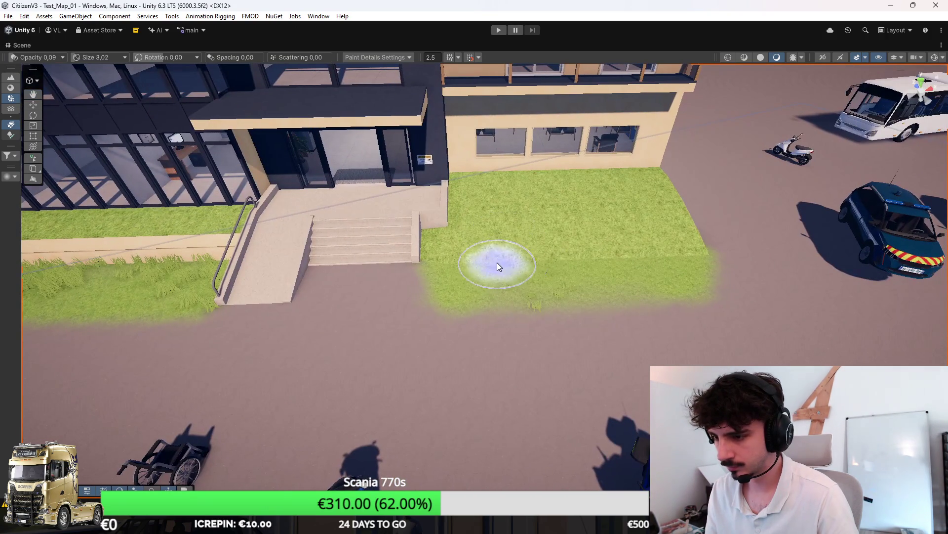
pyautogui.press('Left')
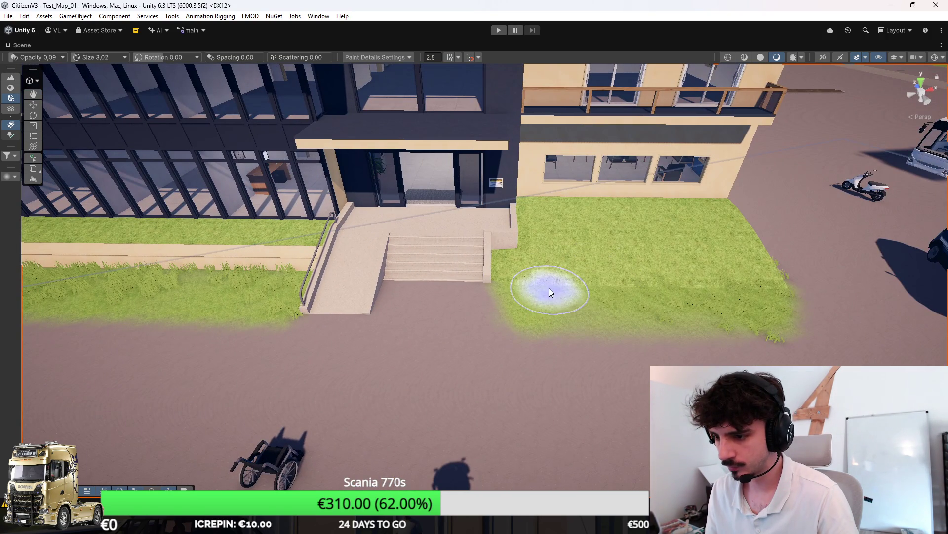
pyautogui.press('Right')
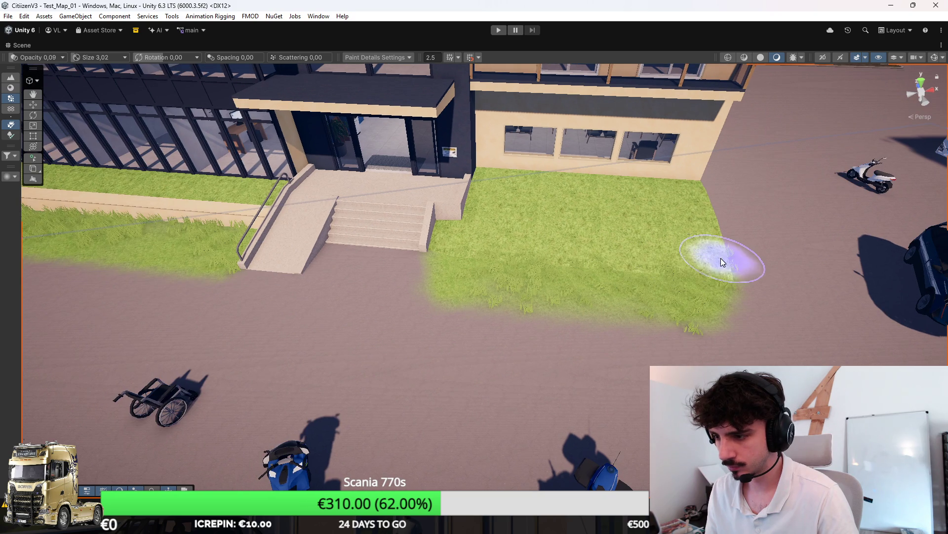
pyautogui.moveTo(721, 260)
pyautogui.mouseDown()
pyautogui.moveTo(519, 294)
pyautogui.moveTo(487, 269)
pyautogui.moveTo(550, 276)
pyautogui.mouseUp()
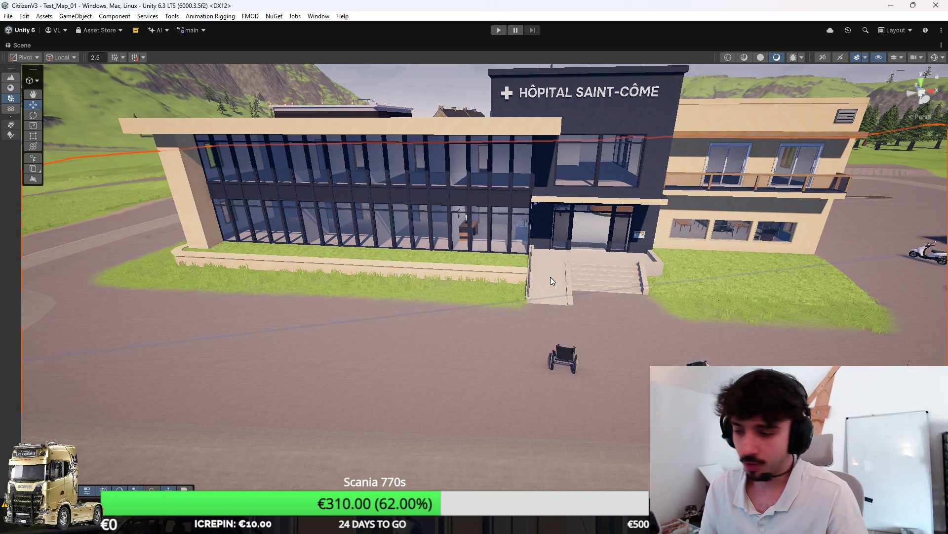
# Frame the entrance lawn and reselect the Terrain to resume grass detail painting.
pyautogui.moveTo(550, 277)
pyautogui.mouseDown()
pyautogui.moveTo(486, 234)
pyautogui.moveTo(553, 194)
pyautogui.moveTo(639, 270)
pyautogui.mouseUp()
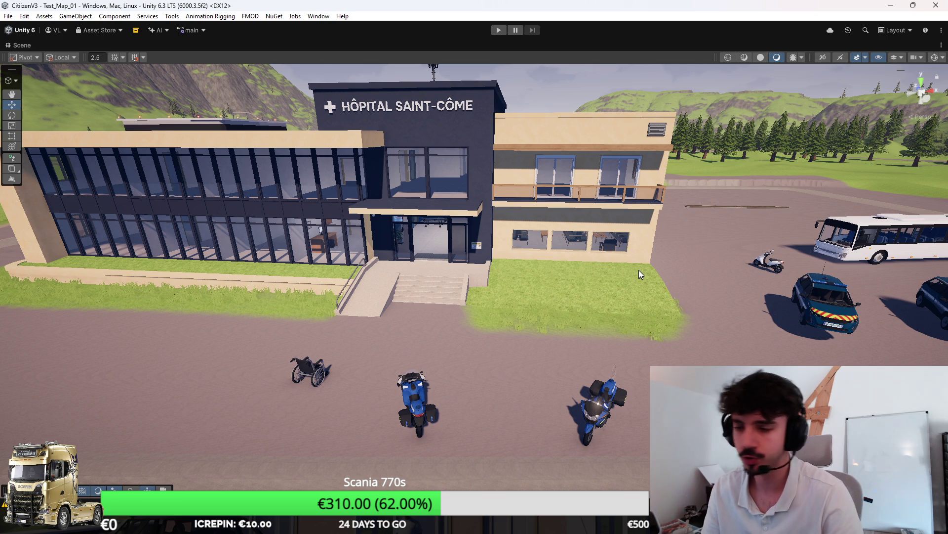
pyautogui.scroll(5, 639, 271)
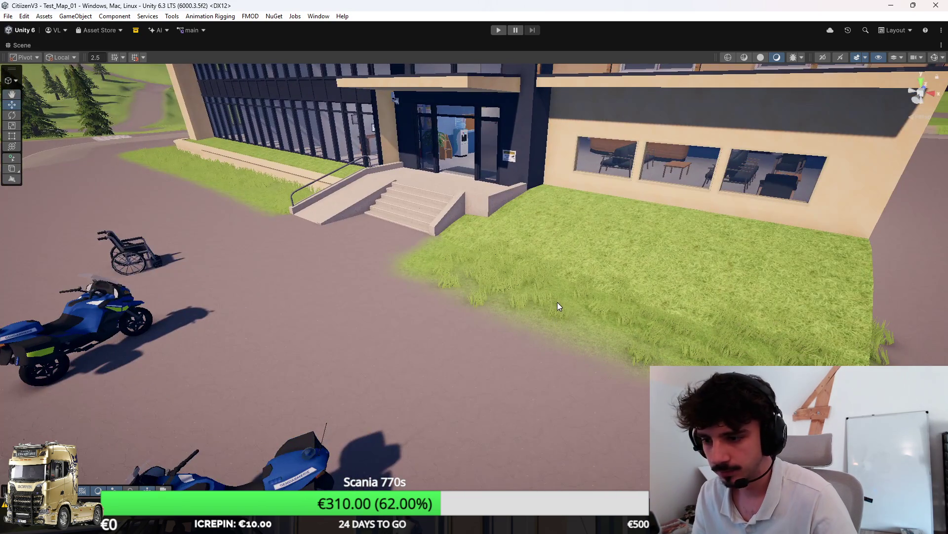
pyautogui.click(556, 302)
pyautogui.scroll(-5, 556, 302)
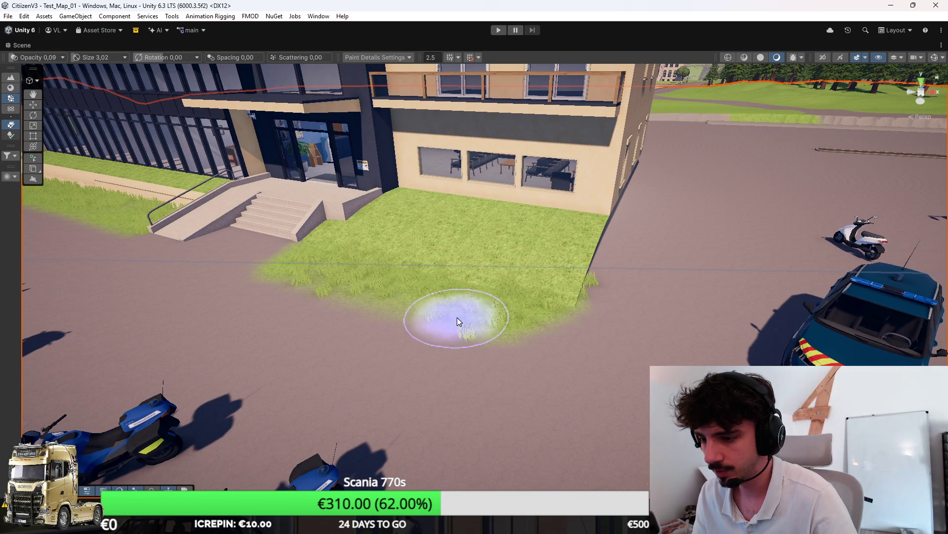
# Paint a few grass tufts onto the pavement below the lawn, erasing the extras.
pyautogui.press('a')
pyautogui.moveTo(443, 265)
pyautogui.mouseDown()
pyautogui.moveTo(434, 253)
pyautogui.moveTo(360, 251)
pyautogui.mouseUp()
pyautogui.scroll(-3, 380, 256)
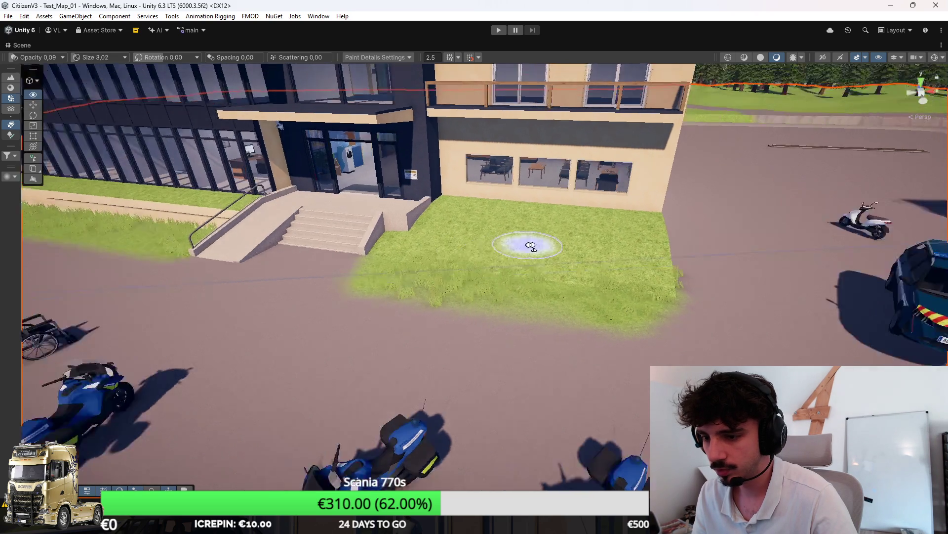
pyautogui.scroll(8, 518, 243)
pyautogui.scroll(-3, 585, 268)
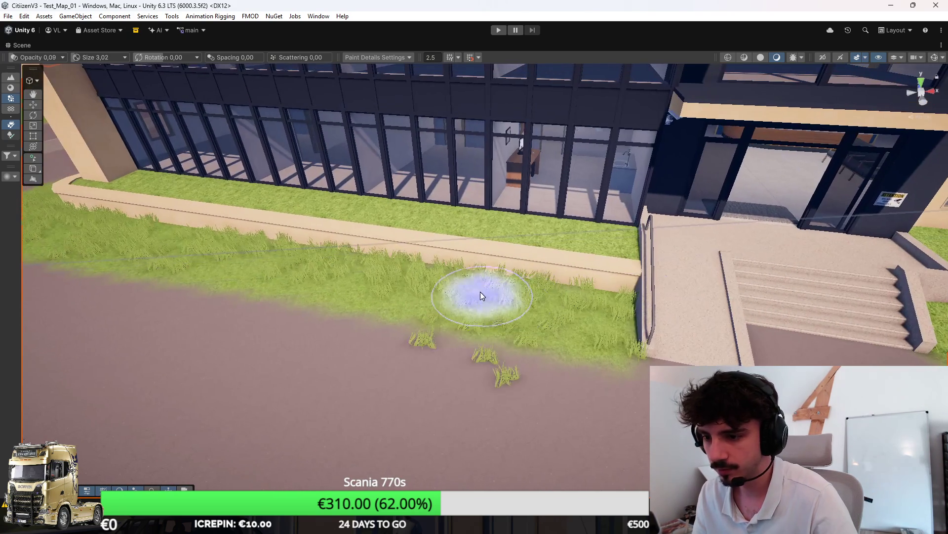
pyautogui.click(469, 353)
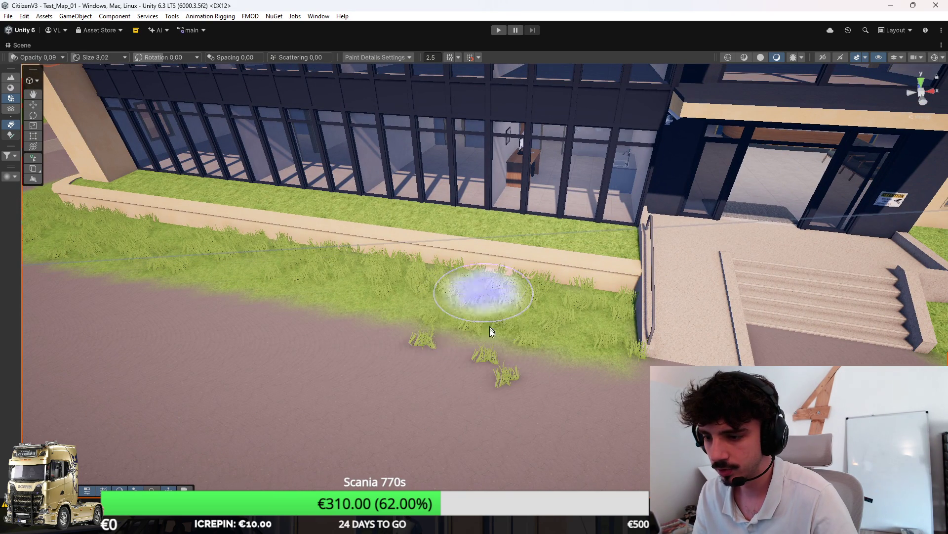
pyautogui.keyDown('shift'); pyautogui.click(464, 354); pyautogui.keyUp('shift')
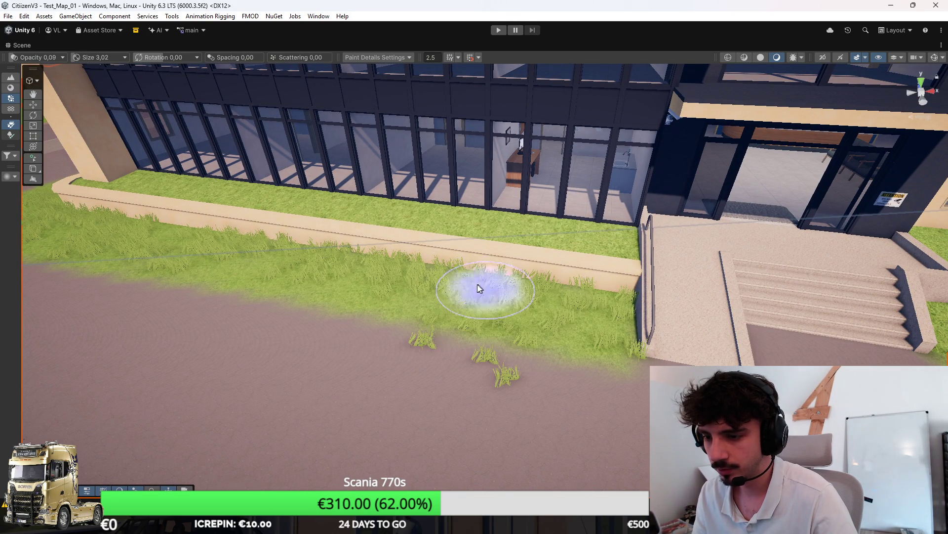
pyautogui.click(497, 369)
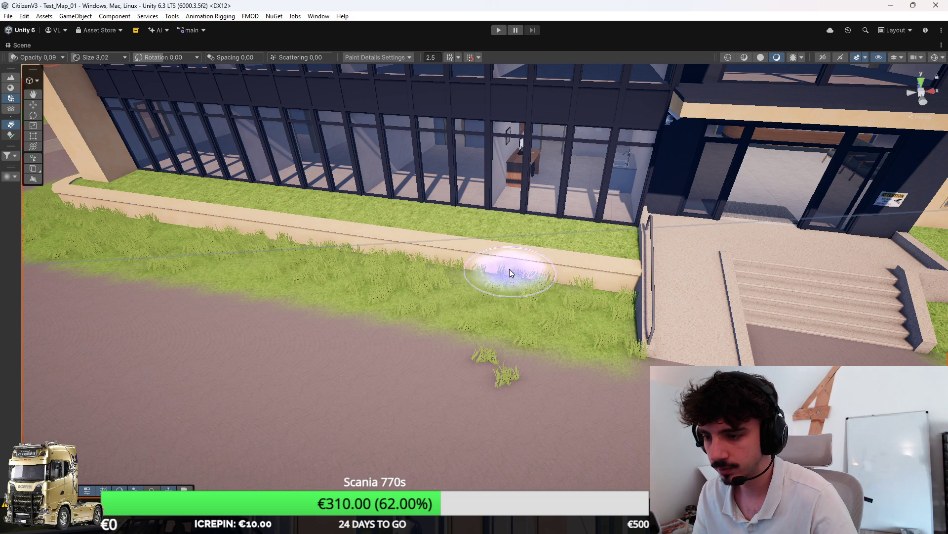
# Pull back to view the hospital front and vehicles, and return to the Move tool.
pyautogui.moveTo(511, 352)
pyautogui.mouseDown()
pyautogui.moveTo(502, 328)
pyautogui.moveTo(660, 299)
pyautogui.mouseUp()
pyautogui.scroll(-5, 513, 287)
pyautogui.moveTo(549, 276)
pyautogui.mouseDown()
pyautogui.moveTo(617, 262)
pyautogui.moveTo(532, 251)
pyautogui.moveTo(655, 197)
pyautogui.moveTo(659, 248)
pyautogui.mouseUp()
pyautogui.press('w')
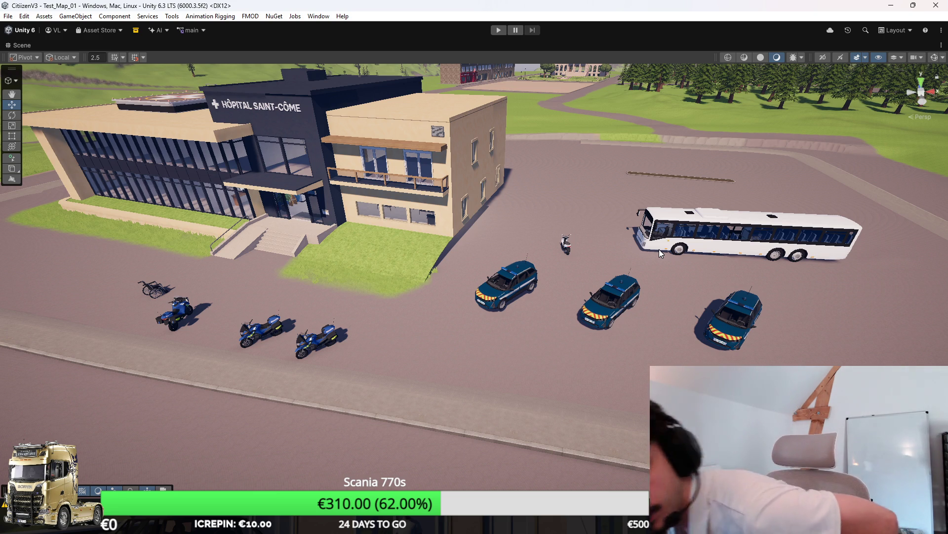
# Switch the scene tool context to Spline editing.
pyautogui.moveTo(579, 132)
pyautogui.mouseDown()
pyautogui.moveTo(561, 222)
pyautogui.moveTo(466, 256)
pyautogui.moveTo(557, 246)
pyautogui.moveTo(552, 239)
pyautogui.moveTo(525, 251)
pyautogui.moveTo(635, 281)
pyautogui.mouseUp()
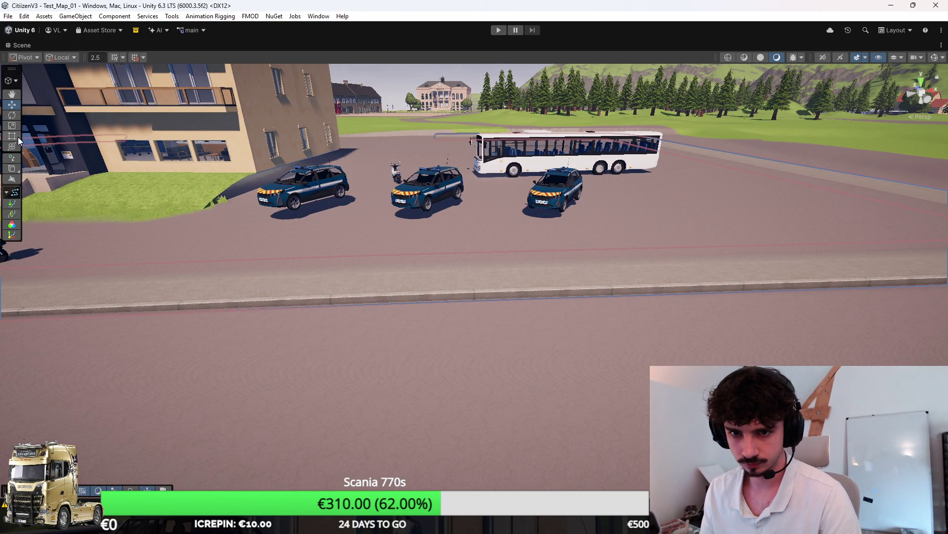
pyautogui.click(12, 158)
pyautogui.click(11, 80)
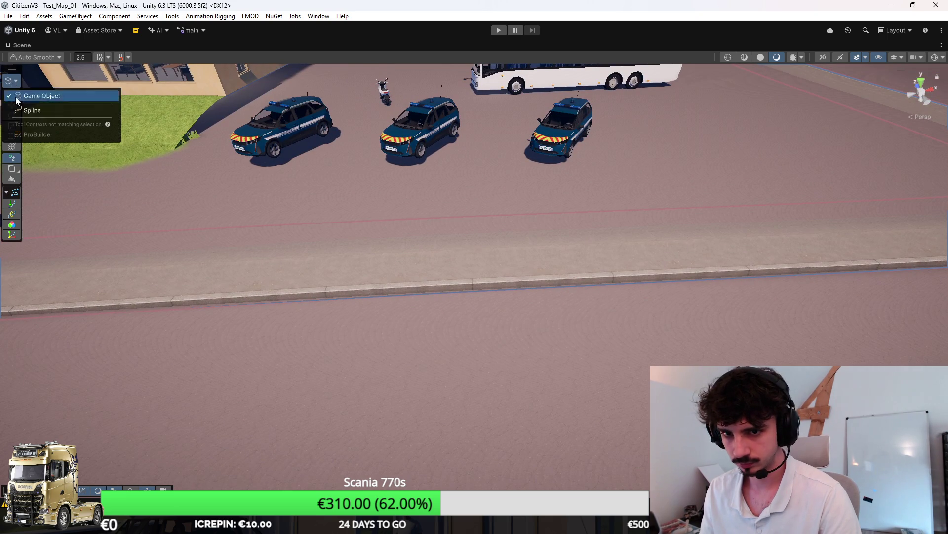
pyautogui.click(21, 110)
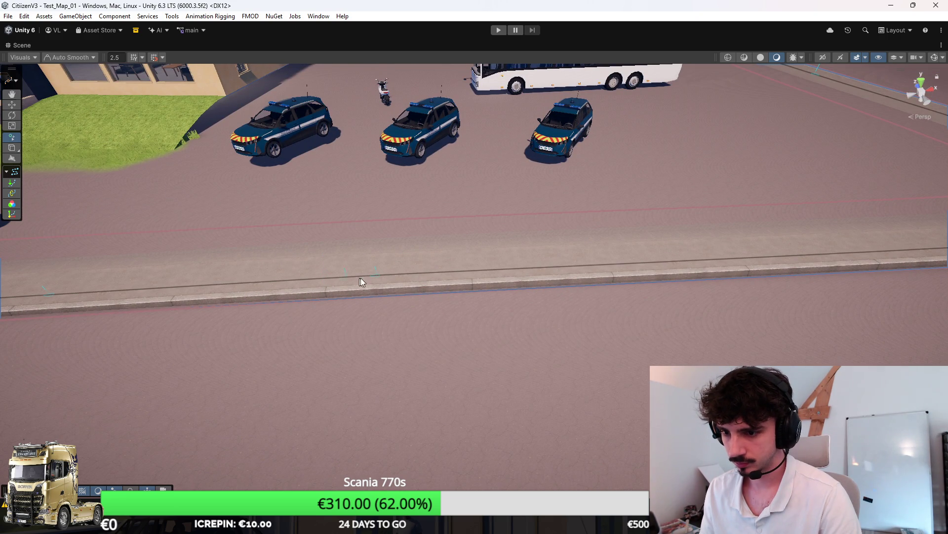
# Draw spline knots at three points along the curb line, finishing each with Escape.
pyautogui.click(520, 268)
pyautogui.press('Escape')
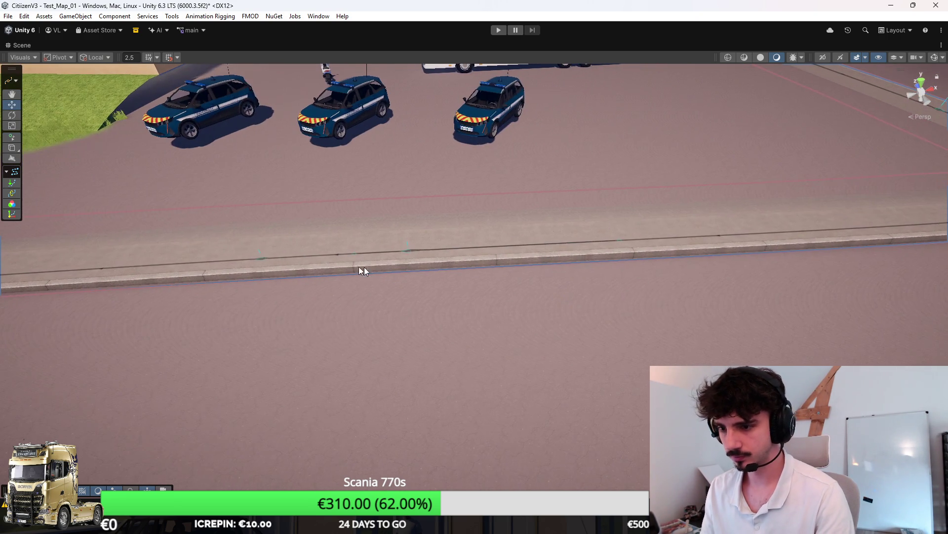
pyautogui.click(12, 136)
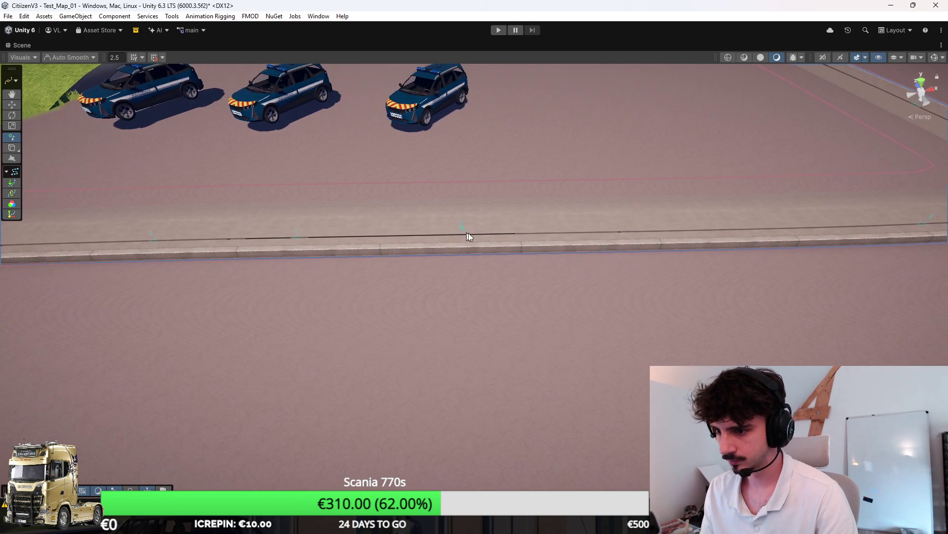
pyautogui.click(507, 231)
pyautogui.press('Escape')
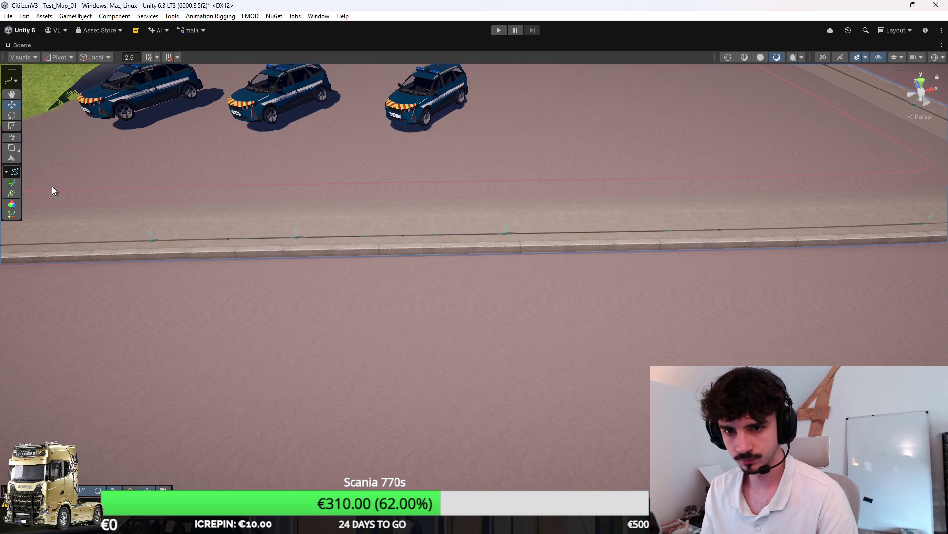
pyautogui.click(15, 141)
pyautogui.click(663, 230)
pyautogui.press('Escape')
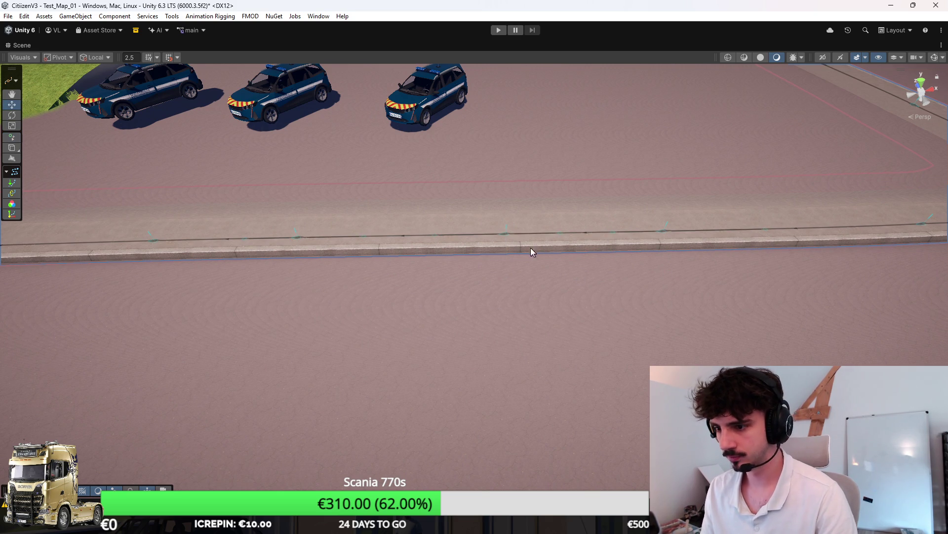
# Select a curb knot and reframe the view on the building and vehicles.
pyautogui.click(298, 238)
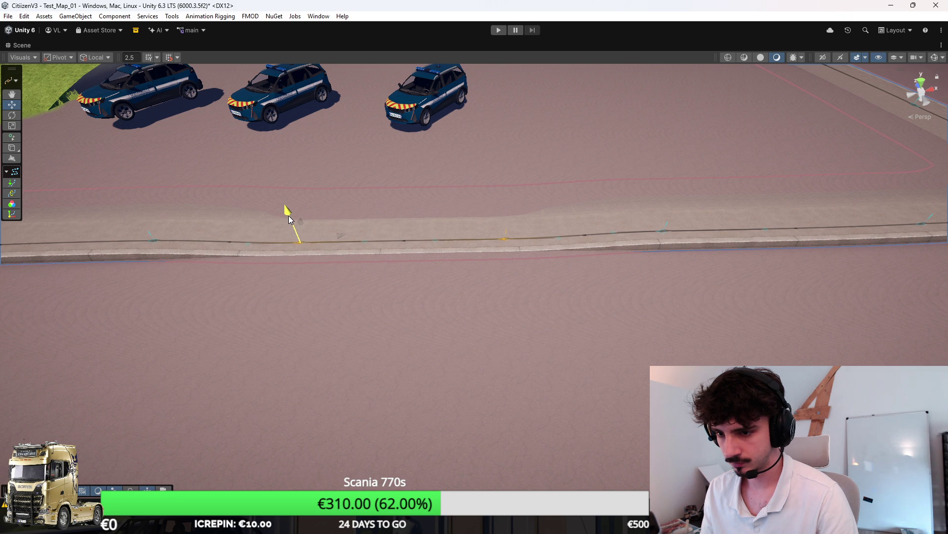
pyautogui.moveTo(428, 307)
pyautogui.mouseDown()
pyautogui.moveTo(481, 271)
pyautogui.moveTo(462, 277)
pyautogui.moveTo(502, 379)
pyautogui.mouseUp()
pyautogui.moveTo(478, 339)
pyautogui.mouseDown()
pyautogui.moveTo(575, 319)
pyautogui.moveTo(609, 291)
pyautogui.moveTo(451, 318)
pyautogui.moveTo(614, 322)
pyautogui.moveTo(593, 345)
pyautogui.moveTo(580, 343)
pyautogui.moveTo(786, 241)
pyautogui.moveTo(585, 296)
pyautogui.mouseUp()
# Select the three police cars and move them to the far road edge.
pyautogui.click(568, 268)
pyautogui.moveTo(635, 260)
pyautogui.mouseDown()
pyautogui.moveTo(318, 397)
pyautogui.moveTo(704, 215)
pyautogui.moveTo(704, 146)
pyautogui.mouseUp()
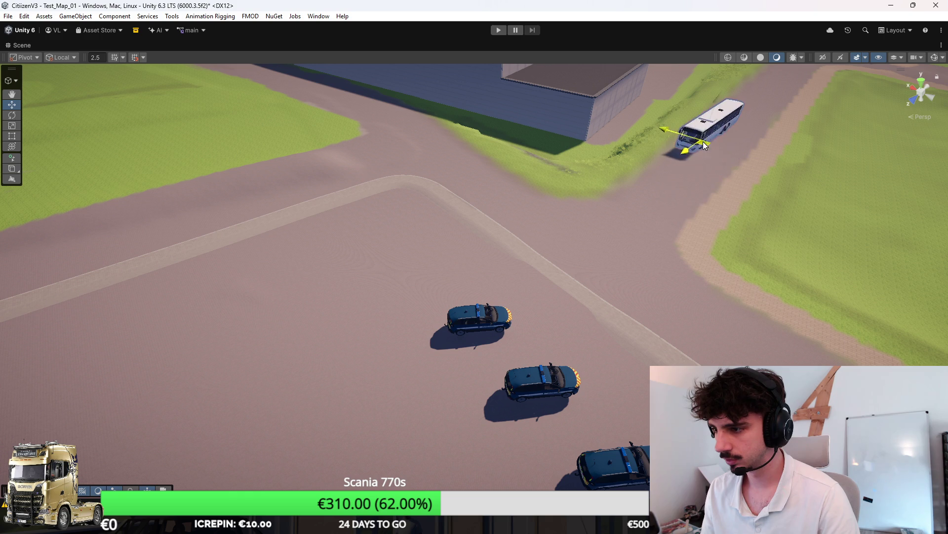
pyautogui.moveTo(461, 345); pyautogui.dragTo(390, 307)
pyautogui.click(457, 352)
pyautogui.moveTo(429, 351)
pyautogui.mouseDown()
pyautogui.moveTo(400, 356)
pyautogui.moveTo(656, 226)
pyautogui.moveTo(763, 97)
pyautogui.moveTo(663, 117)
pyautogui.moveTo(431, 235)
pyautogui.moveTo(539, 245)
pyautogui.moveTo(328, 275)
pyautogui.moveTo(445, 247)
pyautogui.moveTo(365, 121)
pyautogui.moveTo(549, 209)
pyautogui.moveTo(736, 276)
pyautogui.moveTo(602, 294)
pyautogui.moveTo(544, 207)
pyautogui.moveTo(556, 256)
pyautogui.moveTo(862, 228)
pyautogui.mouseUp()
# Select the wheelchair figure and switch the terrain brush to Set Height.
pyautogui.click(431, 235)
pyautogui.scroll(-5, 431, 235)
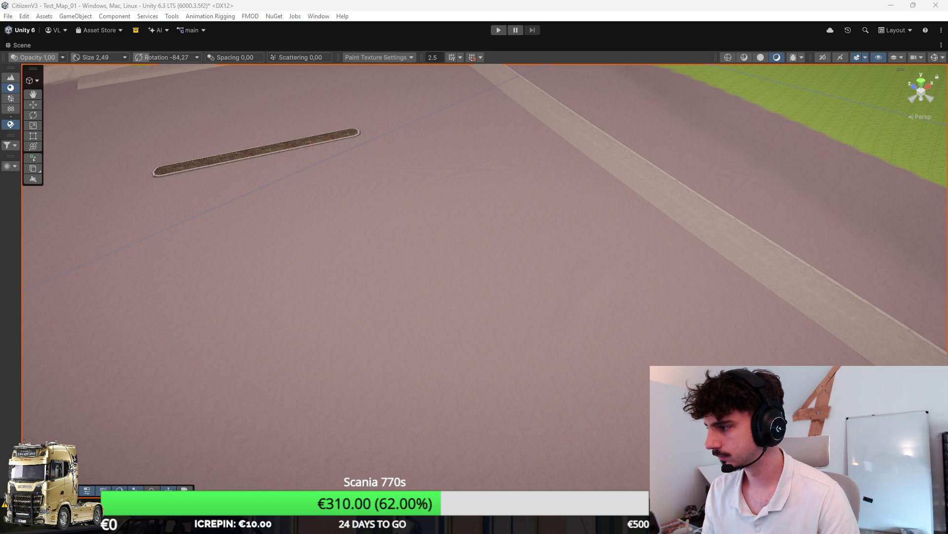
pyautogui.click(11, 135)
pyautogui.moveTo(563, 339)
pyautogui.mouseDown()
pyautogui.moveTo(543, 327)
pyautogui.moveTo(529, 270)
pyautogui.mouseUp()
# Rotate and slide the dirt planter strip so it sits diagonally beside the hospital.
pyautogui.click(443, 238)
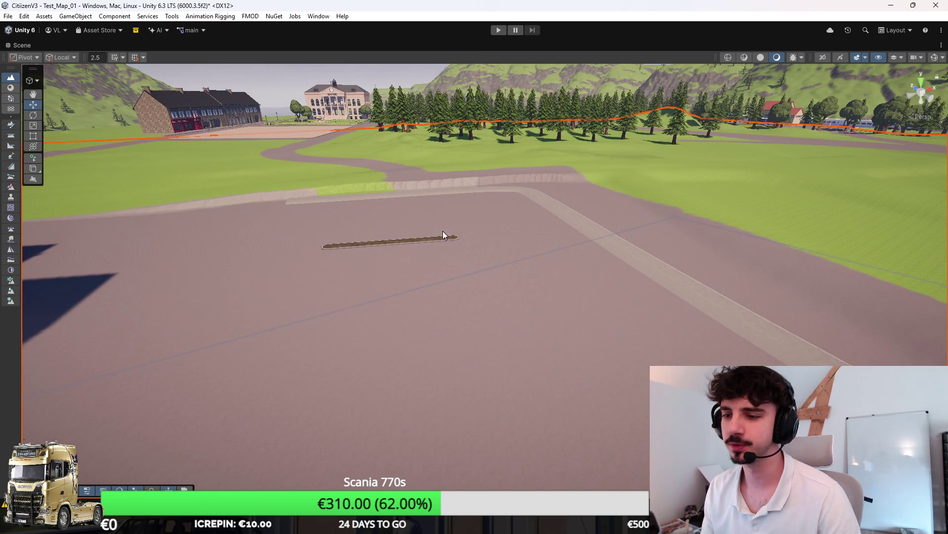
pyautogui.moveTo(443, 239)
pyautogui.mouseDown()
pyautogui.moveTo(567, 265)
pyautogui.moveTo(520, 247)
pyautogui.moveTo(562, 250)
pyautogui.moveTo(512, 258)
pyautogui.moveTo(571, 252)
pyautogui.moveTo(265, 297)
pyautogui.moveTo(460, 291)
pyautogui.moveTo(467, 270)
pyautogui.moveTo(550, 246)
pyautogui.moveTo(554, 256)
pyautogui.moveTo(594, 259)
pyautogui.moveTo(675, 247)
pyautogui.moveTo(642, 249)
pyautogui.mouseUp()
pyautogui.press('e')
pyautogui.press('w')
pyautogui.moveTo(560, 228)
pyautogui.mouseDown()
pyautogui.moveTo(534, 230)
pyautogui.moveTo(552, 232)
pyautogui.mouseUp()
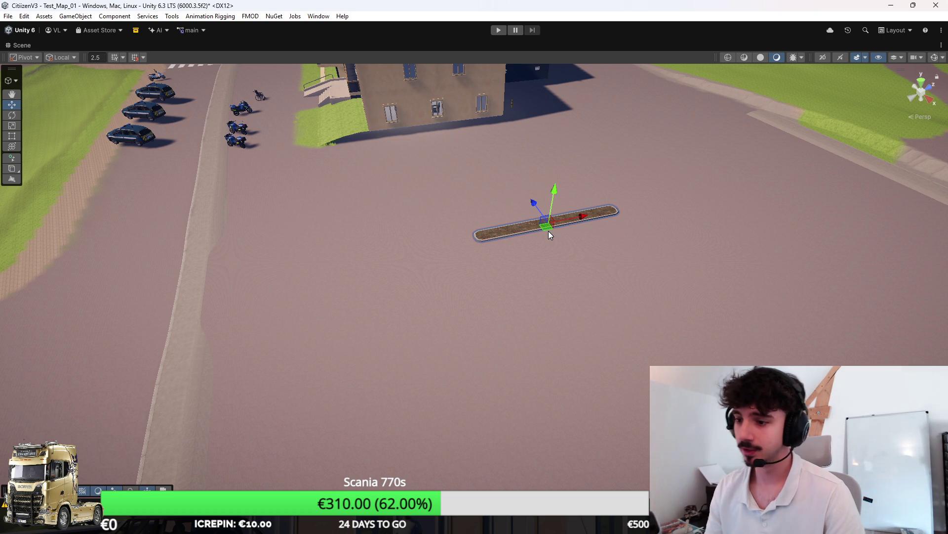
pyautogui.press('f')
pyautogui.scroll(-3, 393, 271)
pyautogui.moveTo(375, 268)
pyautogui.mouseDown()
pyautogui.moveTo(512, 288)
pyautogui.moveTo(557, 221)
pyautogui.mouseUp()
pyautogui.moveTo(596, 185)
pyautogui.mouseDown()
pyautogui.moveTo(644, 178)
pyautogui.moveTo(545, 183)
pyautogui.moveTo(519, 208)
pyautogui.moveTo(615, 232)
pyautogui.moveTo(506, 231)
pyautogui.moveTo(546, 209)
pyautogui.moveTo(482, 227)
pyautogui.moveTo(487, 240)
pyautogui.moveTo(690, 153)
pyautogui.mouseUp()
# Try a duplicate of the planter strip, undo it, and restore the docked layout.
pyautogui.hotkey('ctrl', 'd')
pyautogui.moveTo(468, 246); pyautogui.dragTo(525, 218)
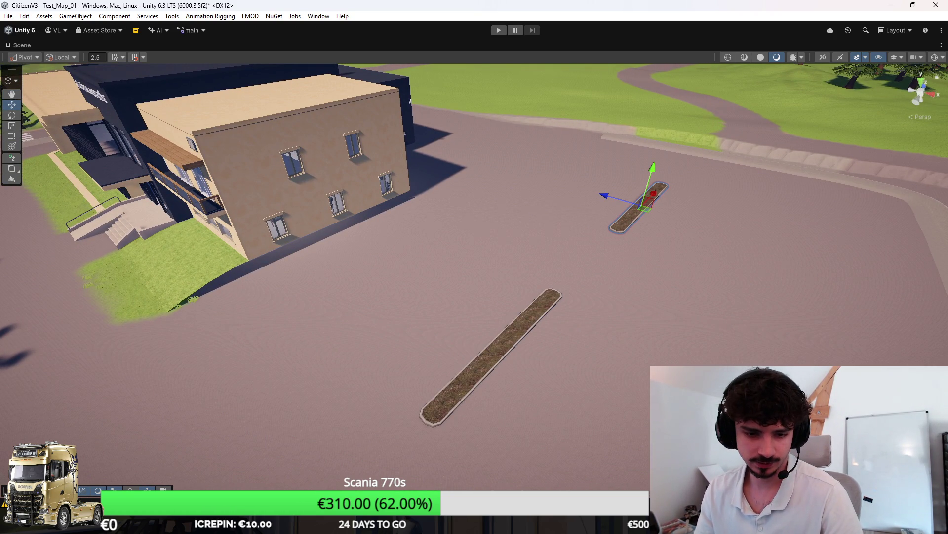
pyautogui.hotkey('ctrl', 'z')
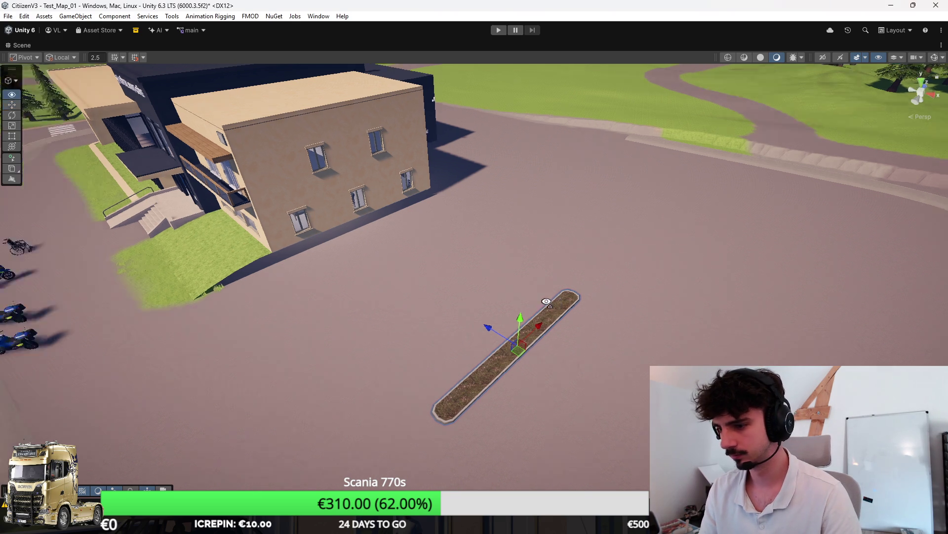
pyautogui.hotkey('shift', 'space')
pyautogui.moveTo(538, 286); pyautogui.dragTo(522, 248)
pyautogui.scroll(3, 522, 248)
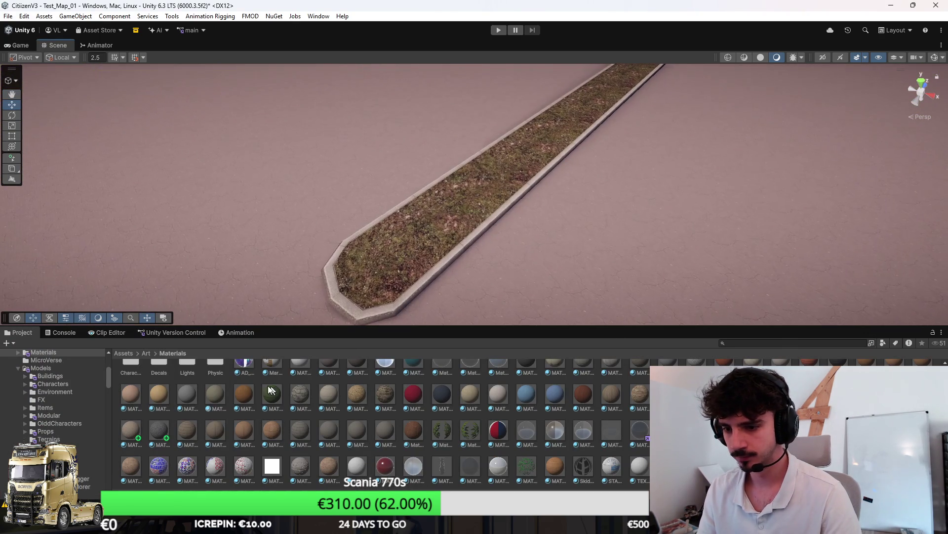
# Open Assets > Prefabs > Props and select the grass median strip.
pyautogui.click(119, 354)
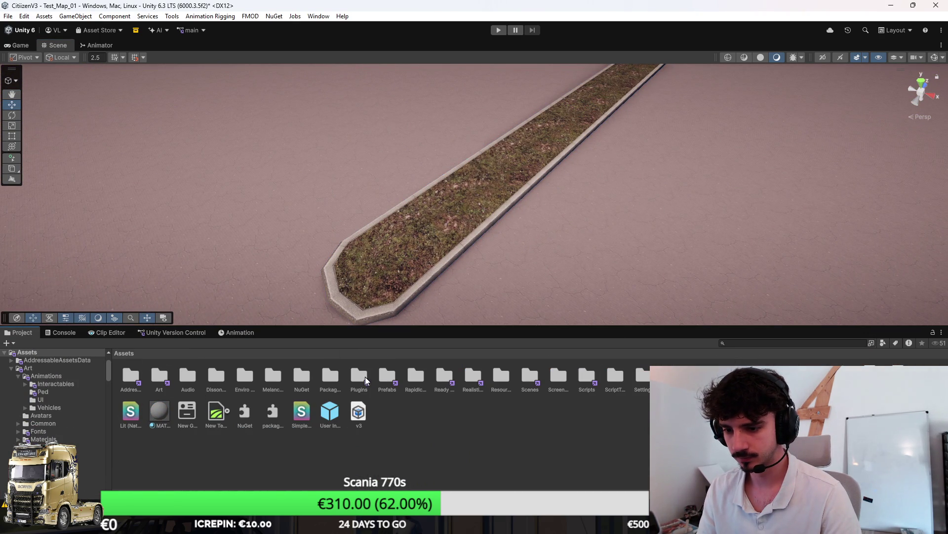
pyautogui.doubleClick(388, 376)
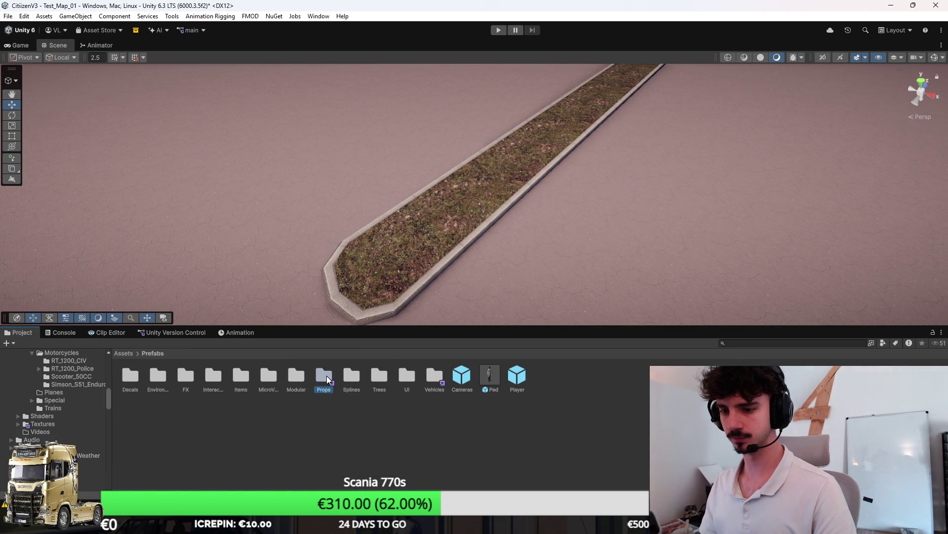
pyautogui.doubleClick(327, 378)
pyautogui.scroll(-5, 410, 428)
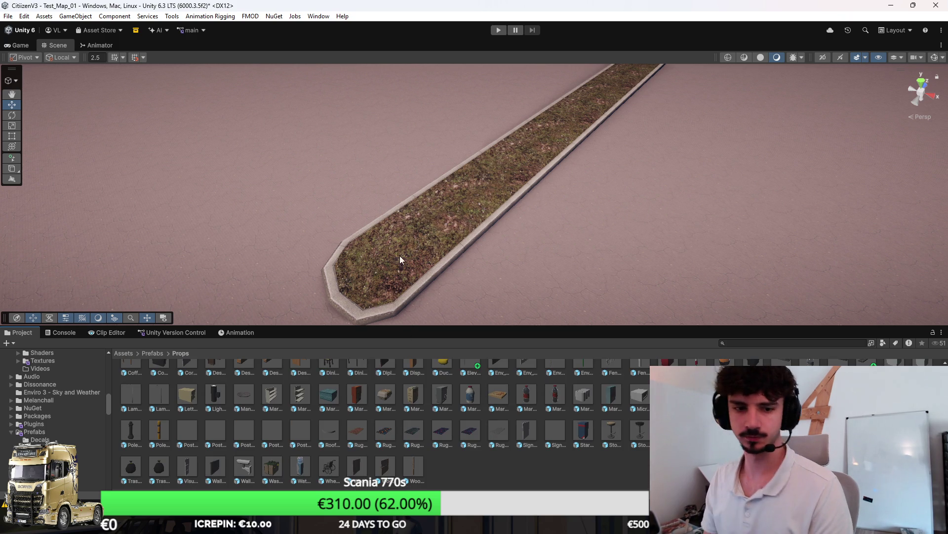
pyautogui.click(421, 234)
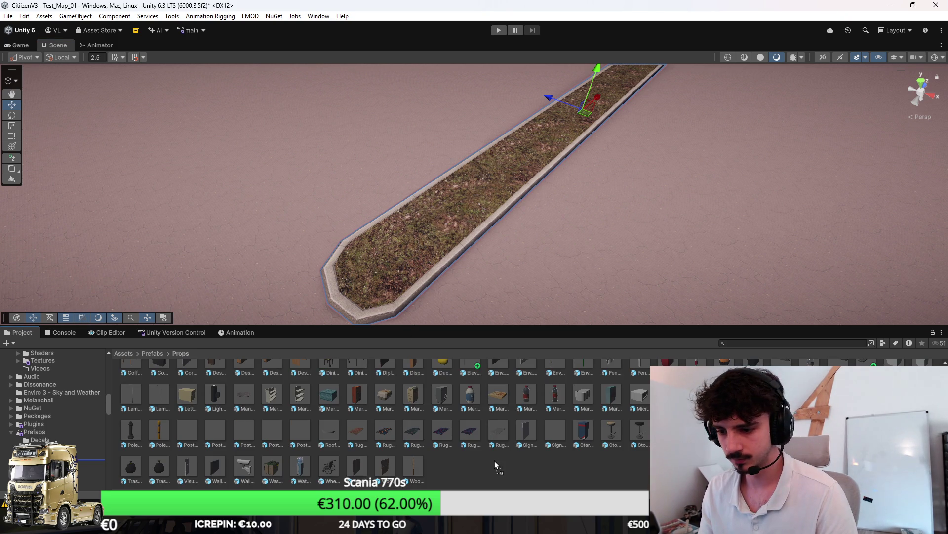
pyautogui.scroll(2, 496, 466)
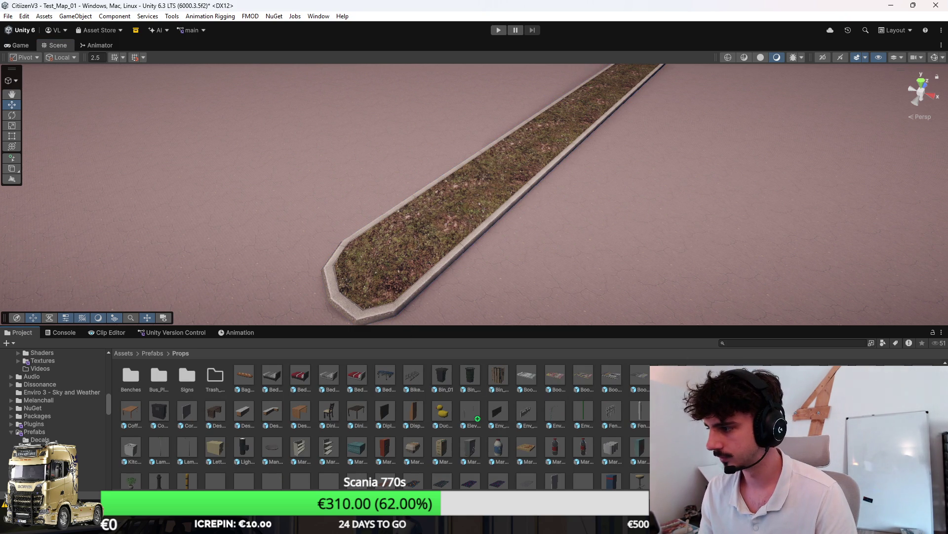
pyautogui.click(502, 198)
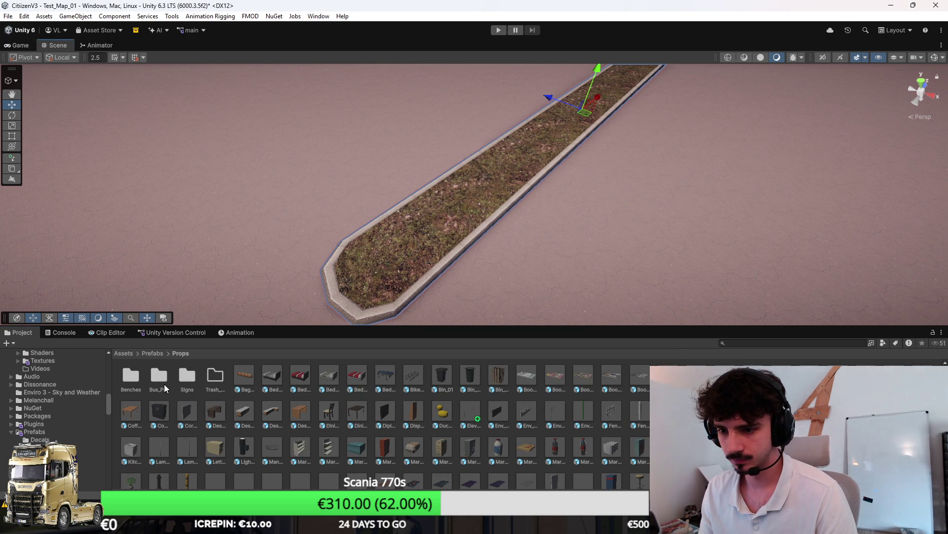
# Open the Prefabs > Trees folder and set the Terrain to Paint Trees (brush size 7.00).
pyautogui.click(146, 353)
pyautogui.click(325, 440)
pyautogui.doubleClick(381, 372)
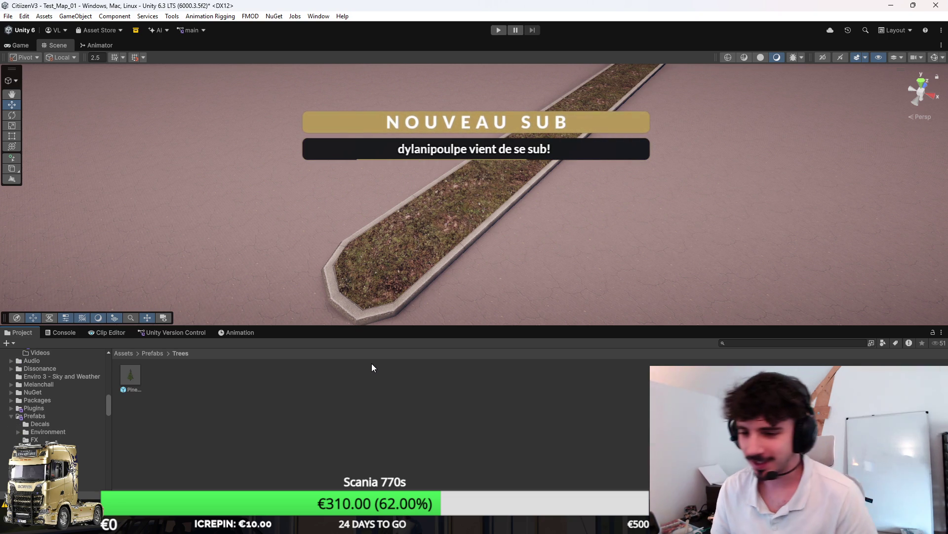
pyautogui.scroll(-3, 458, 230)
pyautogui.click(594, 262)
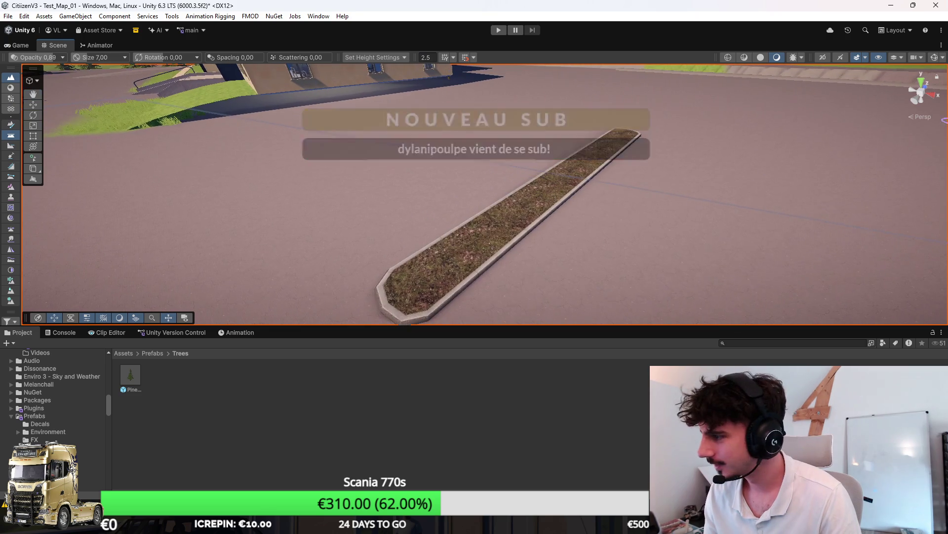
pyautogui.click(10, 98)
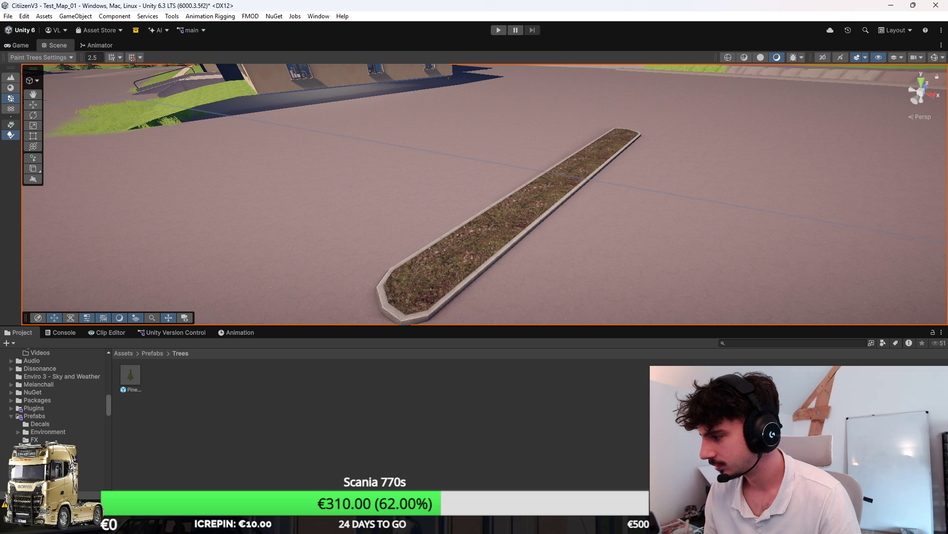
# Place the first bushes on the planter strip, undoing a misplaced tree.
pyautogui.click(417, 243)
pyautogui.moveTo(494, 248)
pyautogui.mouseDown()
pyautogui.moveTo(487, 205)
pyautogui.moveTo(413, 223)
pyautogui.mouseUp()
pyautogui.hotkey('ctrl', 'z')
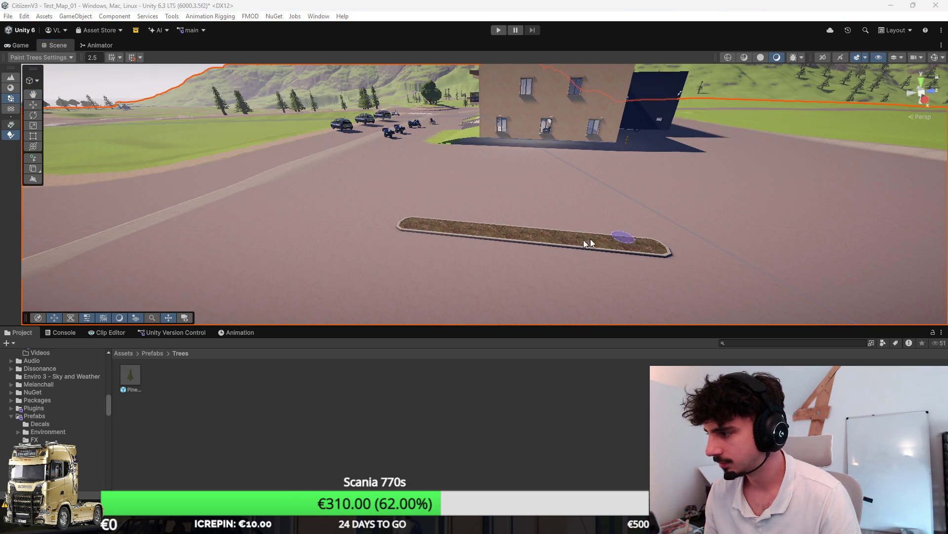
pyautogui.scroll(2, 627, 237)
pyautogui.click(444, 232)
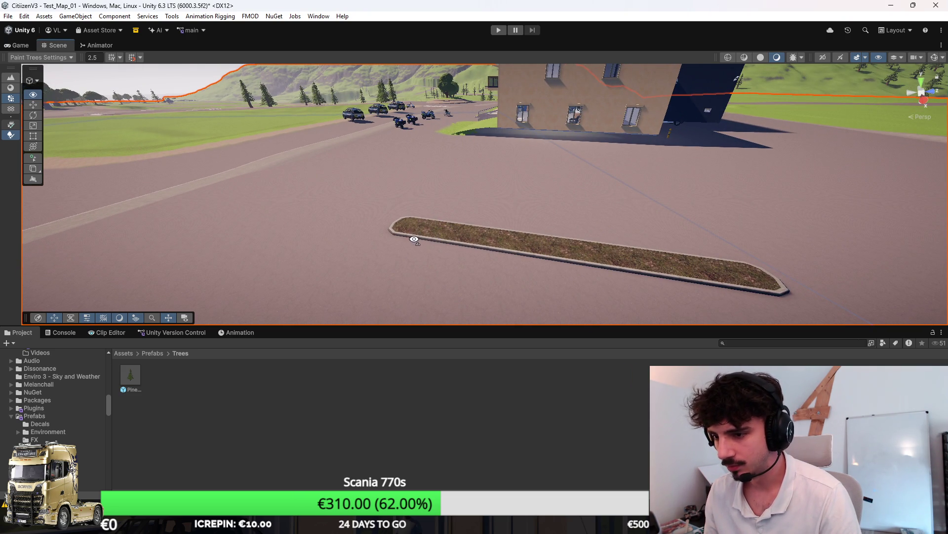
pyautogui.press('w')
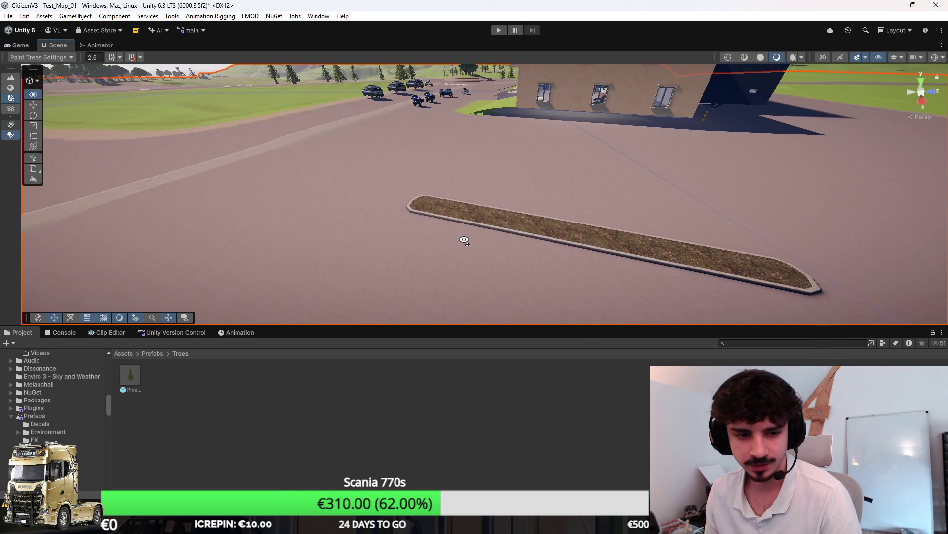
pyautogui.press('w')
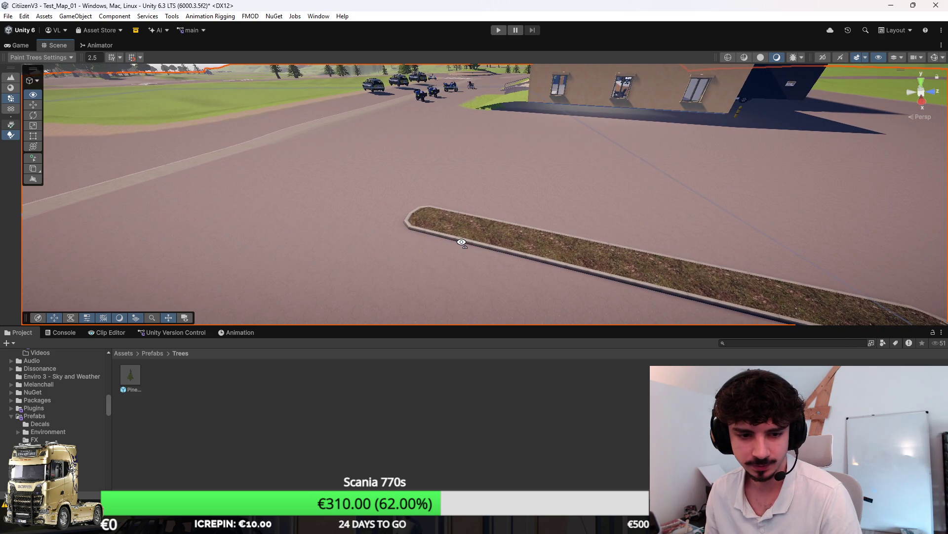
pyautogui.click(405, 222)
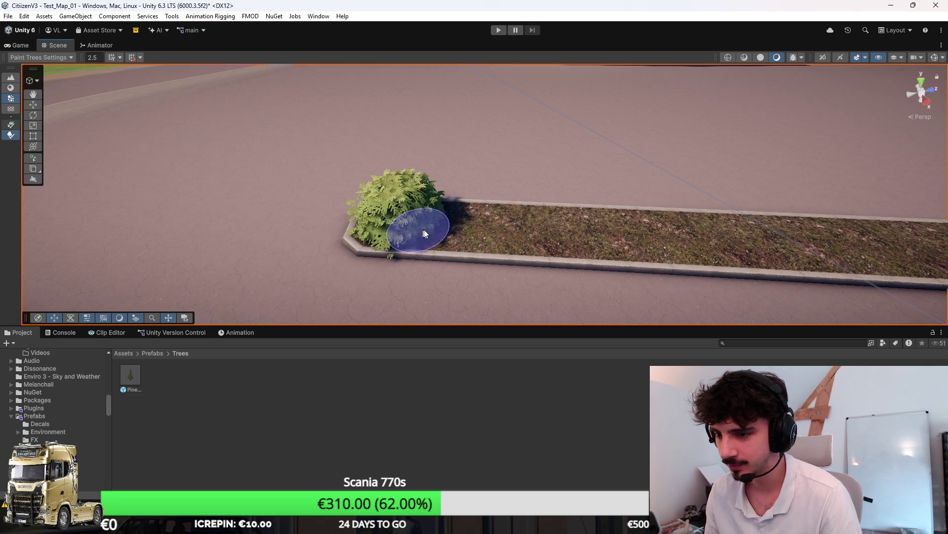
# Add more round bushes along the planter, at its far end and middle.
pyautogui.press('d')
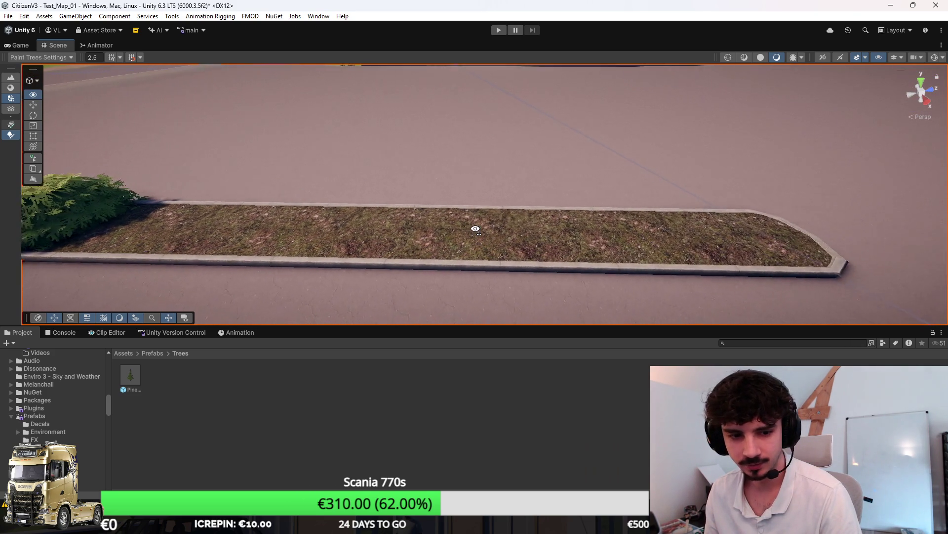
pyautogui.press('s')
pyautogui.click(618, 232)
pyautogui.press('s')
pyautogui.click(586, 229)
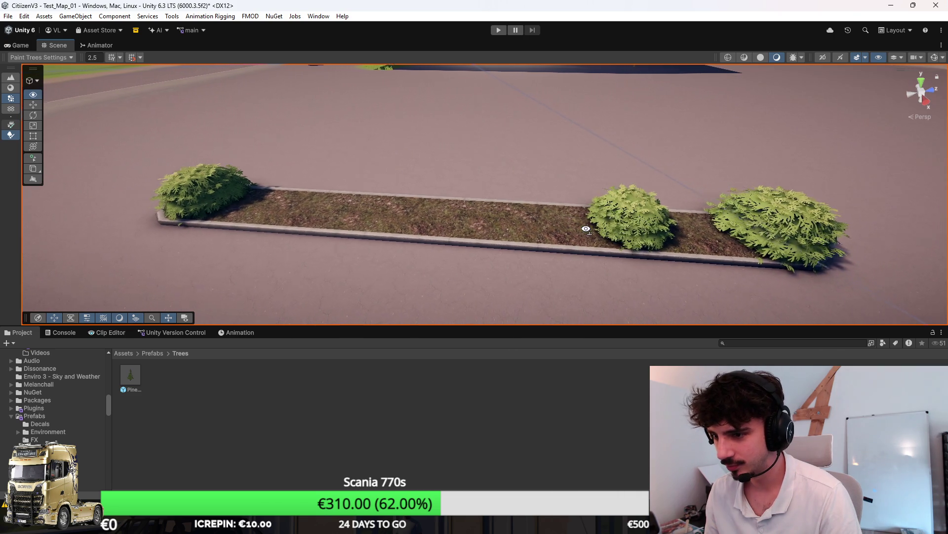
pyautogui.press('a')
pyautogui.click(438, 212)
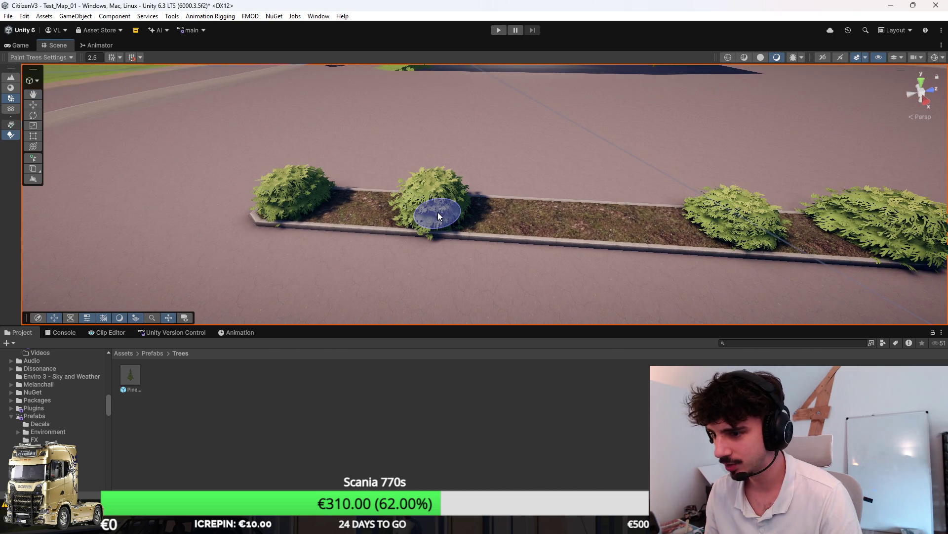
pyautogui.click(589, 227)
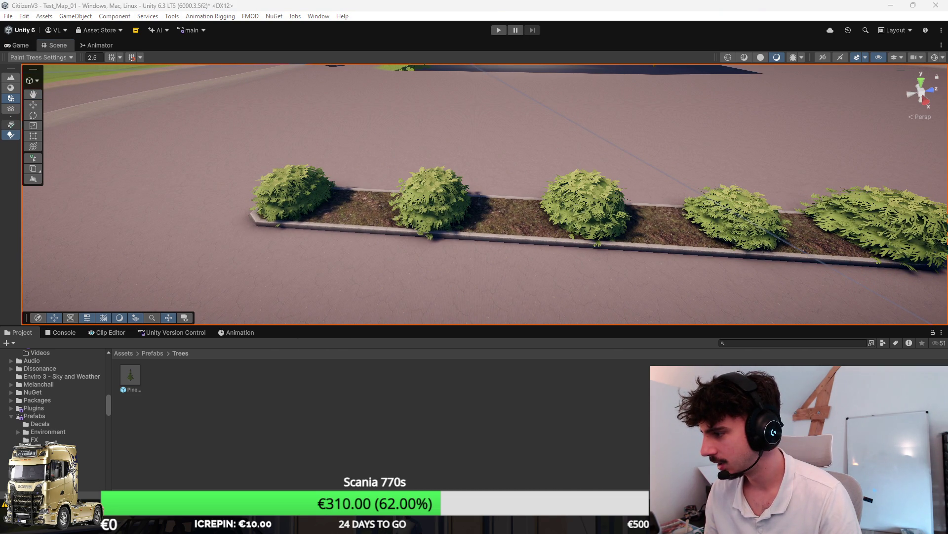
# Plant tall pine trees between the bushes, undoing one misplaced pine.
pyautogui.click(355, 209)
pyautogui.scroll(-5, 436, 238)
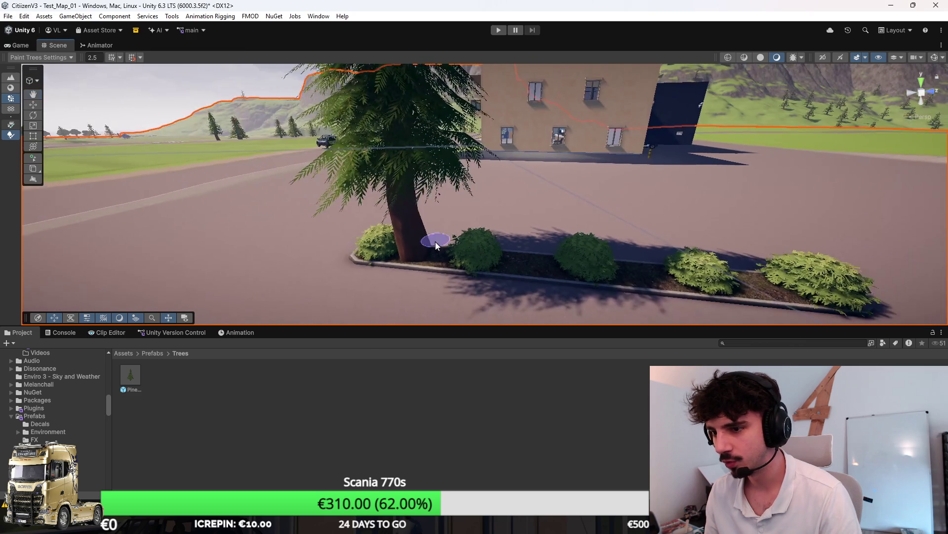
pyautogui.hotkey('ctrl', 'z')
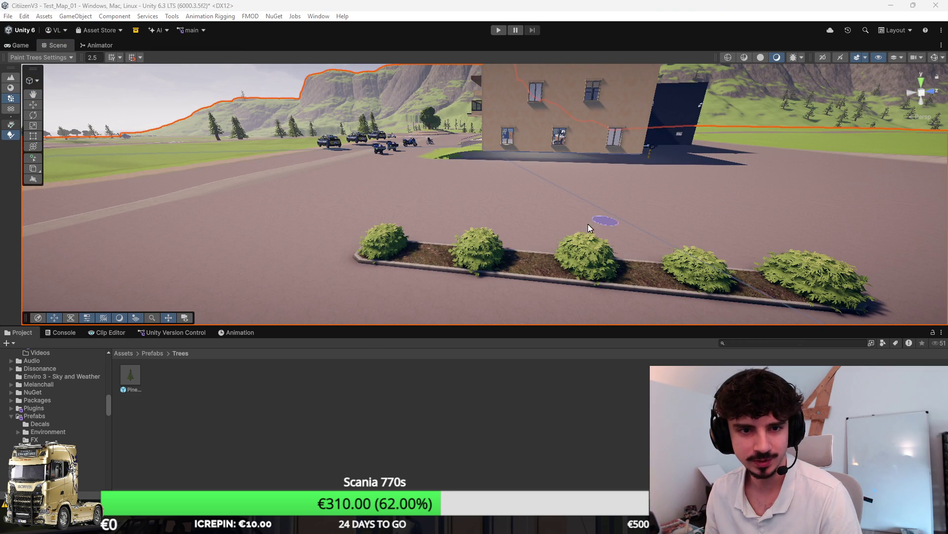
pyautogui.scroll(10, 623, 223)
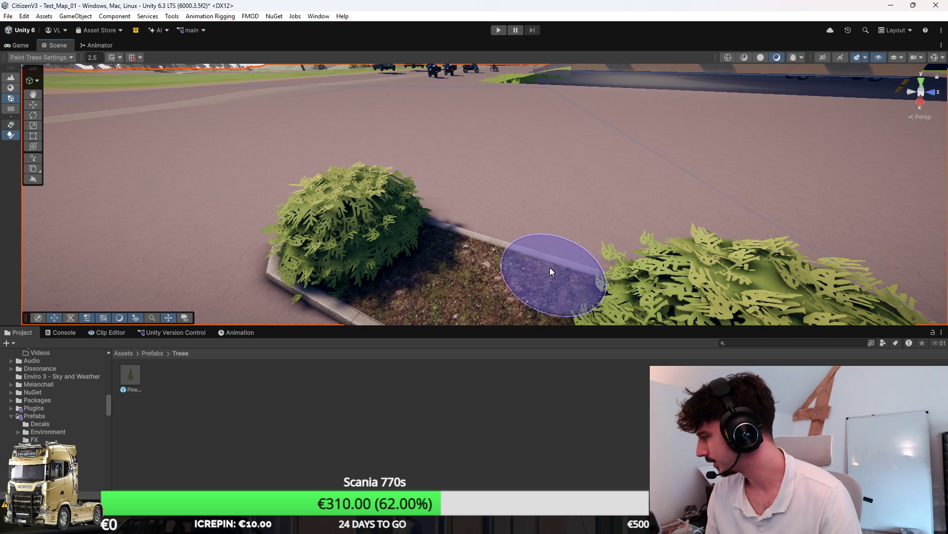
pyautogui.moveTo(582, 193)
pyautogui.mouseDown()
pyautogui.moveTo(579, 215)
pyautogui.moveTo(489, 261)
pyautogui.mouseUp()
pyautogui.scroll(3, 491, 259)
pyautogui.scroll(-3, 485, 250)
pyautogui.click(485, 250)
pyautogui.scroll(-10, 488, 250)
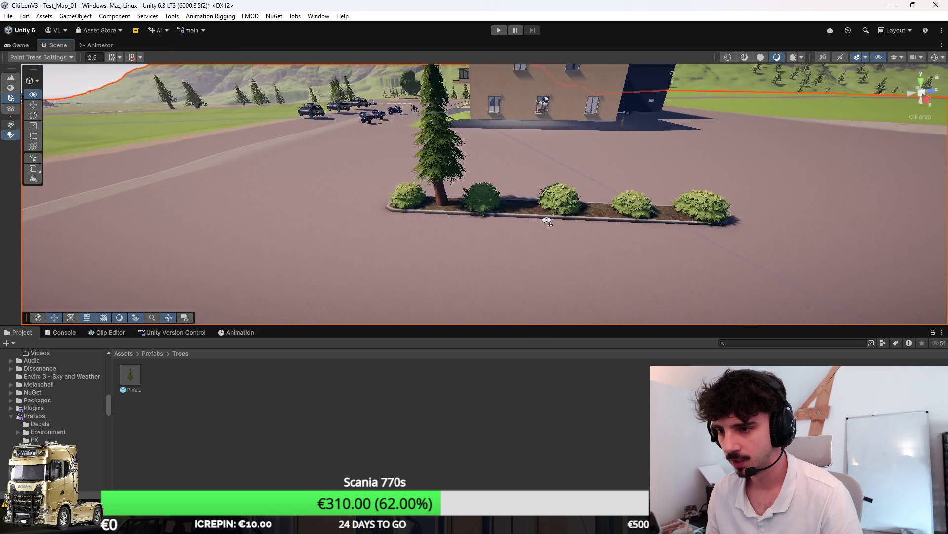
pyautogui.scroll(10, 571, 244)
pyautogui.moveTo(571, 244)
pyautogui.mouseDown()
pyautogui.moveTo(559, 234)
pyautogui.moveTo(579, 240)
pyautogui.mouseUp()
pyautogui.click(559, 231)
pyautogui.scroll(-3, 580, 240)
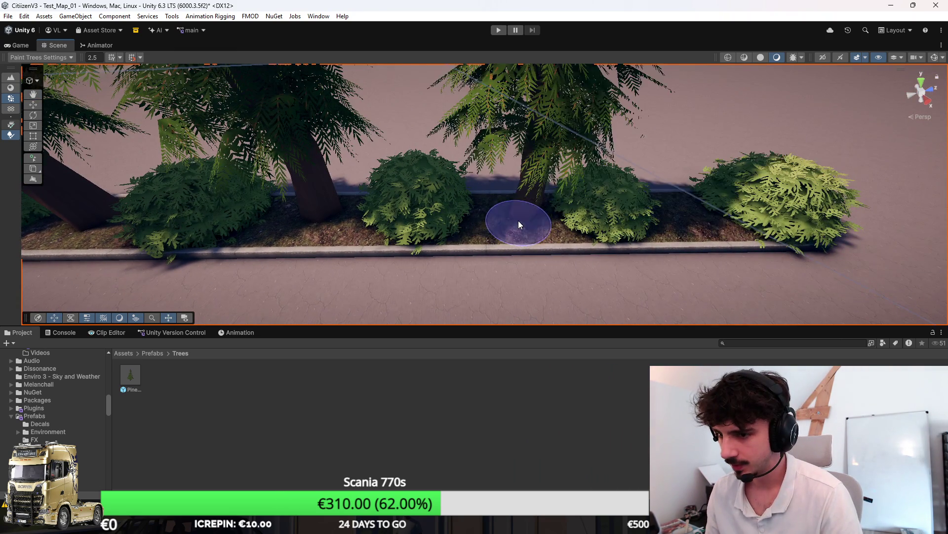
pyautogui.click(518, 220)
pyautogui.scroll(-5, 591, 213)
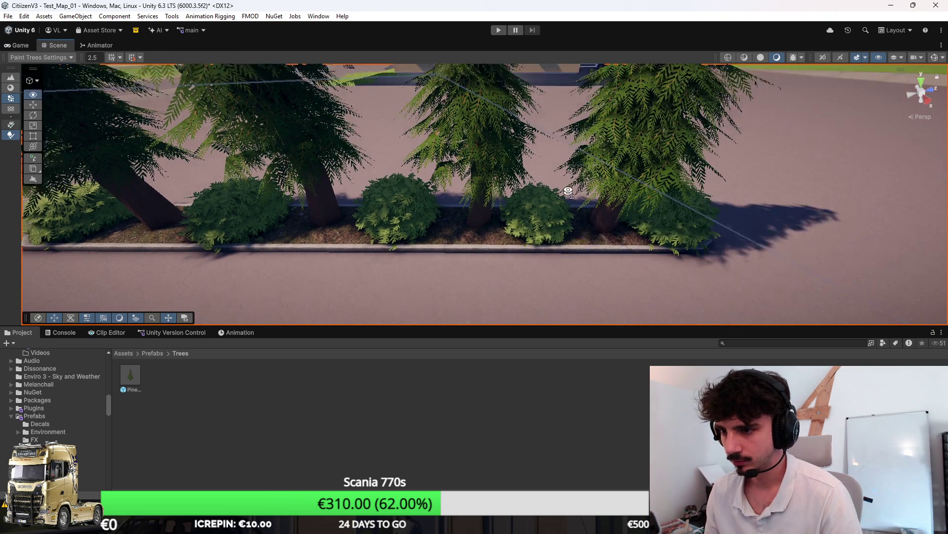
# Review the finished planter from above and return to the Prefabs folder.
pyautogui.moveTo(569, 168); pyautogui.dragTo(572, 161)
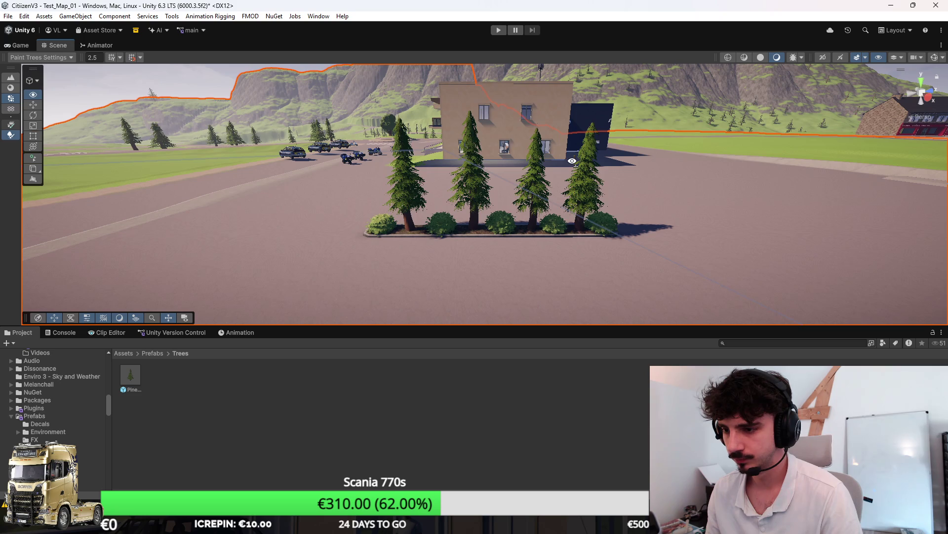
pyautogui.moveTo(494, 247)
pyautogui.mouseDown()
pyautogui.moveTo(482, 260)
pyautogui.moveTo(621, 282)
pyautogui.moveTo(201, 314)
pyautogui.mouseUp()
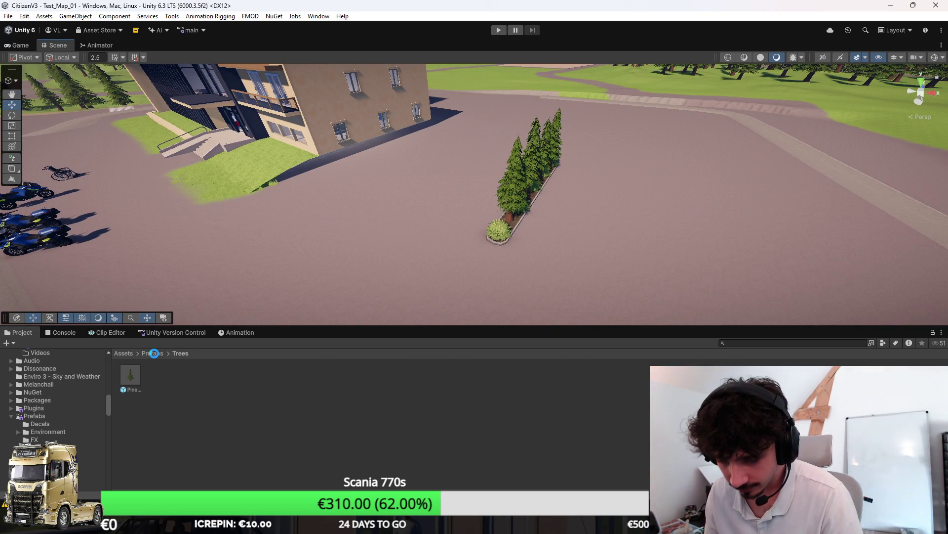
pyautogui.click(154, 352)
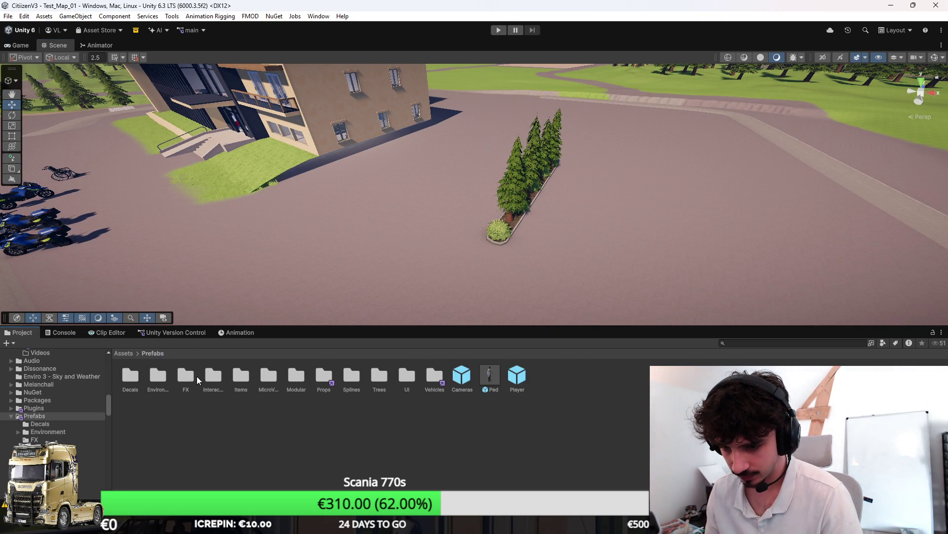
# Place the parking-lines decal prefab from Prefabs/Decals onto the lot, undoing a misplaced decal.
pyautogui.doubleClick(159, 376)
pyautogui.click(153, 353)
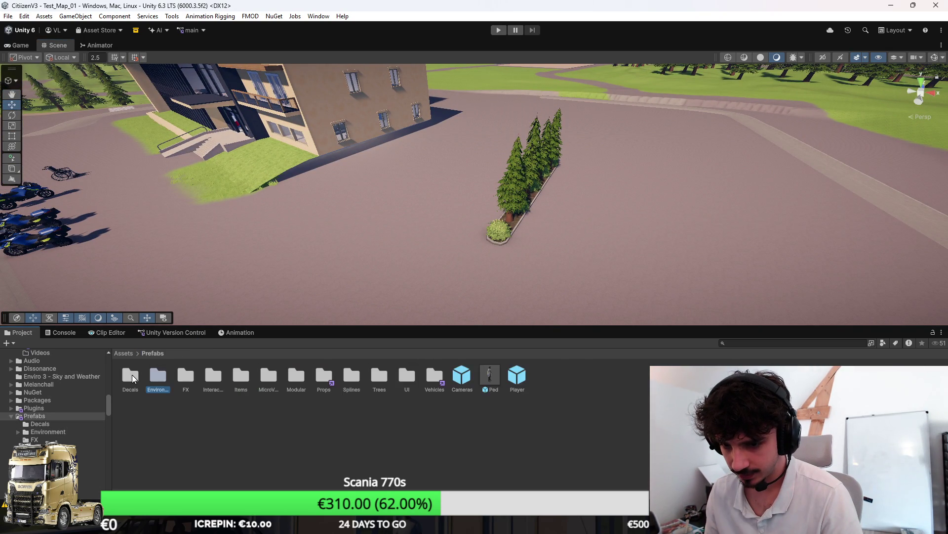
pyautogui.doubleClick(130, 377)
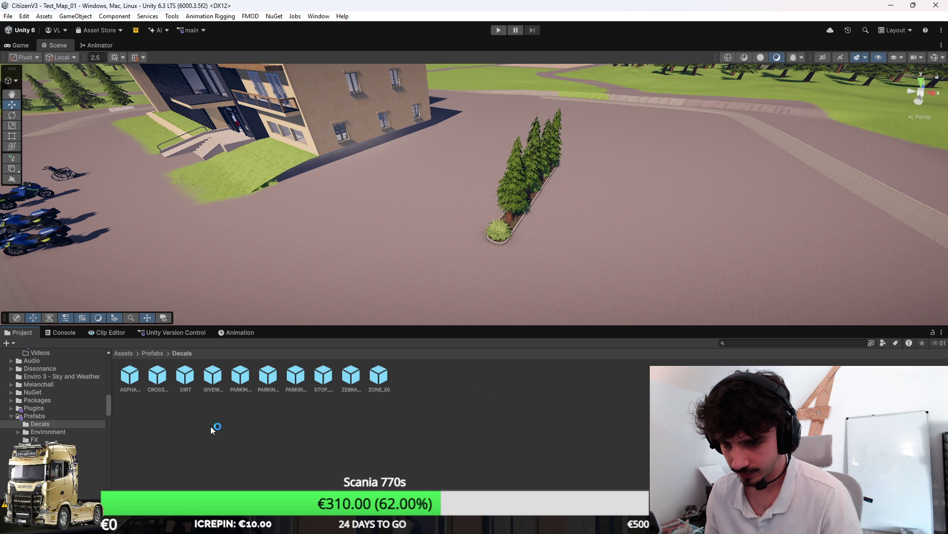
pyautogui.click(242, 378)
pyautogui.moveTo(245, 381)
pyautogui.mouseDown()
pyautogui.moveTo(614, 251)
pyautogui.moveTo(585, 245)
pyautogui.moveTo(594, 227)
pyautogui.moveTo(272, 386)
pyautogui.mouseUp()
pyautogui.click(267, 378)
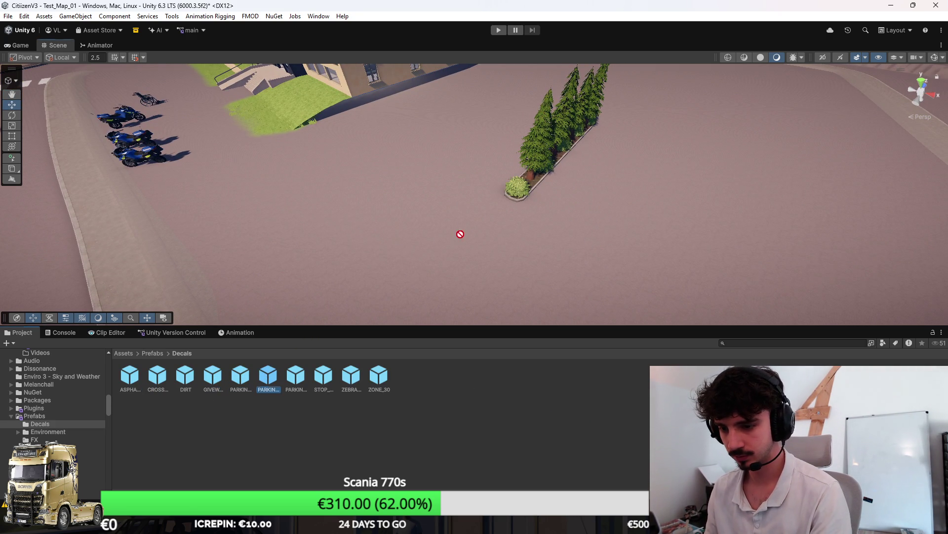
pyautogui.moveTo(460, 233); pyautogui.dragTo(437, 257)
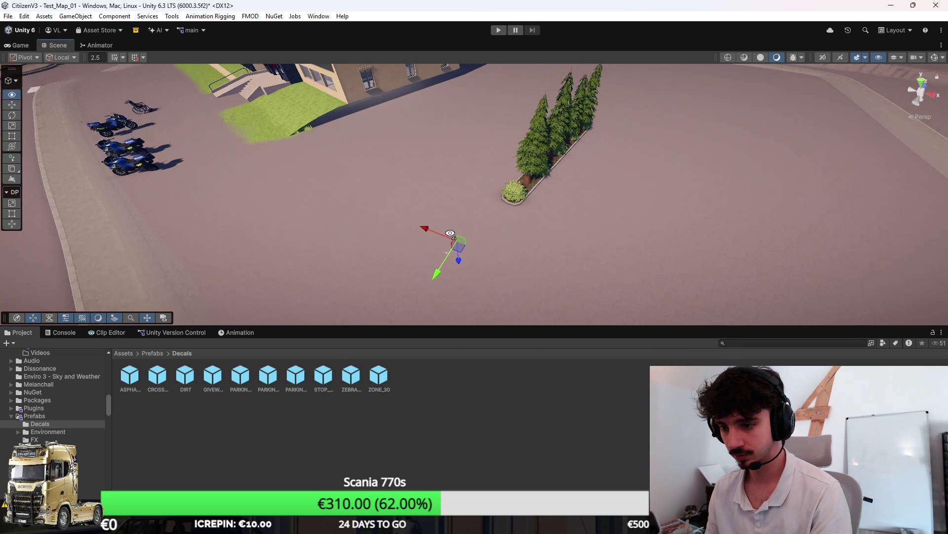
pyautogui.hotkey('ctrl', 'z')
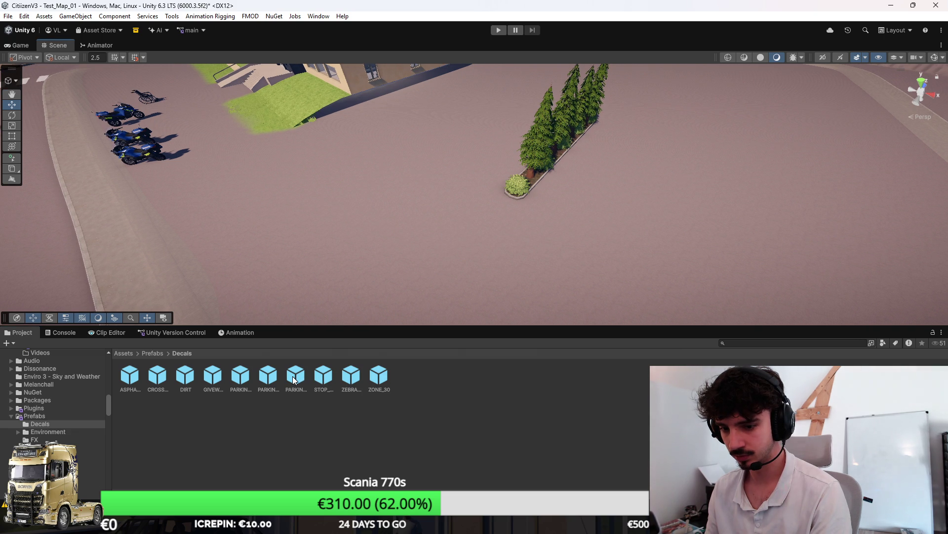
pyautogui.moveTo(293, 377)
pyautogui.mouseDown()
pyautogui.moveTo(435, 244)
pyautogui.moveTo(587, 222)
pyautogui.moveTo(578, 215)
pyautogui.mouseUp()
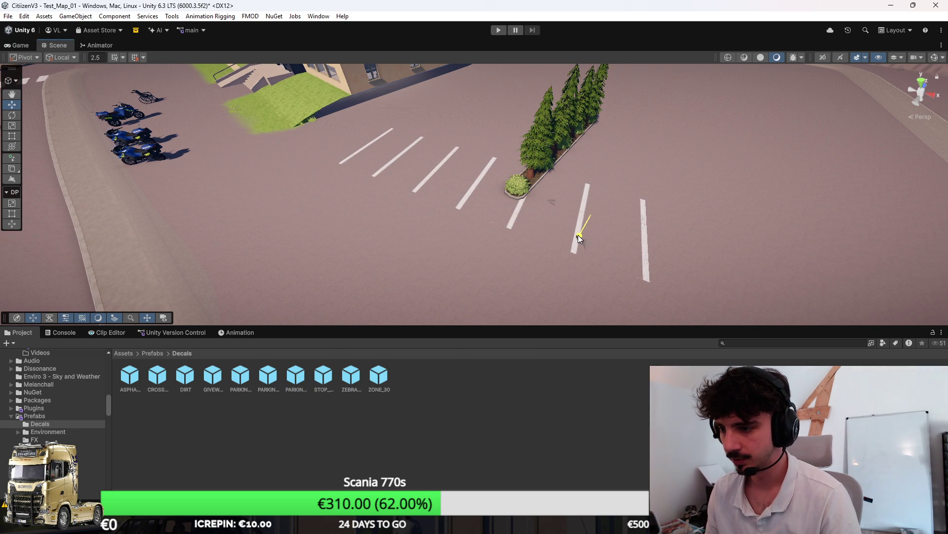
# Rotate the parking lines to face the planter and shift them to the right.
pyautogui.press('e')
pyautogui.scroll(5, 662, 260)
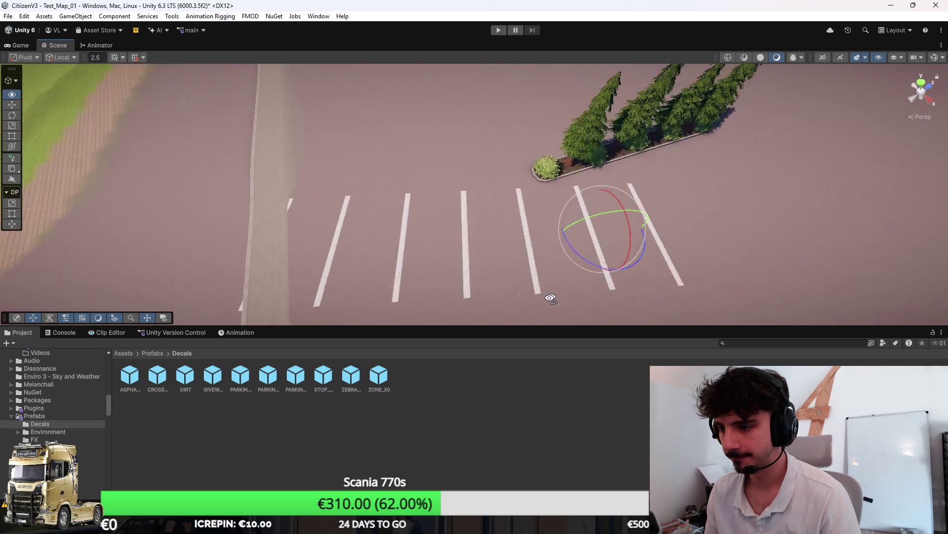
pyautogui.moveTo(516, 256); pyautogui.dragTo(536, 259)
pyautogui.scroll(-5, 537, 259)
pyautogui.press('w')
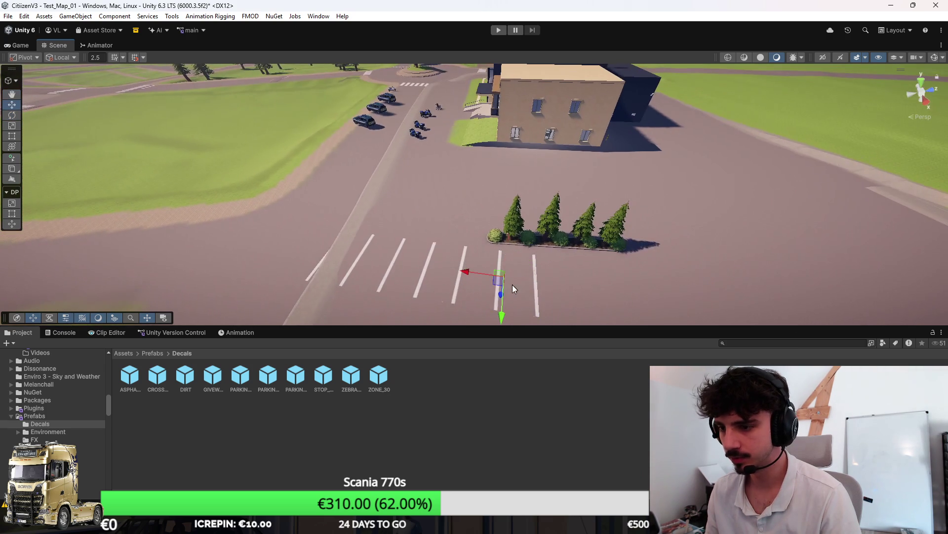
pyautogui.moveTo(504, 289); pyautogui.dragTo(623, 283)
# Move a parked police car into a parking bay and line it up with the bay.
pyautogui.click(366, 119)
pyautogui.moveTo(370, 126)
pyautogui.mouseDown()
pyautogui.moveTo(471, 269)
pyautogui.moveTo(435, 300)
pyautogui.moveTo(378, 307)
pyautogui.mouseUp()
pyautogui.press('e')
pyautogui.press('w')
pyautogui.scroll(5, 473, 283)
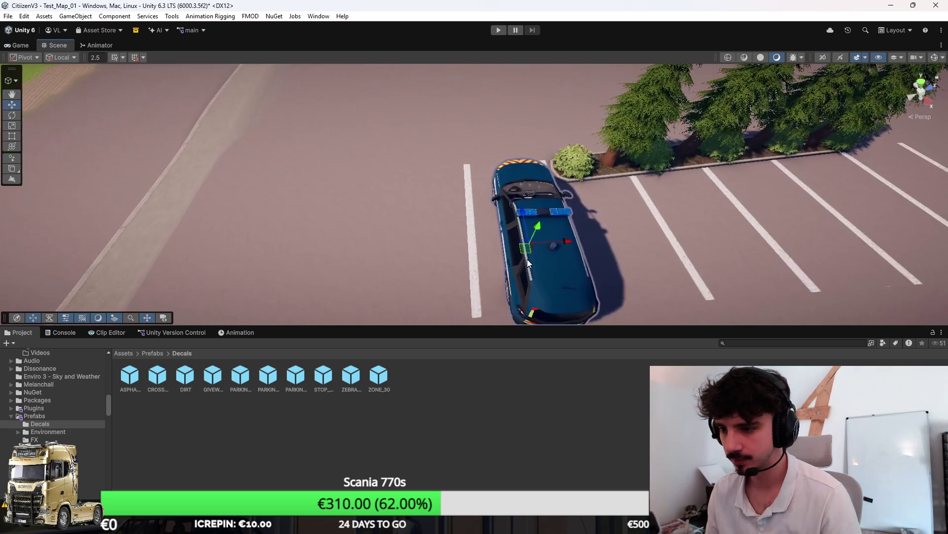
pyautogui.moveTo(523, 233)
pyautogui.mouseDown()
pyautogui.moveTo(716, 173)
pyautogui.moveTo(615, 171)
pyautogui.moveTo(534, 242)
pyautogui.mouseUp()
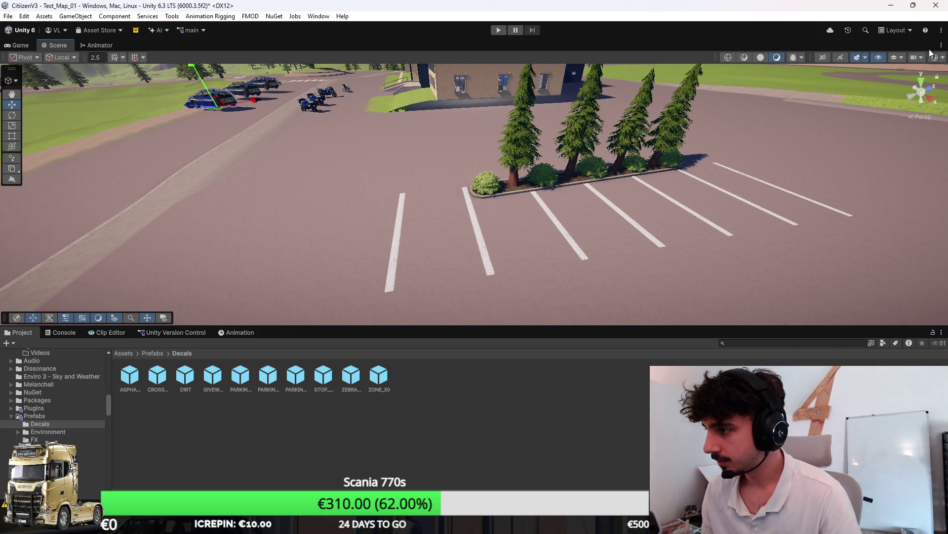
pyautogui.scroll(-3, 692, 180)
# Reselect the parking-lines decal with the Rotate tool active.
pyautogui.click(671, 176)
pyautogui.scroll(-3, 616, 210)
pyautogui.scroll(-2, 617, 210)
pyautogui.scroll(1, 586, 185)
pyautogui.press('e')
pyautogui.scroll(2, 516, 163)
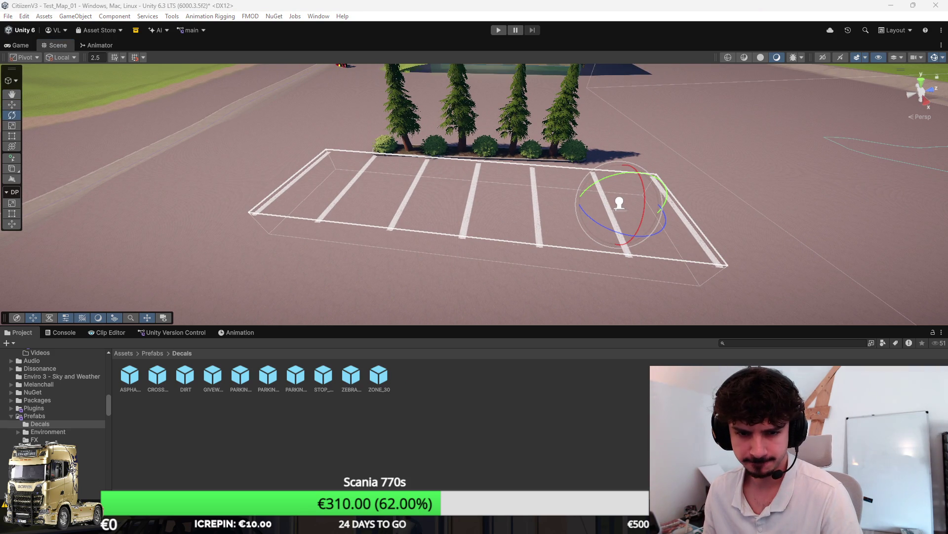
# Turn the parking-lines decal about its vertical axis and level its rotation.
pyautogui.click(513, 157)
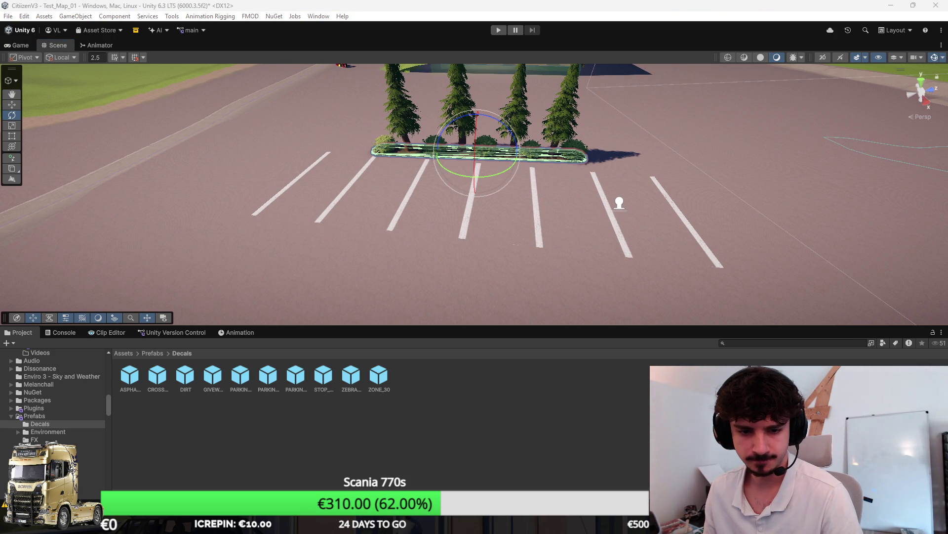
pyautogui.click(380, 67)
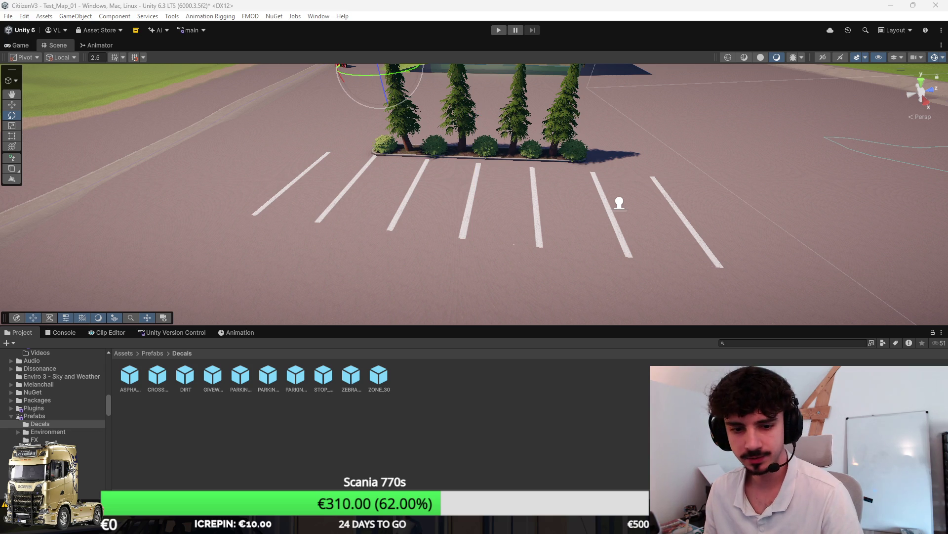
pyautogui.click(620, 203)
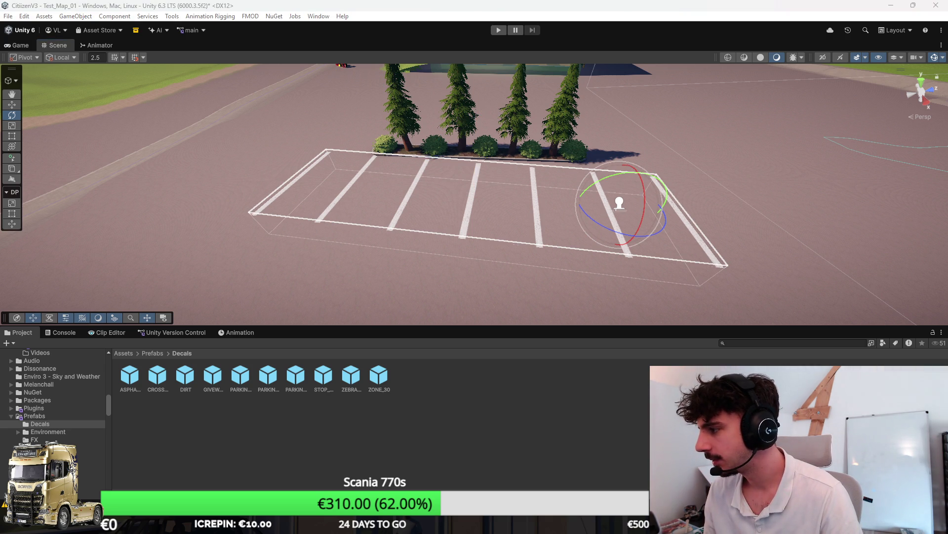
pyautogui.moveTo(662, 188)
pyautogui.mouseDown()
pyautogui.moveTo(642, 232)
pyautogui.moveTo(615, 208)
pyautogui.mouseUp()
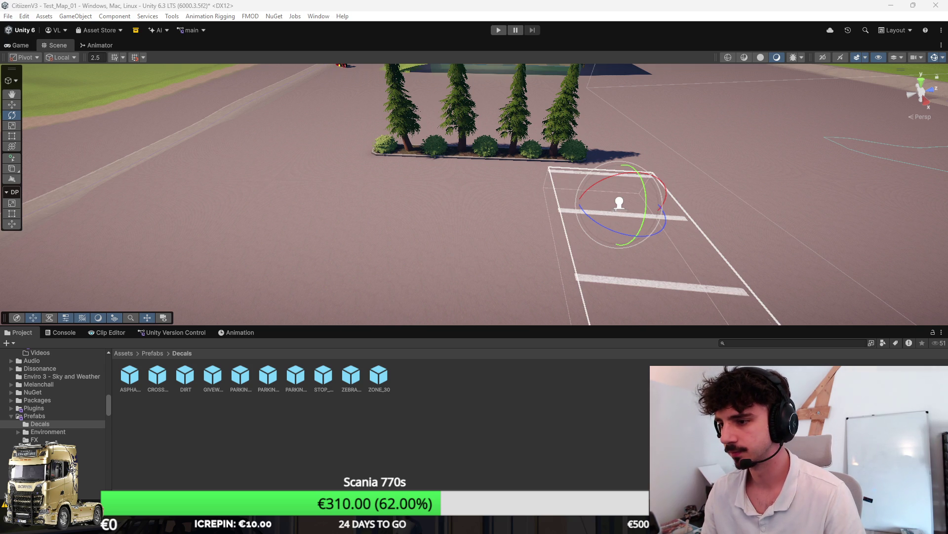
pyautogui.keyDown('alt'); pyautogui.moveTo(492, 219); pyautogui.dragTo(507, 351); pyautogui.keyUp('alt')
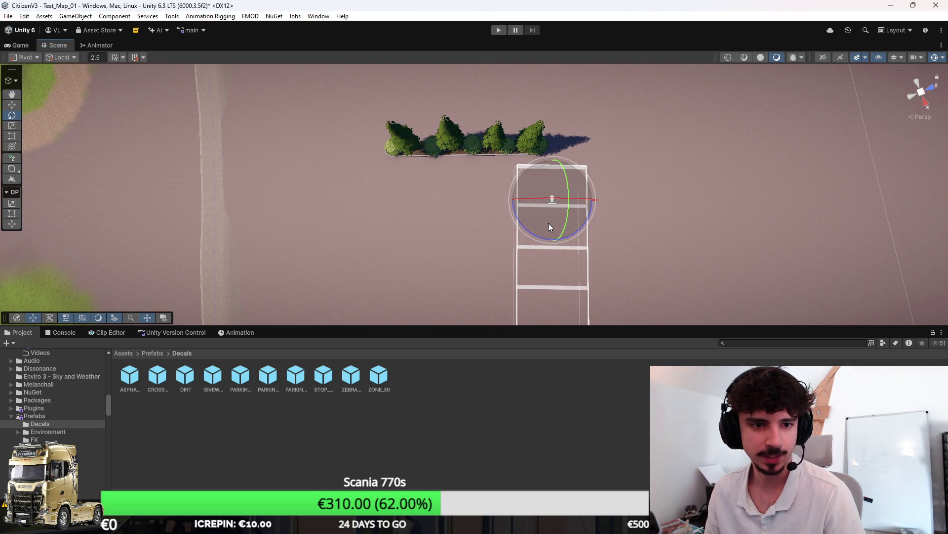
pyautogui.moveTo(496, 189)
pyautogui.keyDown('alt'); pyautogui.mouseDown()
pyautogui.moveTo(464, 256)
pyautogui.moveTo(445, 194)
pyautogui.moveTo(429, 206)
pyautogui.moveTo(515, 205)
pyautogui.mouseUp(); pyautogui.keyUp('alt')
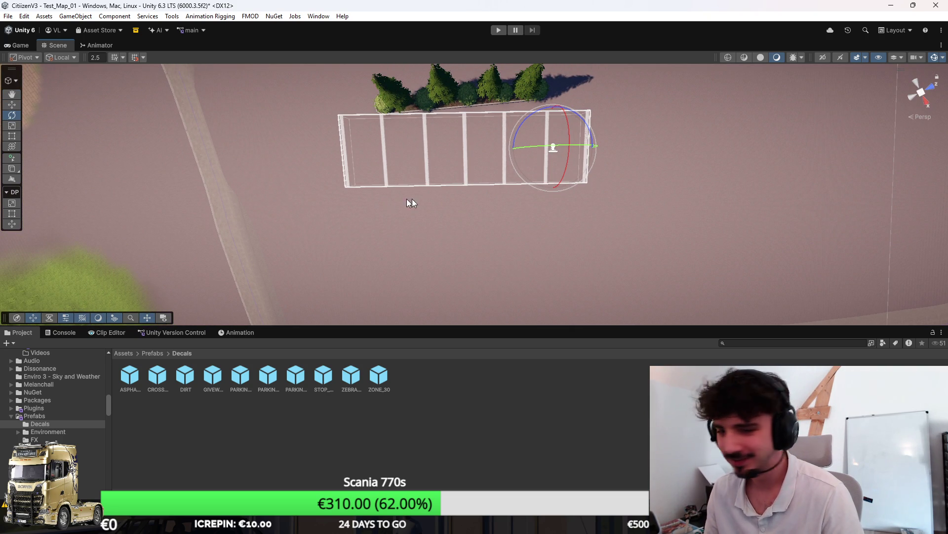
pyautogui.scroll(4, 415, 180)
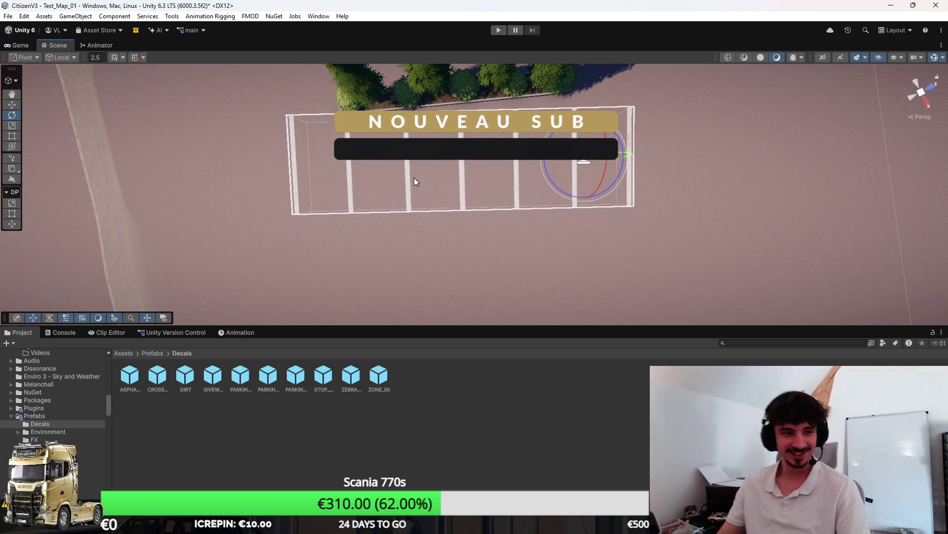
pyautogui.scroll(2, 459, 176)
pyautogui.moveTo(581, 197)
pyautogui.mouseDown()
pyautogui.moveTo(597, 194)
pyautogui.moveTo(538, 169)
pyautogui.moveTo(533, 156)
pyautogui.moveTo(529, 187)
pyautogui.moveTo(533, 160)
pyautogui.moveTo(511, 92)
pyautogui.moveTo(599, 207)
pyautogui.moveTo(719, 216)
pyautogui.moveTo(479, 212)
pyautogui.moveTo(569, 216)
pyautogui.moveTo(556, 226)
pyautogui.moveTo(464, 179)
pyautogui.moveTo(649, 171)
pyautogui.moveTo(494, 192)
pyautogui.mouseUp()
# Nudge the parking decal against the planter, alternating Move and Rotate.
pyautogui.press('w')
pyautogui.press('e')
pyautogui.press('w')
pyautogui.scroll(-5, 511, 89)
pyautogui.click(487, 218)
pyautogui.click(518, 221)
# Select and frame the tree planter strip, deleting an accidental duplicate.
pyautogui.click(463, 179)
pyautogui.hotkey('ctrl', 'd')
pyautogui.moveTo(439, 213)
pyautogui.mouseDown()
pyautogui.moveTo(731, 212)
pyautogui.moveTo(536, 223)
pyautogui.mouseUp()
pyautogui.scroll(10, 707, 218)
pyautogui.scroll(-10, 715, 220)
pyautogui.press('Delete')
pyautogui.click(466, 205)
pyautogui.press('f')
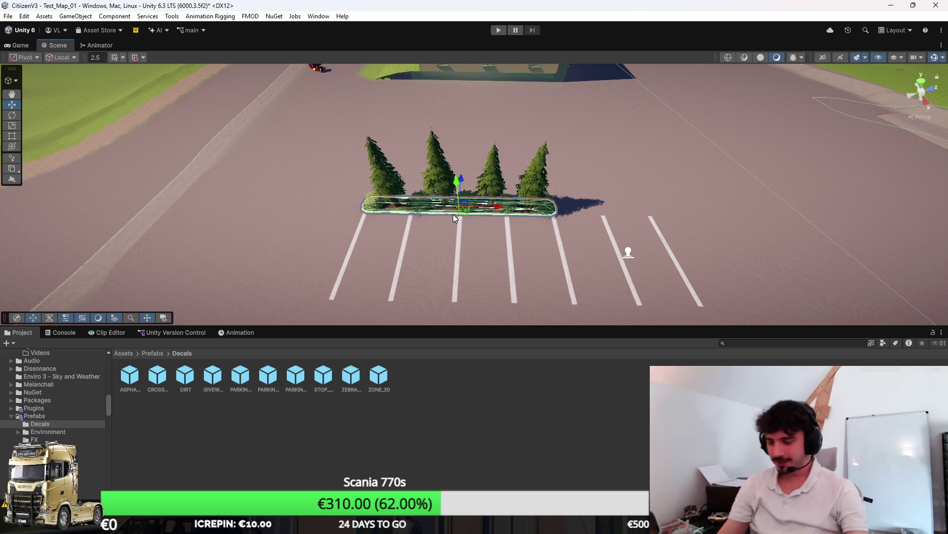
pyautogui.click(625, 253)
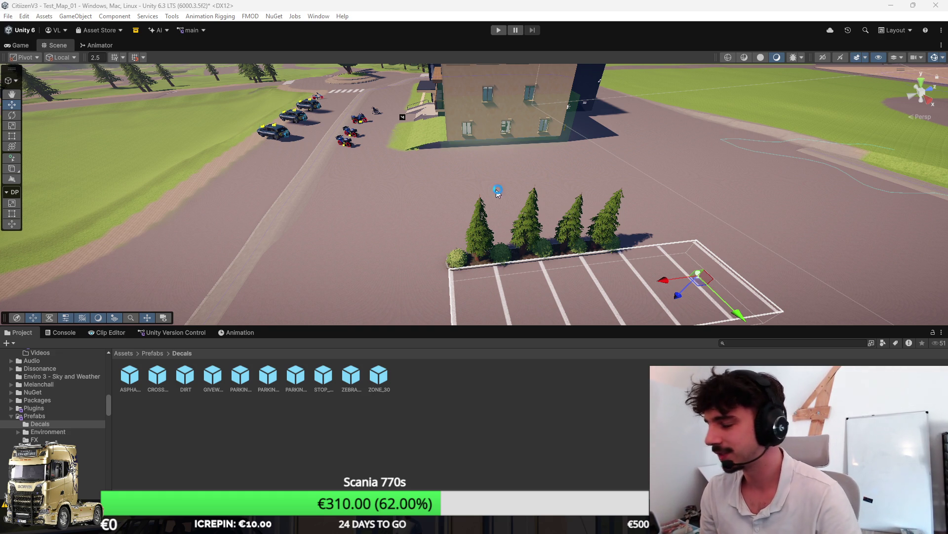
pyautogui.scroll(5, 492, 195)
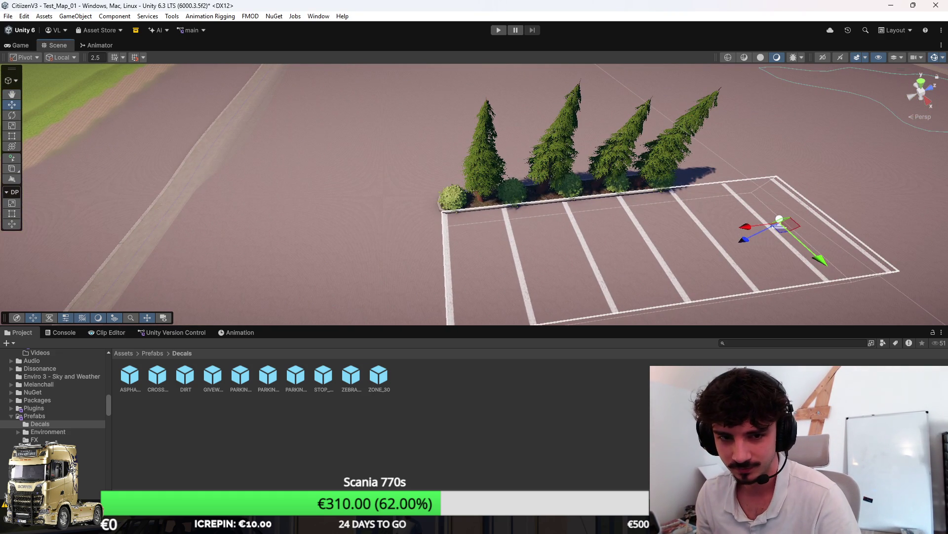
pyautogui.click(779, 220)
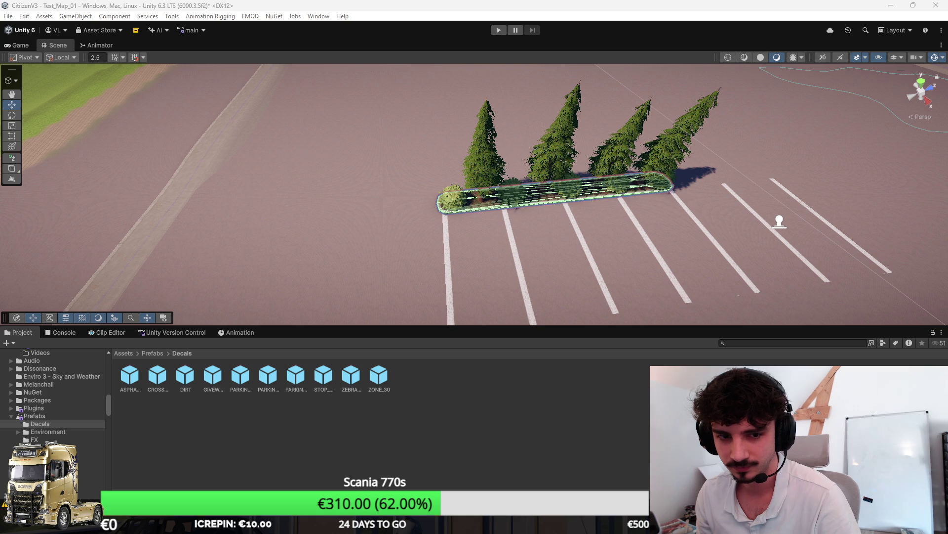
pyautogui.moveTo(779, 221)
pyautogui.mouseDown()
pyautogui.moveTo(534, 212)
pyautogui.moveTo(838, 212)
pyautogui.moveTo(505, 93)
pyautogui.moveTo(494, 99)
pyautogui.mouseUp()
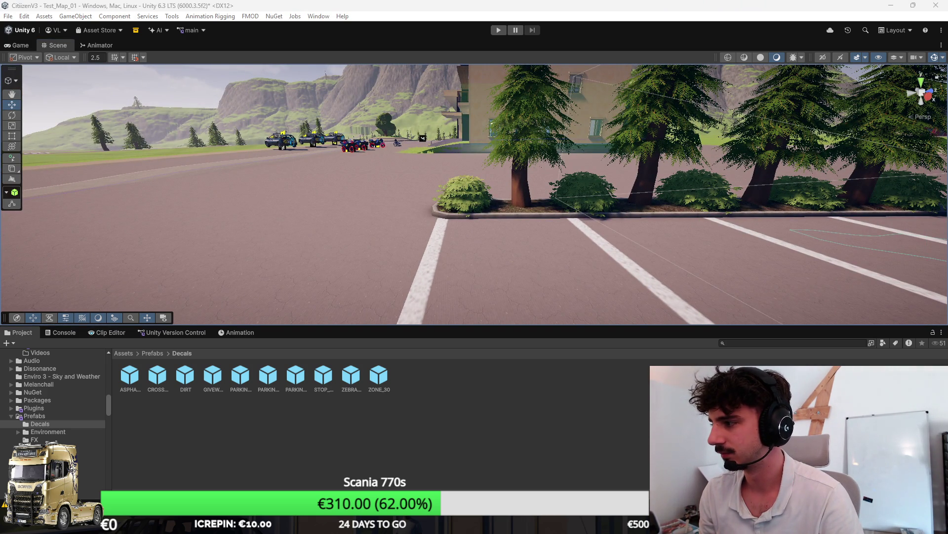
pyautogui.press('f')
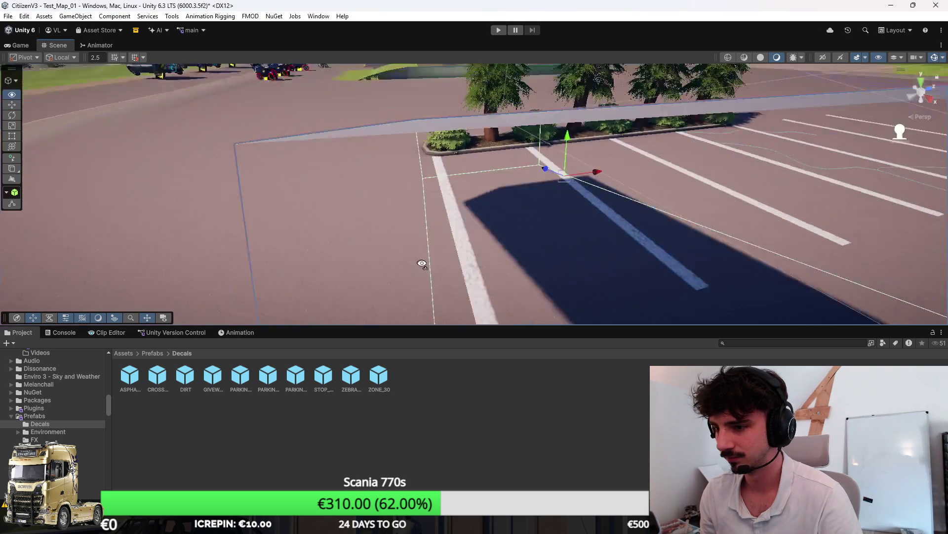
pyautogui.hotkey('ctrl', 'z')
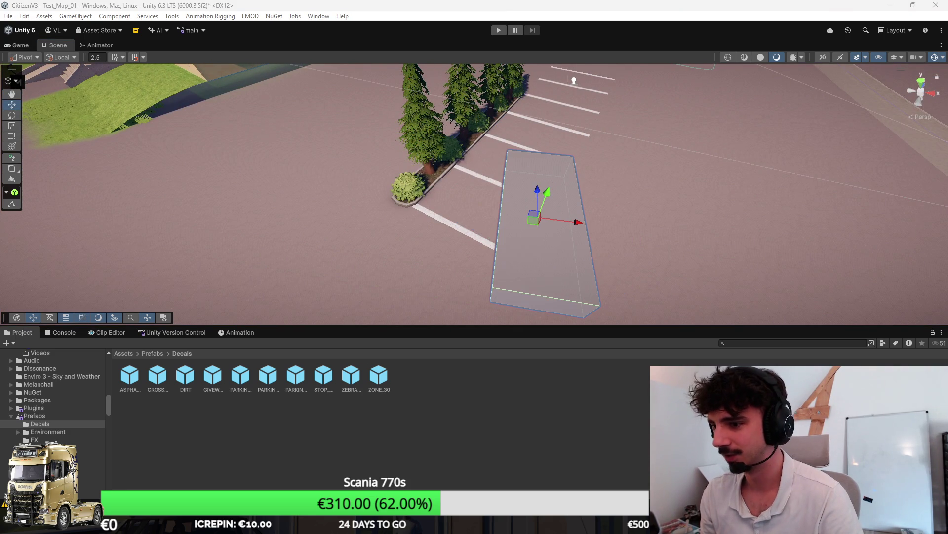
pyautogui.moveTo(692, 178); pyautogui.dragTo(656, 195)
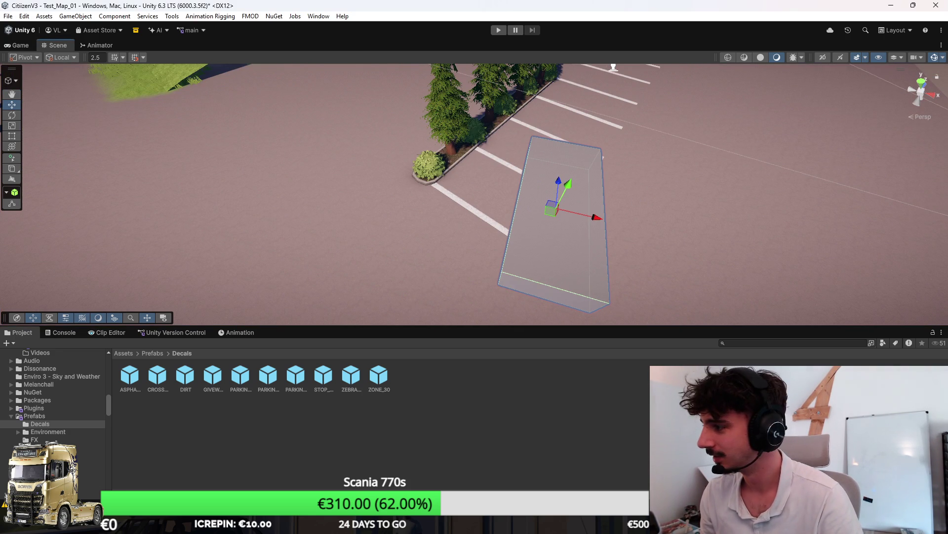
pyautogui.hotkey('ctrl', 'y')
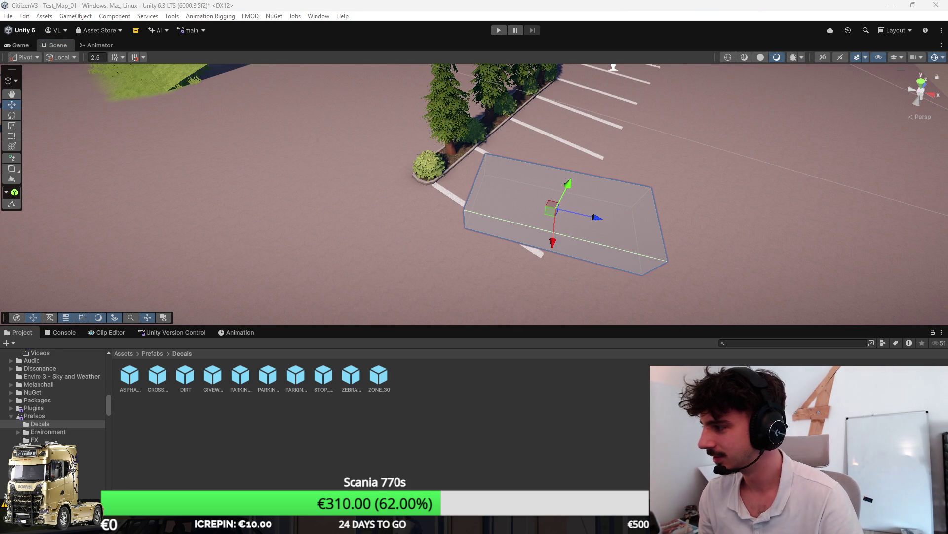
pyautogui.hotkey('ctrl', 'z')
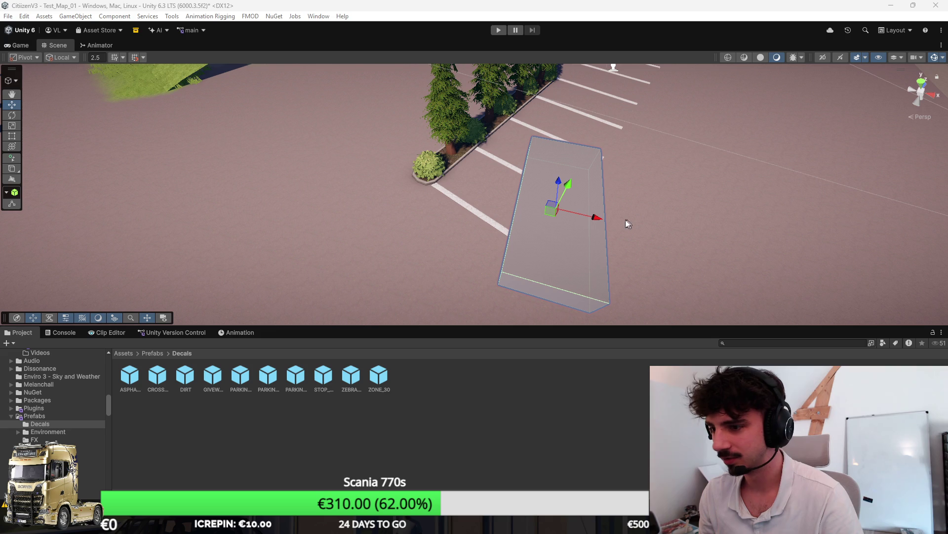
pyautogui.press('e')
pyautogui.moveTo(538, 228); pyautogui.dragTo(647, 224)
pyautogui.press('w')
pyautogui.moveTo(553, 196)
pyautogui.mouseDown()
pyautogui.moveTo(518, 146)
pyautogui.moveTo(515, 177)
pyautogui.moveTo(307, 186)
pyautogui.moveTo(564, 204)
pyautogui.moveTo(504, 189)
pyautogui.mouseUp()
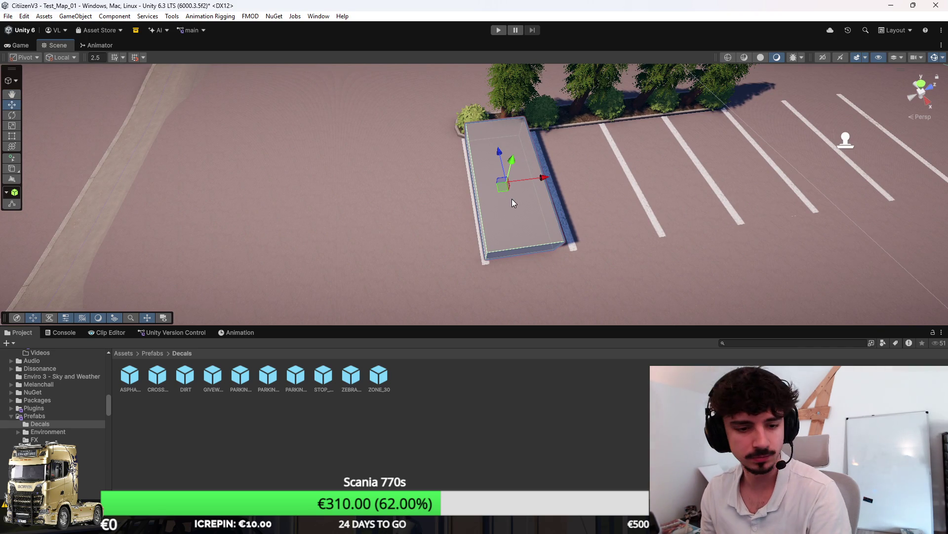
pyautogui.press('Delete')
pyautogui.click(702, 128)
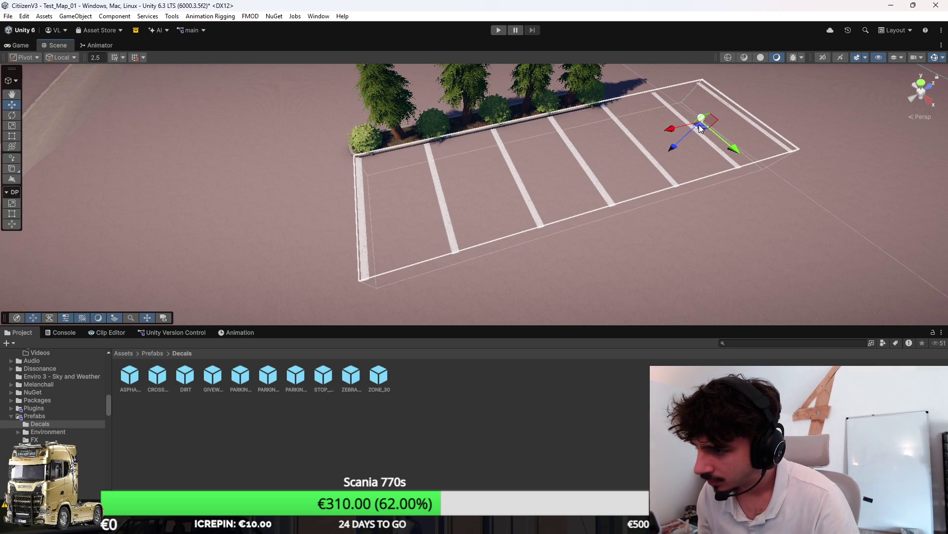
# Trim the parking lines slightly from the left end and frame the decal.
pyautogui.moveTo(669, 130)
pyautogui.mouseDown()
pyautogui.moveTo(689, 126)
pyautogui.moveTo(648, 140)
pyautogui.moveTo(653, 132)
pyautogui.mouseUp()
pyautogui.press('w')
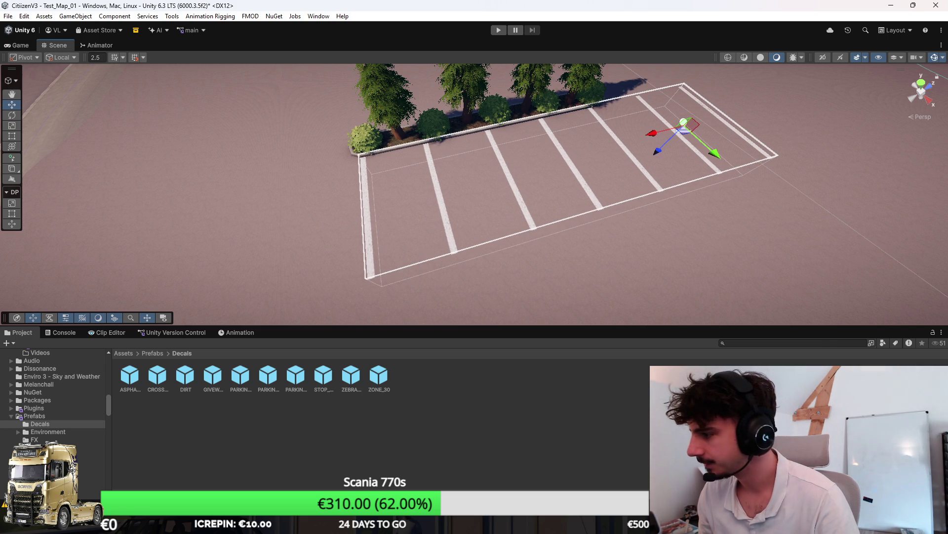
pyautogui.press('f')
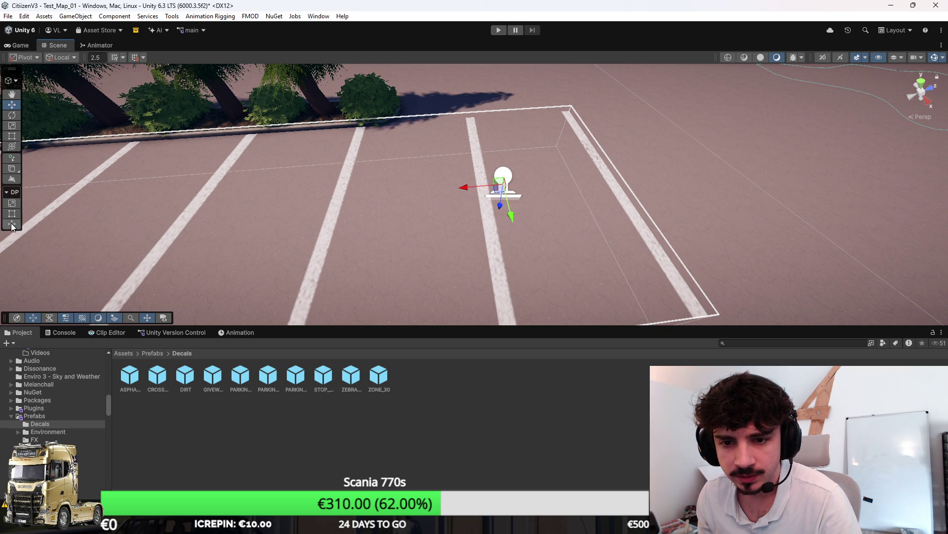
pyautogui.click(11, 81)
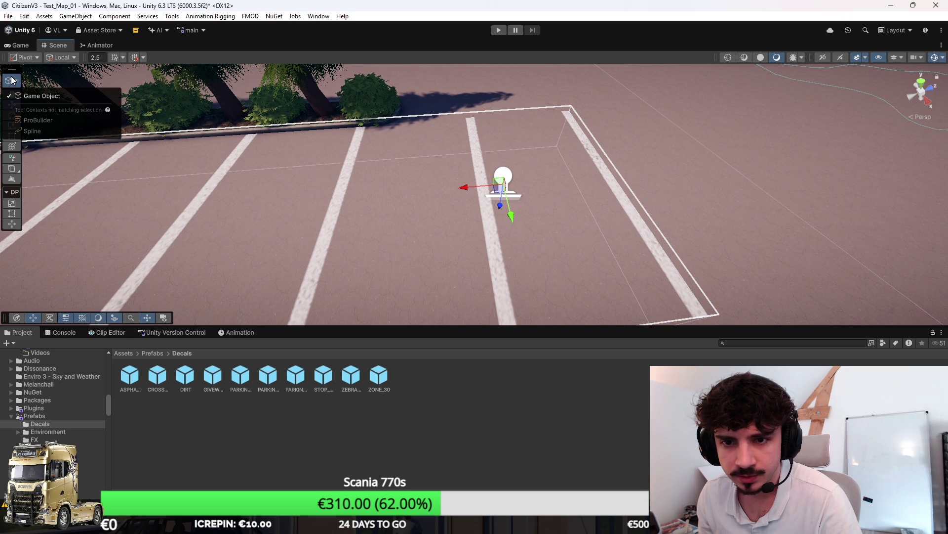
pyautogui.click(12, 80)
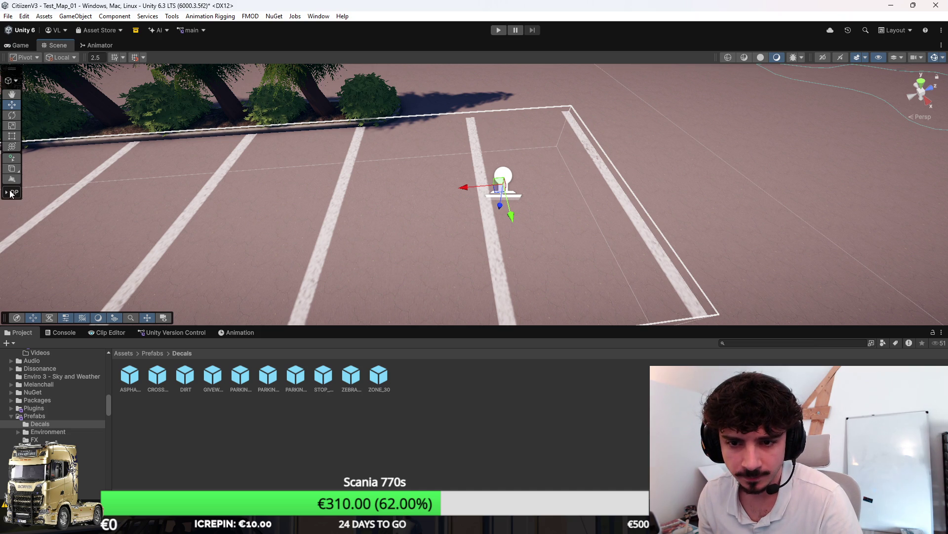
# Drag the decal's right edge inward so the bays span only the planter's length.
pyautogui.click(12, 204)
pyautogui.click(604, 195)
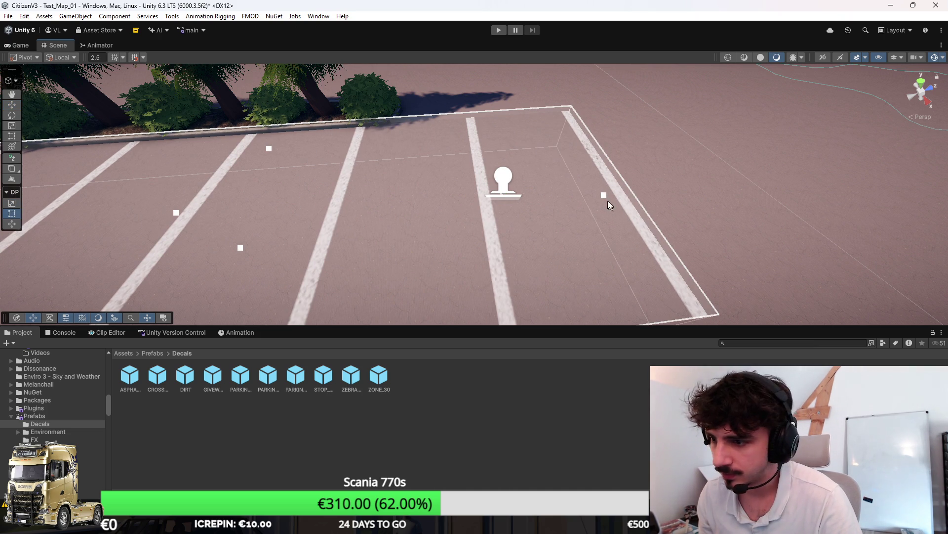
pyautogui.moveTo(605, 195); pyautogui.dragTo(375, 230)
pyautogui.scroll(-5, 375, 229)
pyautogui.press('w')
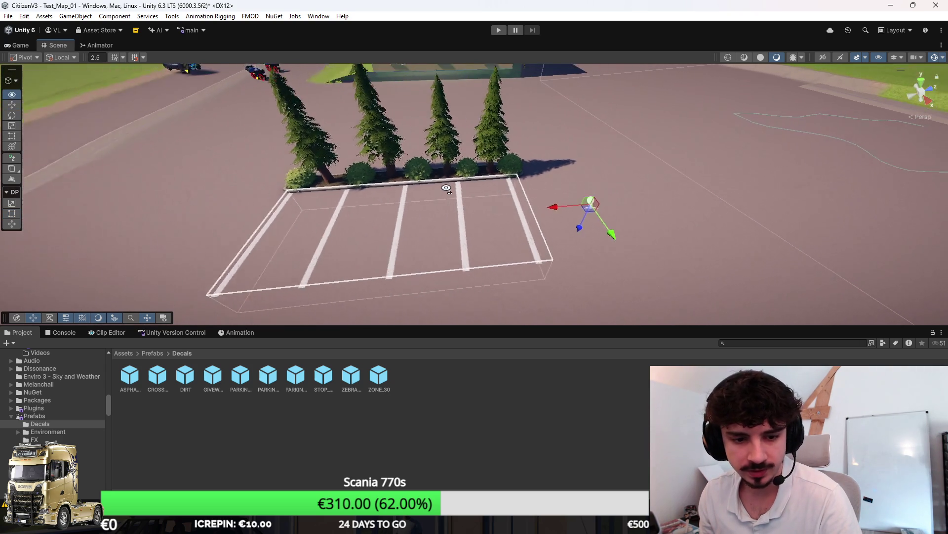
pyautogui.click(434, 212)
pyautogui.scroll(5, 434, 213)
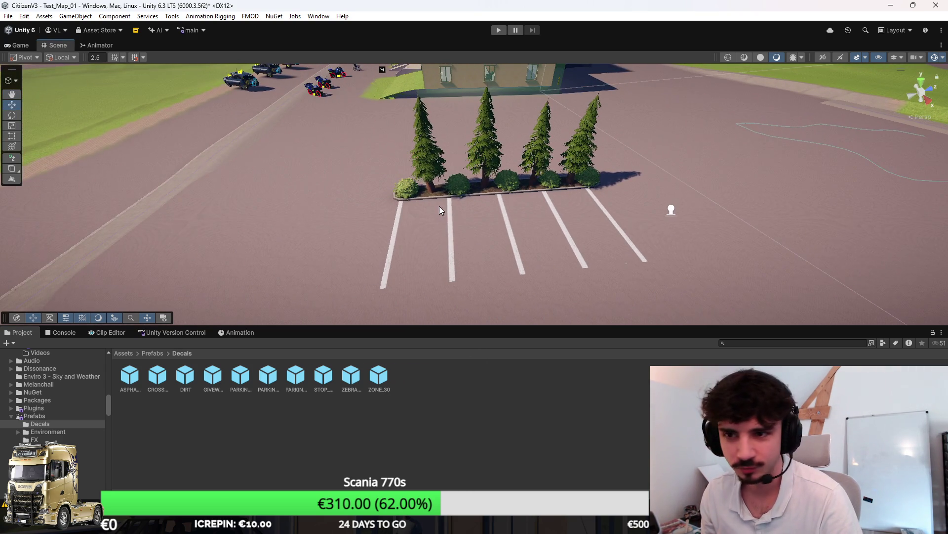
pyautogui.scroll(2, 425, 185)
pyautogui.moveTo(660, 174)
pyautogui.mouseDown()
pyautogui.moveTo(581, 151)
pyautogui.moveTo(478, 224)
pyautogui.moveTo(576, 211)
pyautogui.mouseUp()
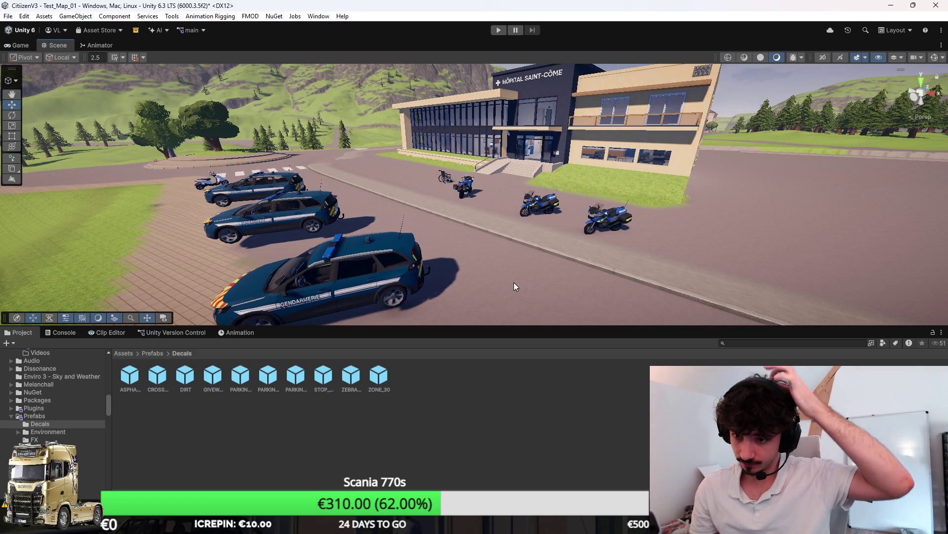
# Orbit past the hospital to the empty second planter and select the terrain for tree painting.
pyautogui.press('alt')
pyautogui.moveTo(509, 223); pyautogui.dragTo(554, 231)
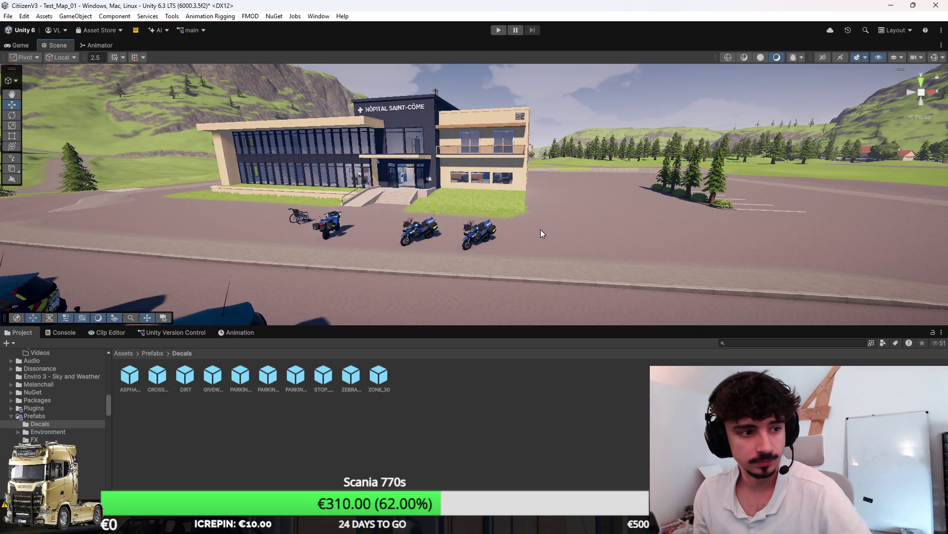
pyautogui.moveTo(431, 216)
pyautogui.mouseDown()
pyautogui.moveTo(423, 226)
pyautogui.moveTo(503, 204)
pyautogui.moveTo(426, 271)
pyautogui.moveTo(413, 250)
pyautogui.moveTo(457, 264)
pyautogui.moveTo(621, 277)
pyautogui.moveTo(558, 220)
pyautogui.moveTo(436, 236)
pyautogui.moveTo(507, 214)
pyautogui.moveTo(475, 179)
pyautogui.moveTo(551, 197)
pyautogui.moveTo(502, 223)
pyautogui.moveTo(442, 218)
pyautogui.moveTo(349, 237)
pyautogui.moveTo(462, 193)
pyautogui.moveTo(418, 194)
pyautogui.mouseUp()
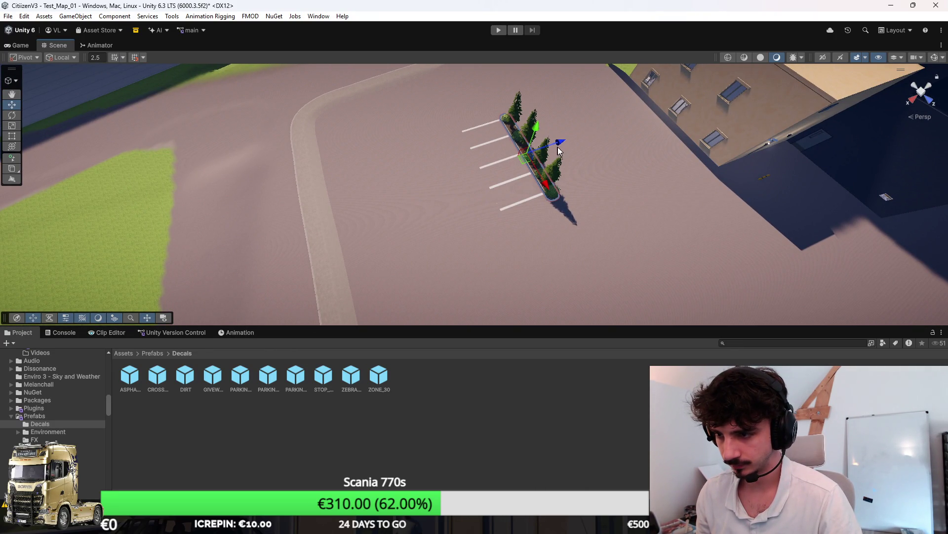
pyautogui.moveTo(544, 164)
pyautogui.mouseDown()
pyautogui.moveTo(438, 197)
pyautogui.moveTo(612, 201)
pyautogui.mouseUp()
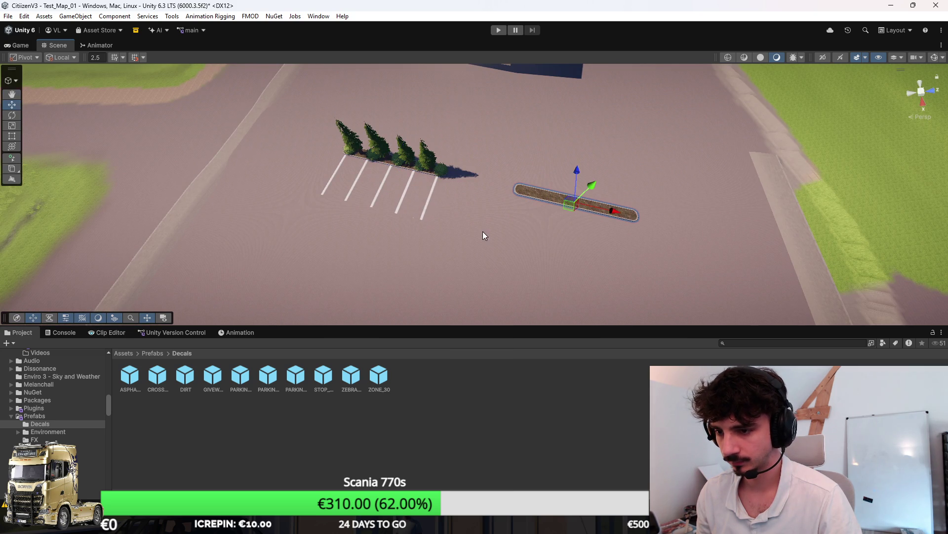
pyautogui.scroll(5, 482, 231)
pyautogui.click(463, 194)
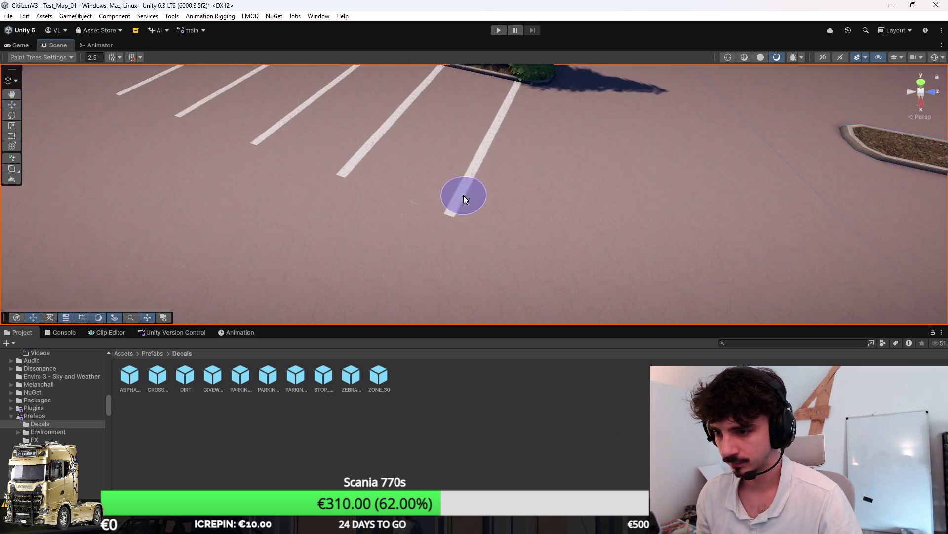
# Show gizmos and slide the parking decal along X to the empty planter.
pyautogui.press('w')
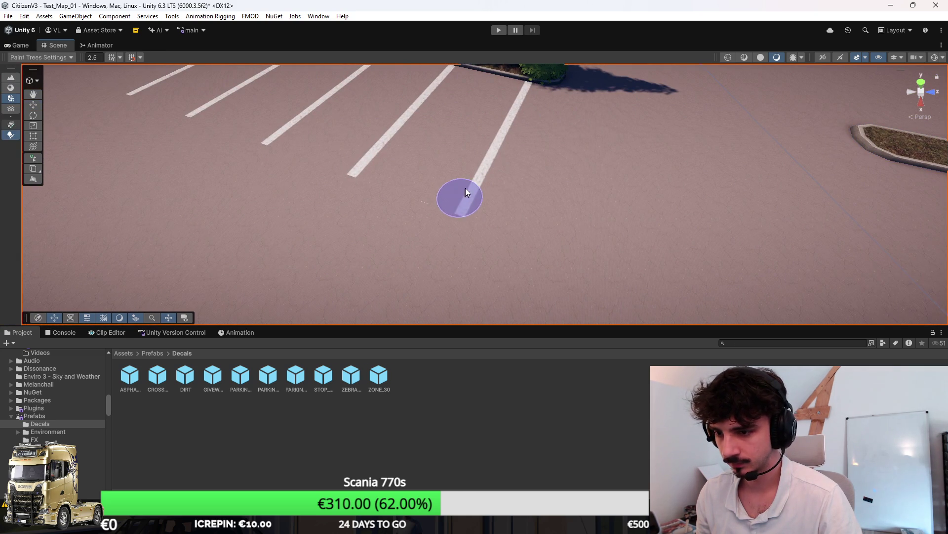
pyautogui.click(931, 58)
pyautogui.click(641, 170)
pyautogui.press('f')
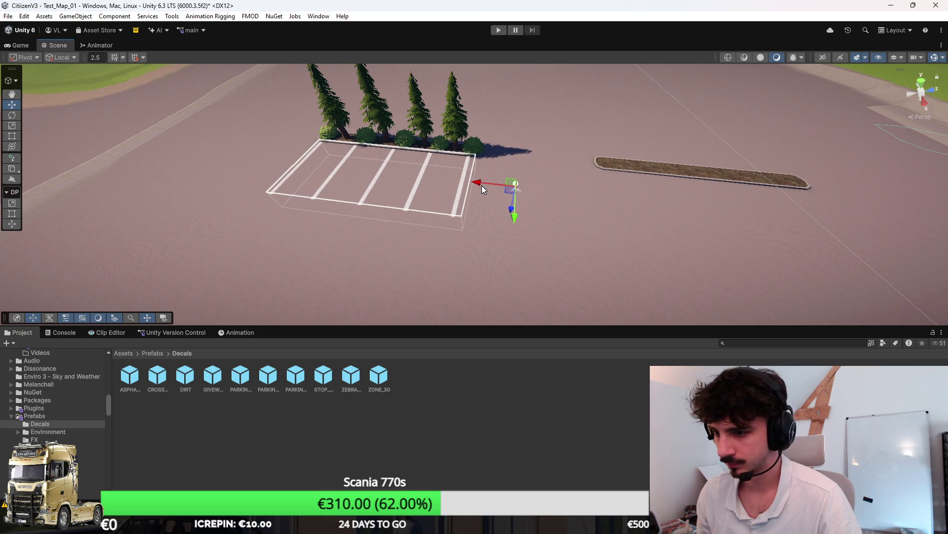
pyautogui.moveTo(475, 182); pyautogui.dragTo(845, 220)
pyautogui.press('Right')
pyautogui.press('Right')
pyautogui.press('Right')
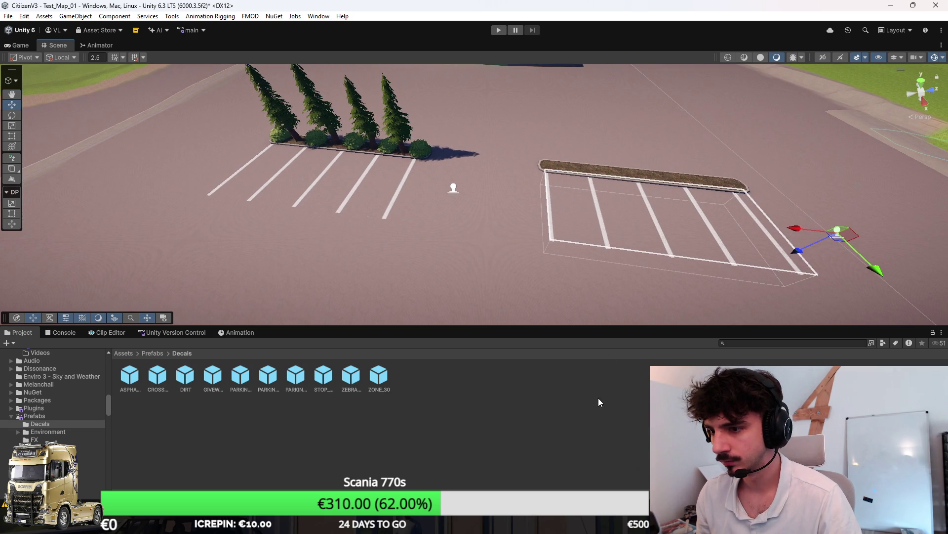
# Reselect and frame the moved parking decal, checking the planter and bays from above.
pyautogui.moveTo(642, 276)
pyautogui.mouseDown()
pyautogui.moveTo(771, 278)
pyautogui.moveTo(817, 290)
pyautogui.moveTo(814, 304)
pyautogui.moveTo(507, 242)
pyautogui.mouseUp()
pyautogui.moveTo(498, 284)
pyautogui.mouseDown()
pyautogui.moveTo(544, 156)
pyautogui.moveTo(377, 203)
pyautogui.moveTo(383, 190)
pyautogui.moveTo(325, 290)
pyautogui.mouseUp()
pyautogui.click(325, 289)
pyautogui.press('f')
pyautogui.moveTo(361, 203)
pyautogui.mouseDown()
pyautogui.moveTo(456, 236)
pyautogui.moveTo(366, 186)
pyautogui.moveTo(422, 226)
pyautogui.mouseUp()
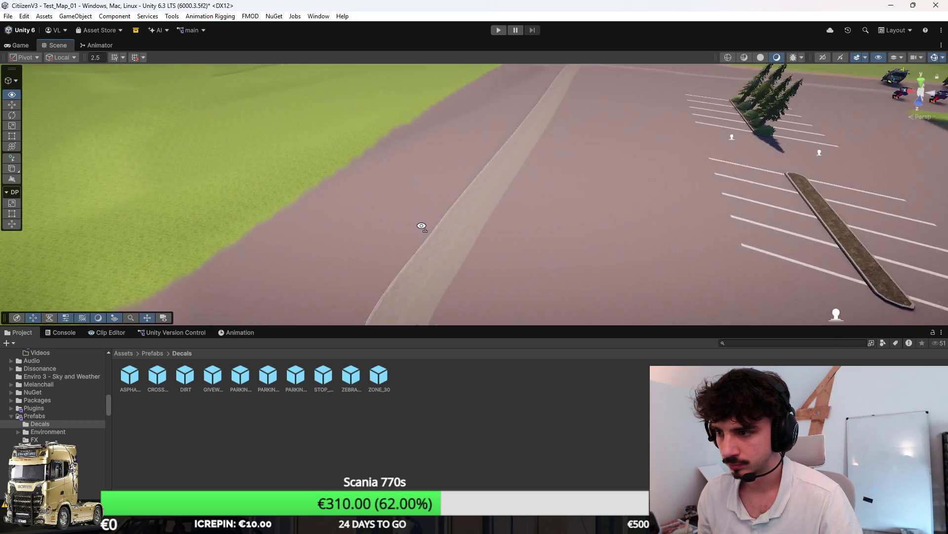
pyautogui.press('f')
pyautogui.scroll(-3, 559, 217)
pyautogui.moveTo(564, 247)
pyautogui.mouseDown()
pyautogui.moveTo(497, 209)
pyautogui.moveTo(576, 211)
pyautogui.mouseUp()
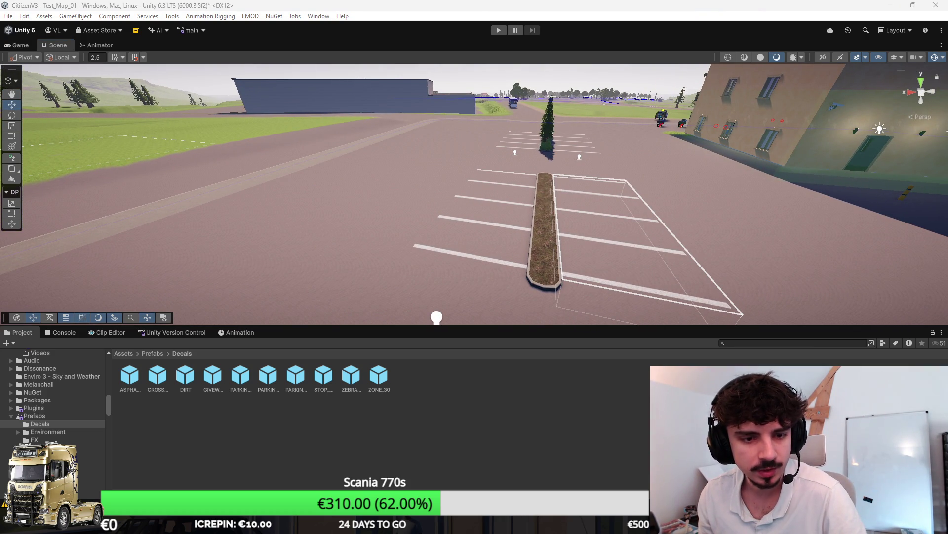
pyautogui.moveTo(492, 151); pyautogui.dragTo(530, 207)
# Test-paint two bushes on the empty planter, undoing both.
pyautogui.click(512, 295)
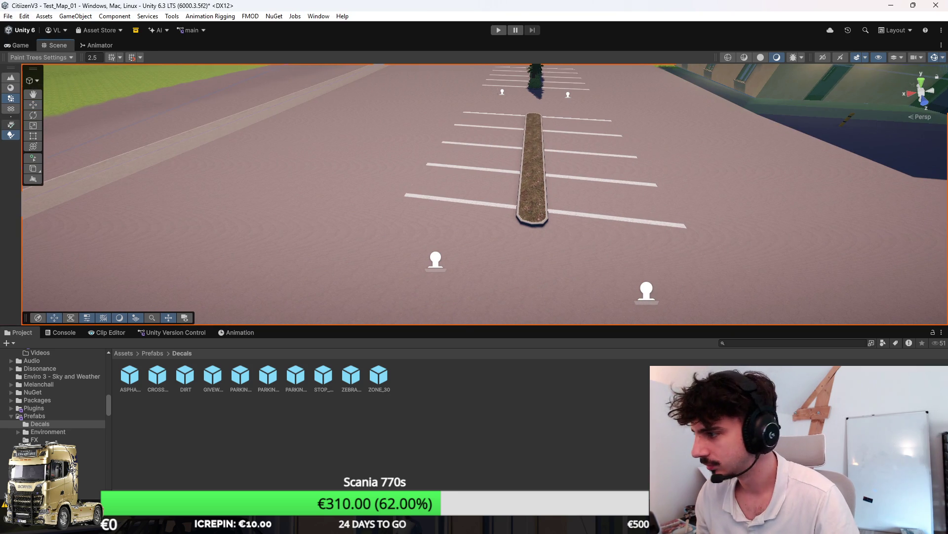
pyautogui.moveTo(627, 212)
pyautogui.mouseDown()
pyautogui.moveTo(572, 175)
pyautogui.moveTo(746, 174)
pyautogui.moveTo(606, 207)
pyautogui.moveTo(548, 207)
pyautogui.mouseUp()
pyautogui.moveTo(710, 227)
pyautogui.mouseDown()
pyautogui.moveTo(608, 227)
pyautogui.moveTo(536, 209)
pyautogui.moveTo(561, 209)
pyautogui.mouseUp()
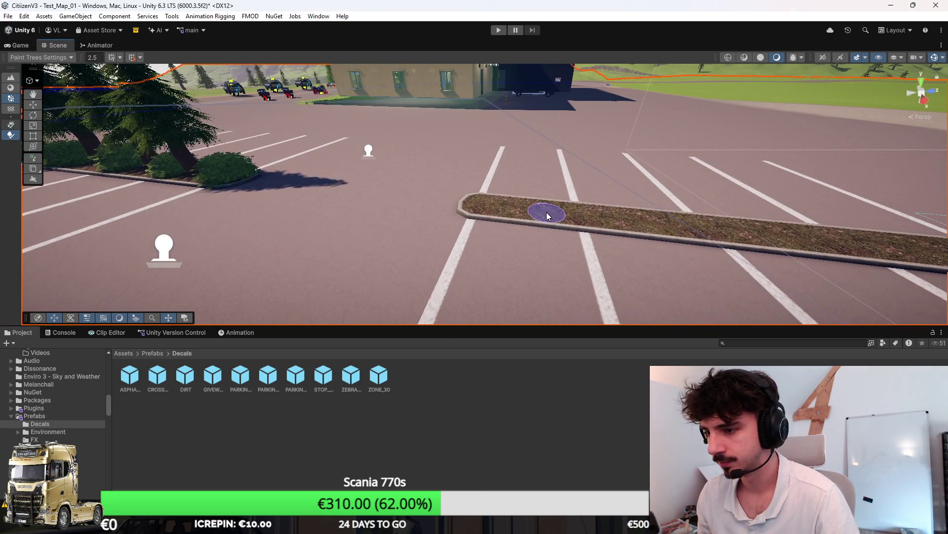
pyautogui.click(558, 211)
pyautogui.scroll(-3, 561, 213)
pyautogui.hotkey('ctrl', 'z')
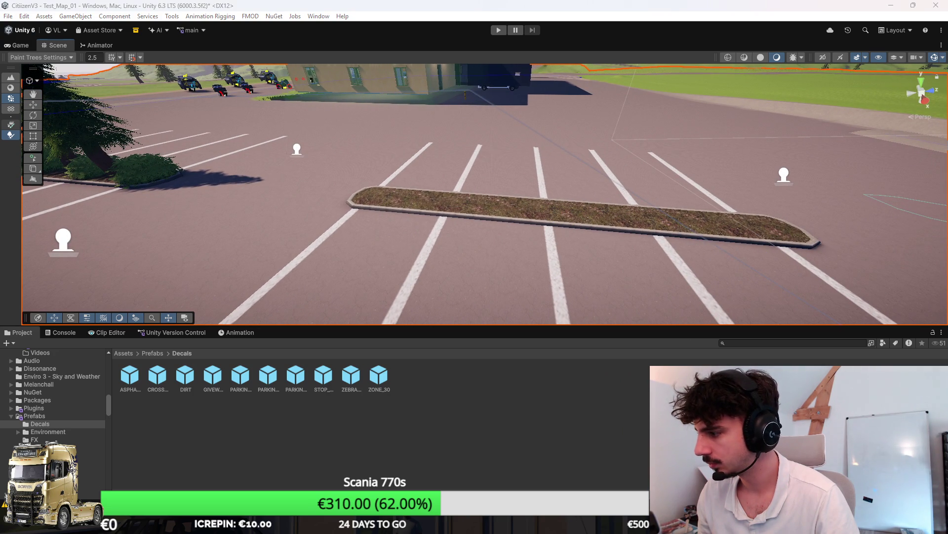
pyautogui.click(443, 200)
pyautogui.hotkey('ctrl', 'z')
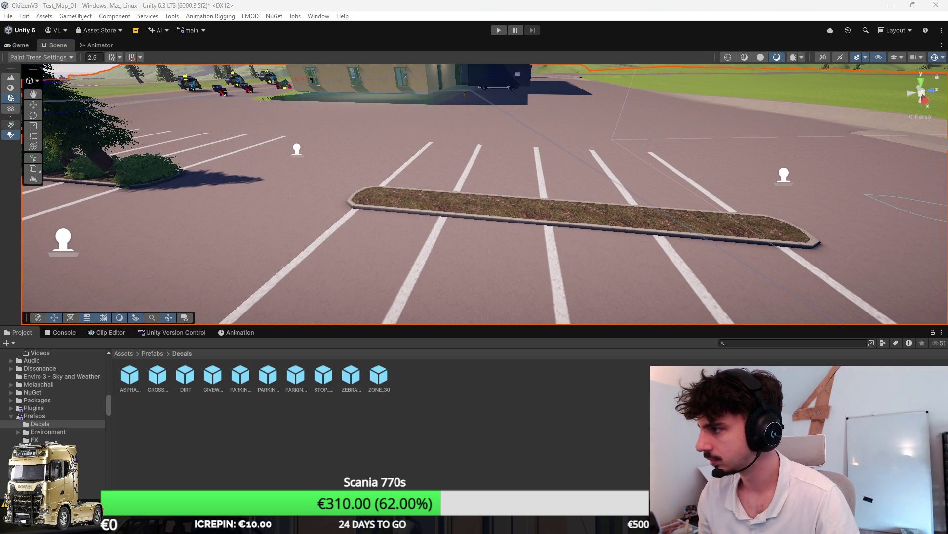
pyautogui.scroll(3, 594, 247)
pyautogui.moveTo(594, 247); pyautogui.dragTo(591, 247)
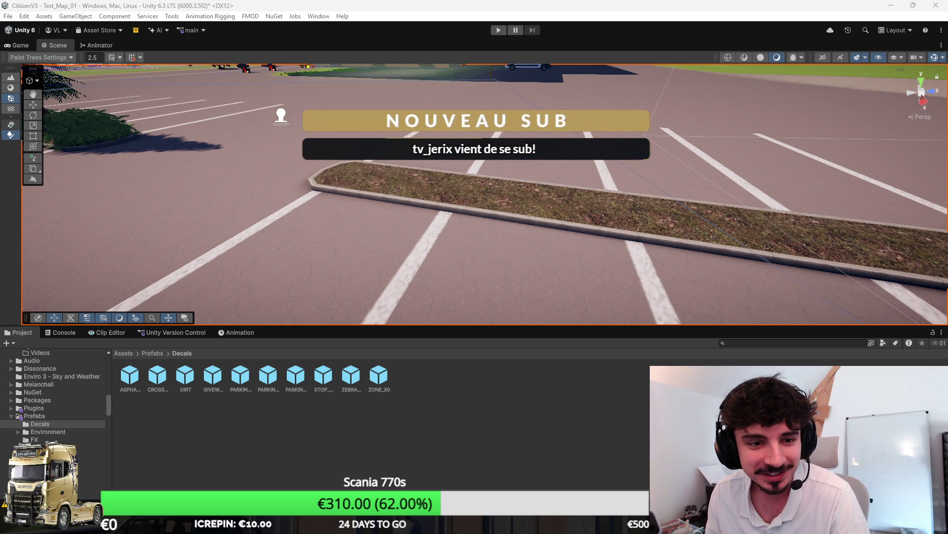
# Fly through the scene sideways along the curb toward the planter.
pyautogui.rightClick(444, 176)
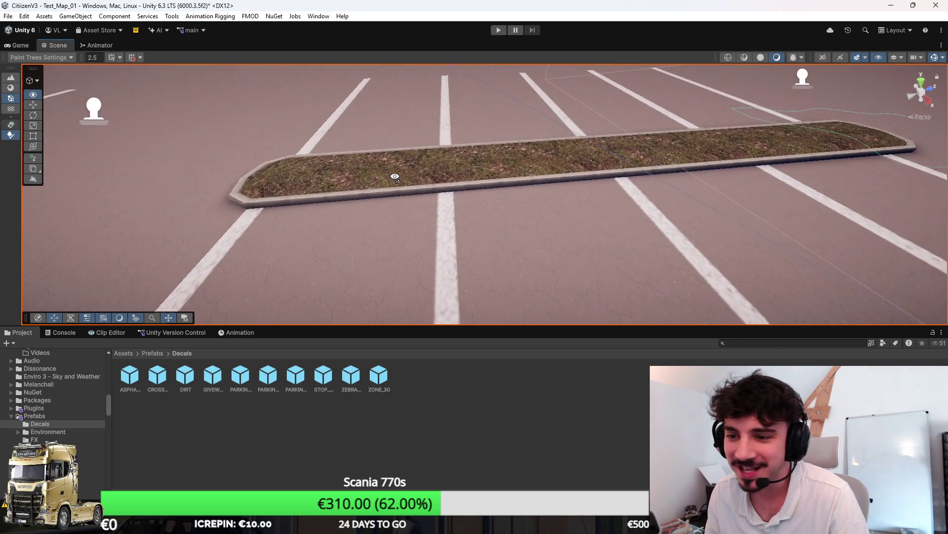
pyautogui.press('a')
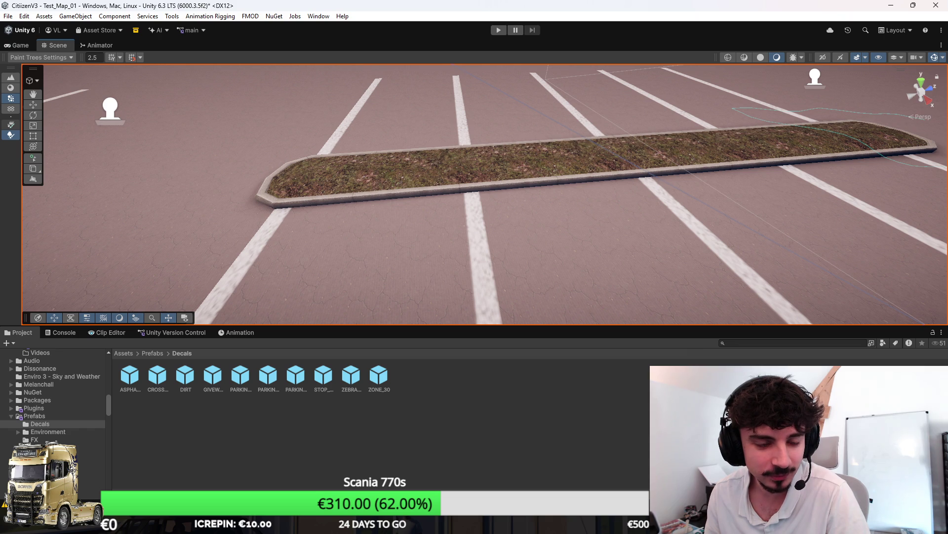
pyautogui.press('Up')
pyautogui.press('Left')
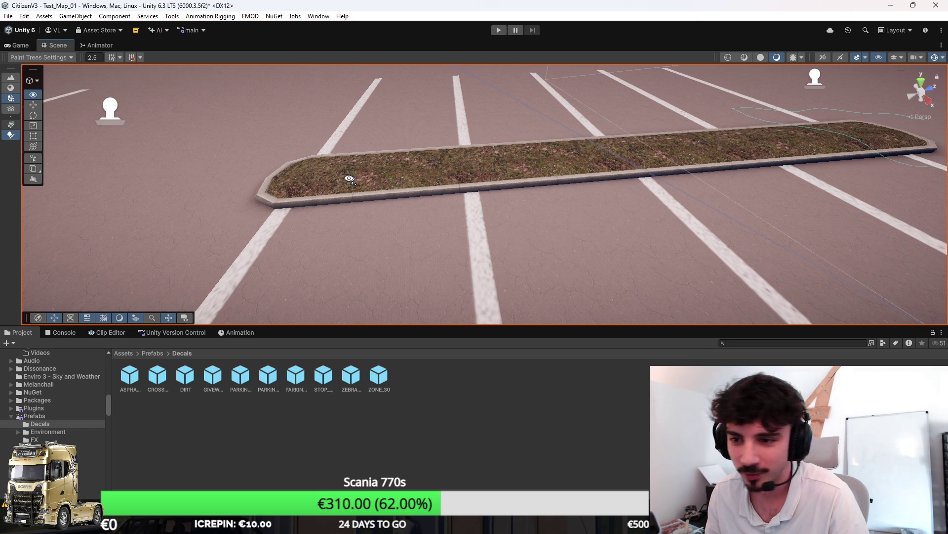
# Paint three bushes along the second planter, replacing one with a smaller bush.
pyautogui.press('Down')
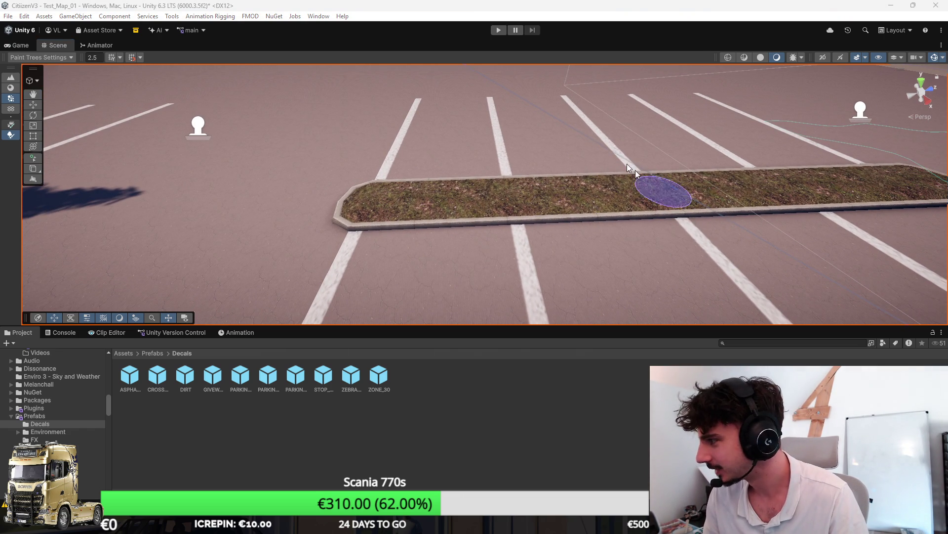
pyautogui.press('Up')
pyautogui.press('Left')
pyautogui.click(529, 193)
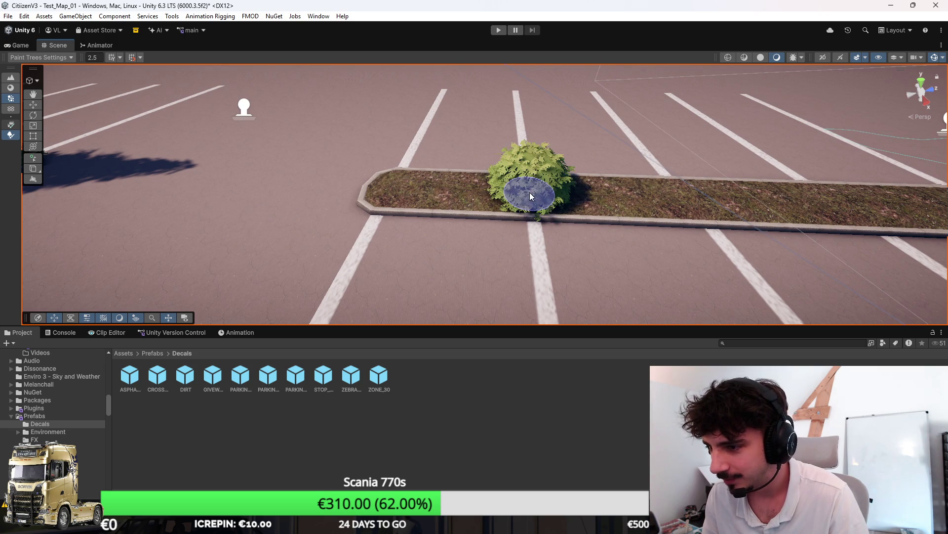
pyautogui.press('Up')
pyautogui.press('Right')
pyautogui.click(504, 196)
pyautogui.press('Down')
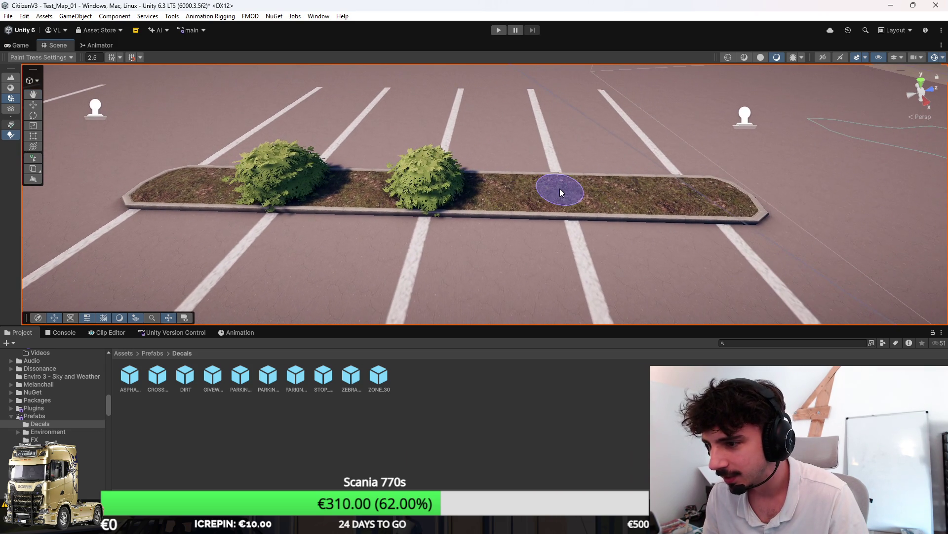
pyautogui.click(565, 196)
pyautogui.keyDown('shift'); pyautogui.click(565, 196); pyautogui.keyUp('shift')
pyautogui.click(562, 192)
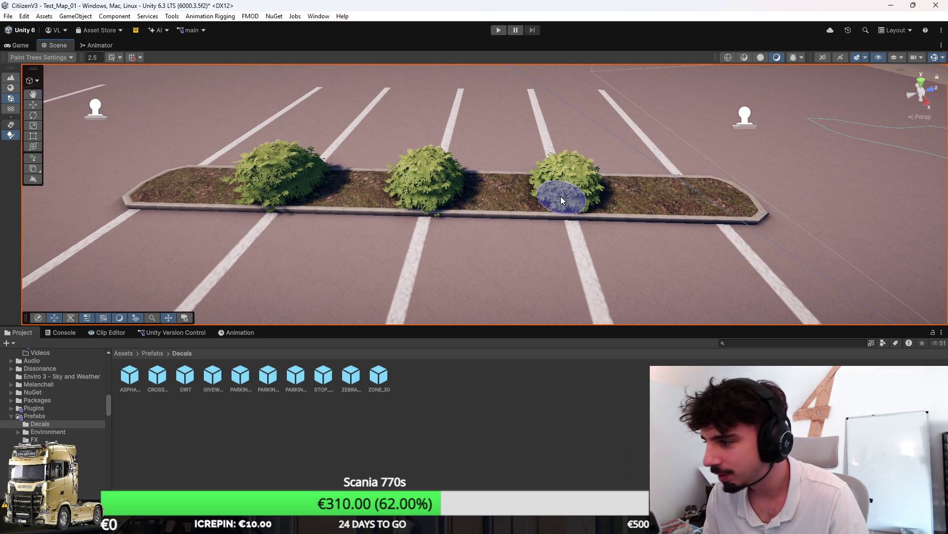
# Add trees at the planter's right end and middle, removing an oversized palm.
pyautogui.click(696, 193)
pyautogui.keyDown('shift'); pyautogui.click(694, 194); pyautogui.keyUp('shift')
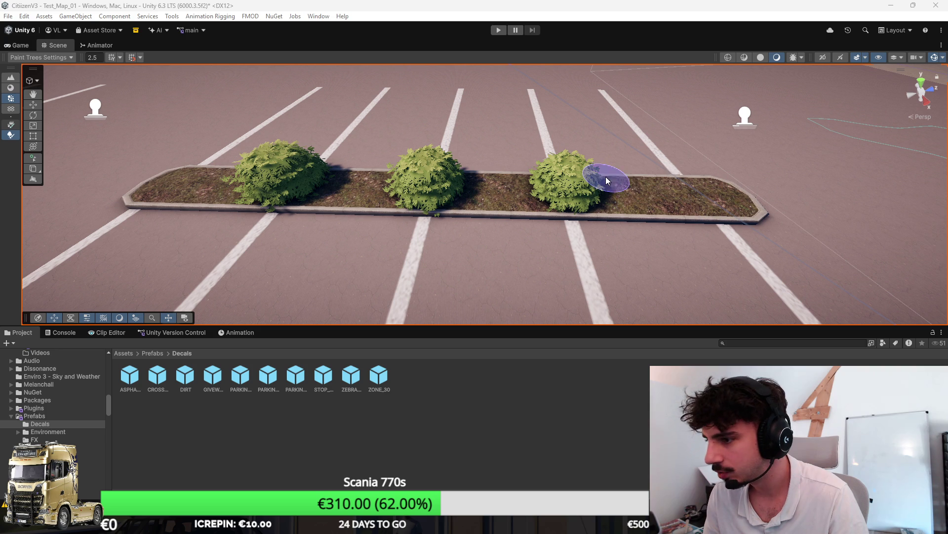
pyautogui.click(671, 197)
pyautogui.click(487, 194)
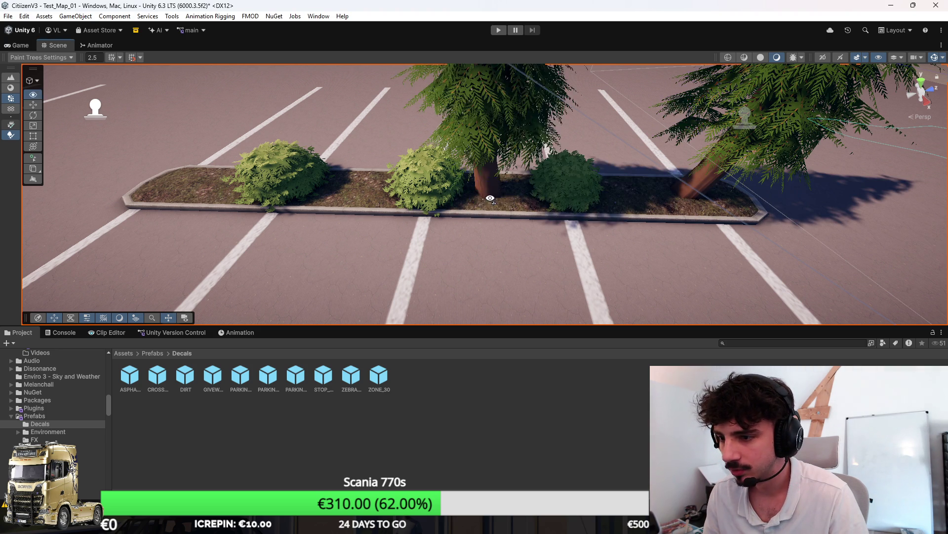
pyautogui.press('Left')
pyautogui.moveTo(471, 190)
pyautogui.mouseDown()
pyautogui.moveTo(399, 185)
pyautogui.moveTo(428, 130)
pyautogui.moveTo(512, 169)
pyautogui.mouseUp()
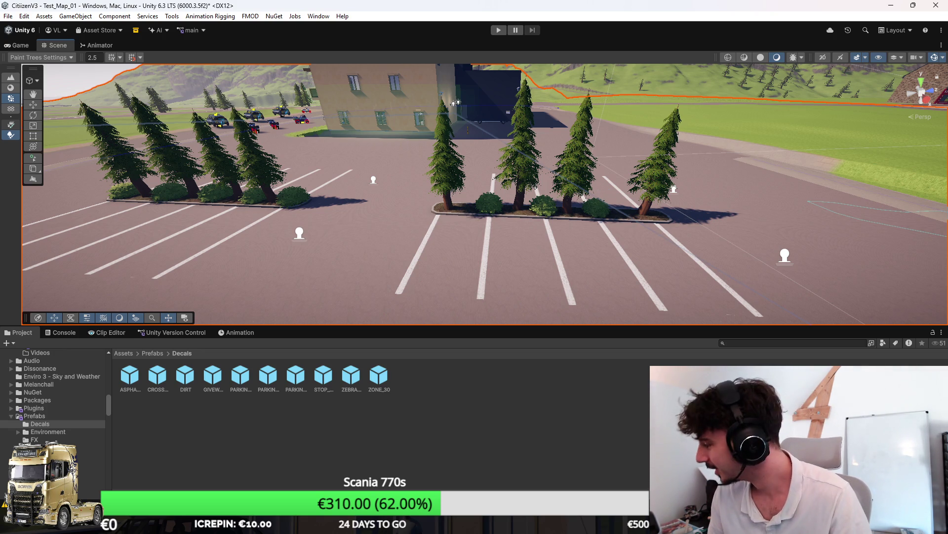
pyautogui.moveTo(492, 225)
pyautogui.mouseDown()
pyautogui.moveTo(511, 250)
pyautogui.moveTo(453, 263)
pyautogui.moveTo(600, 243)
pyautogui.moveTo(470, 250)
pyautogui.mouseUp()
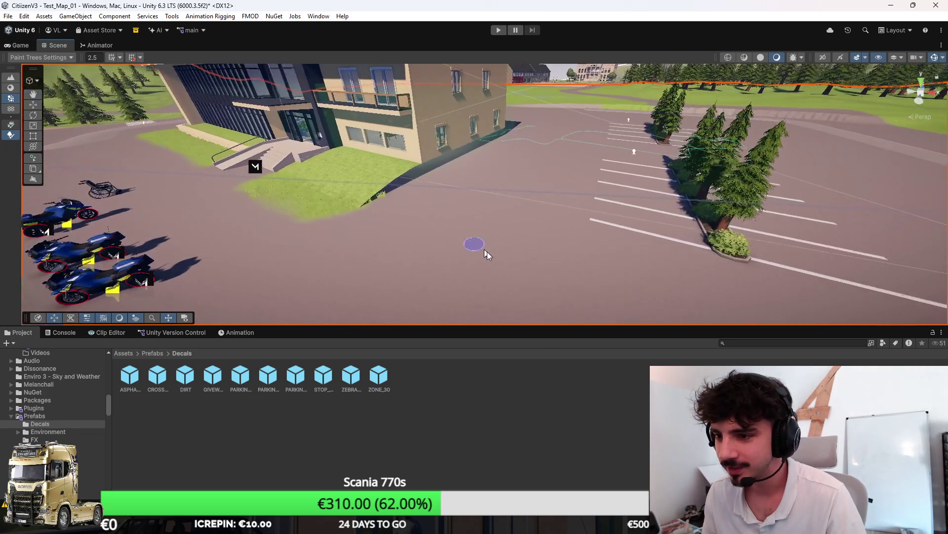
# Drop a new dirt decal onto the sidewalk near the hospital building.
pyautogui.moveTo(933, 61)
pyautogui.mouseDown()
pyautogui.moveTo(667, 173)
pyautogui.moveTo(517, 262)
pyautogui.mouseUp()
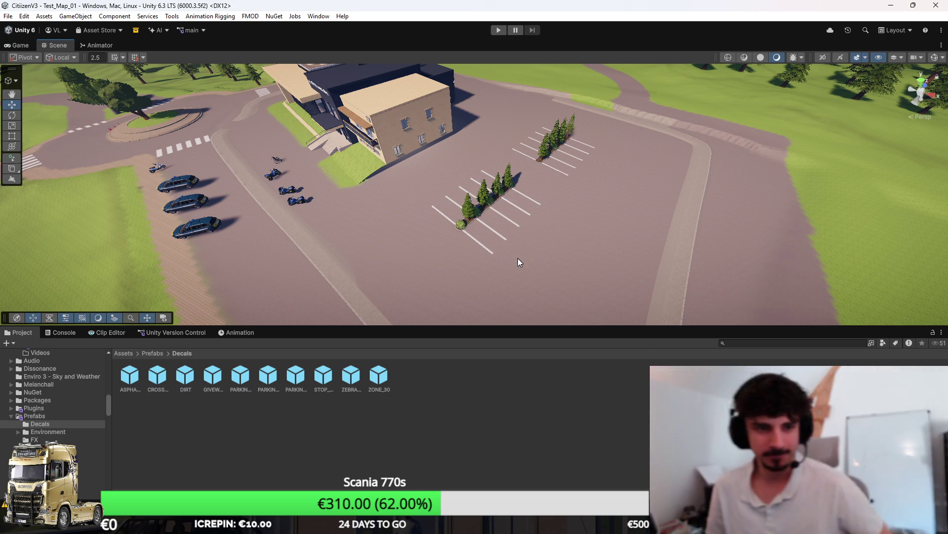
pyautogui.moveTo(517, 258)
pyautogui.mouseDown()
pyautogui.moveTo(527, 198)
pyautogui.moveTo(486, 188)
pyautogui.mouseUp()
pyautogui.moveTo(600, 171); pyautogui.dragTo(563, 181)
pyautogui.scroll(-3, 604, 163)
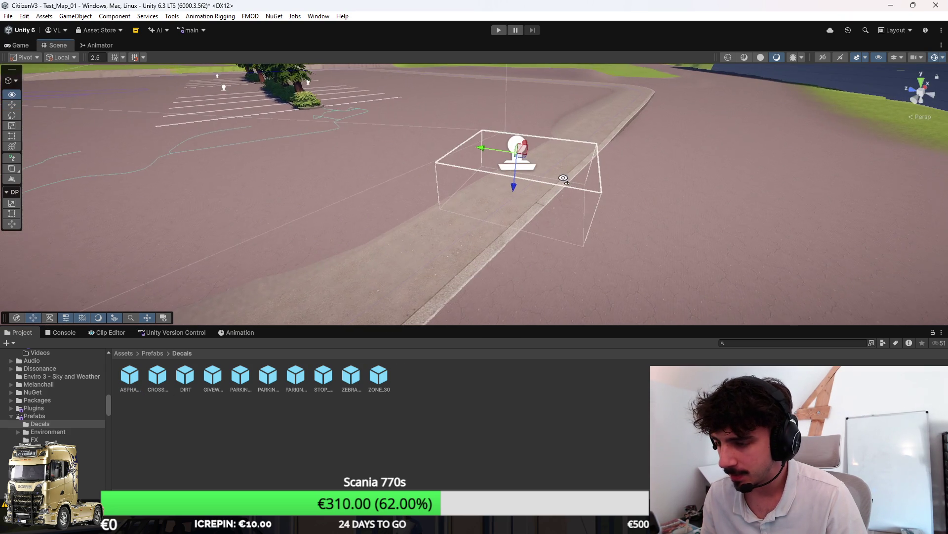
pyautogui.scroll(3, 548, 148)
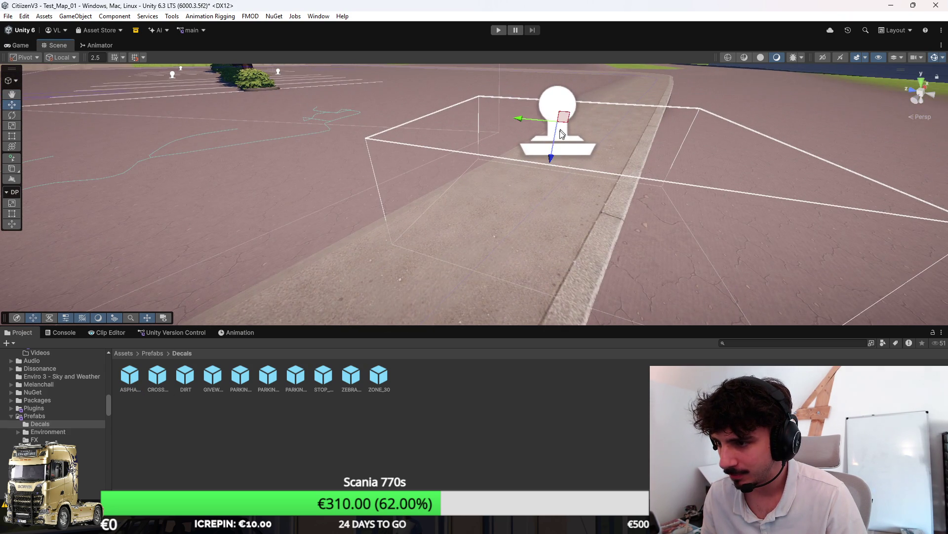
pyautogui.moveTo(563, 133); pyautogui.dragTo(570, 197)
pyautogui.scroll(-5, 542, 178)
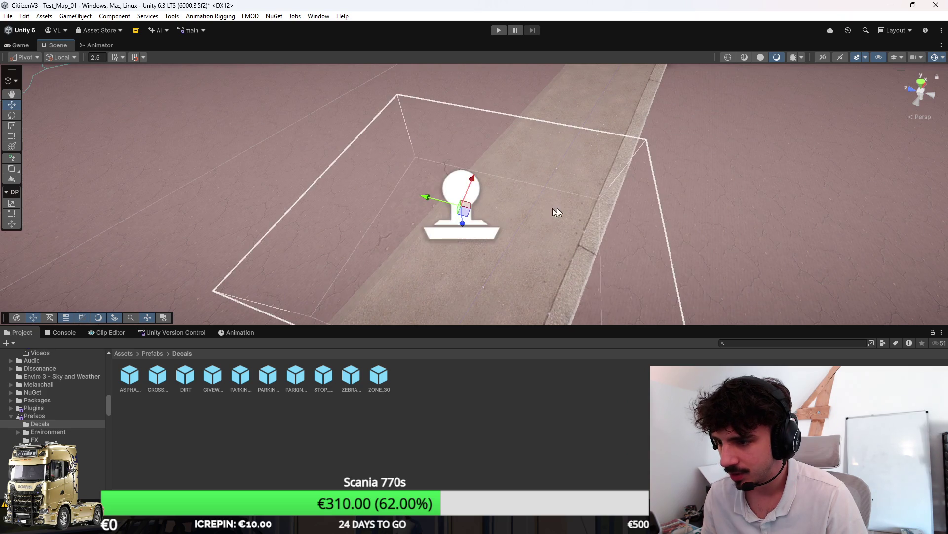
pyautogui.moveTo(500, 211); pyautogui.dragTo(618, 176)
pyautogui.click(618, 176)
pyautogui.scroll(5, 618, 176)
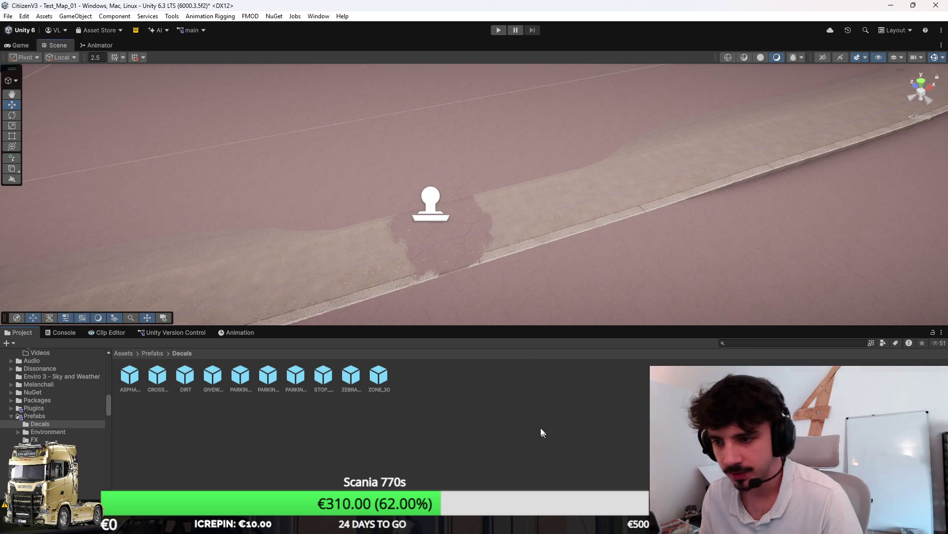
# Shift the dirt decal slightly down the road and switch to the Scale tool.
pyautogui.click(431, 205)
pyautogui.moveTo(552, 229); pyautogui.dragTo(538, 226)
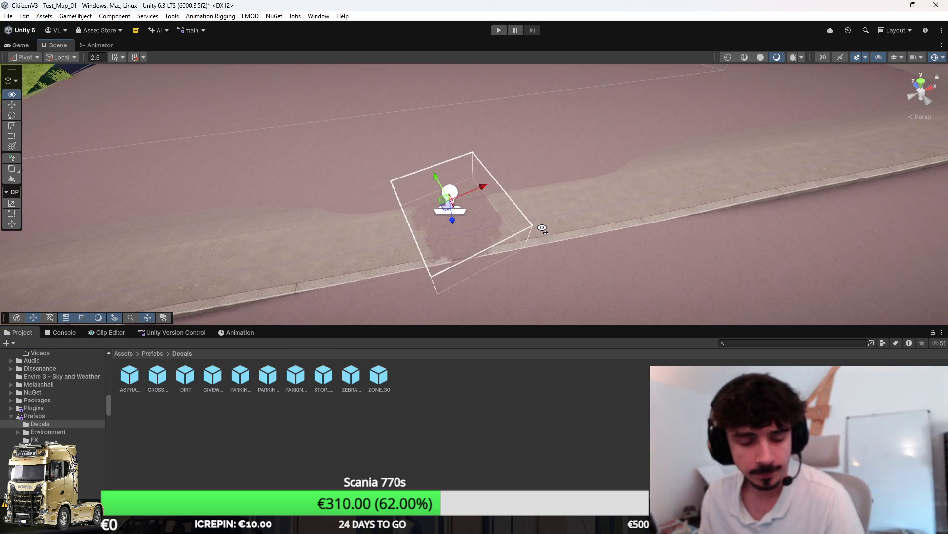
pyautogui.moveTo(449, 211); pyautogui.dragTo(447, 230)
pyautogui.press('r')
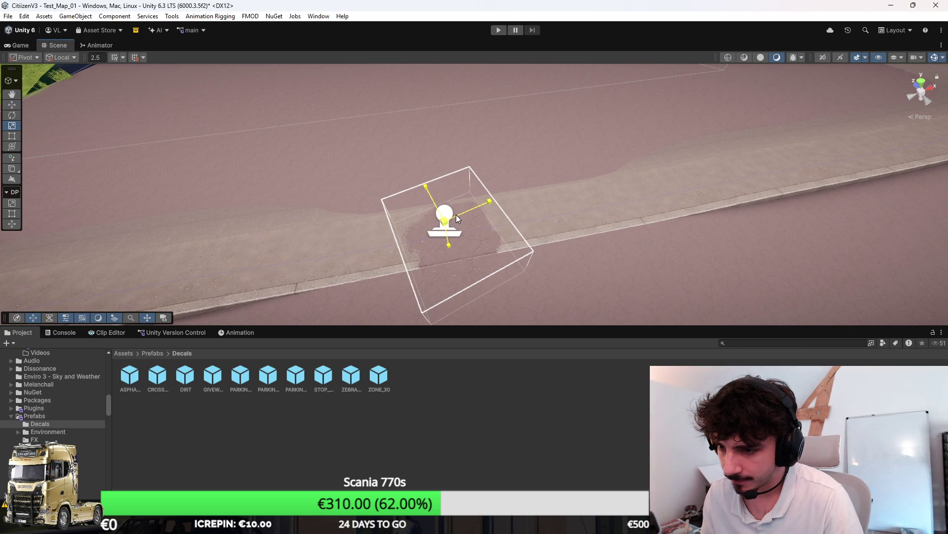
pyautogui.moveTo(621, 201); pyautogui.dragTo(598, 207)
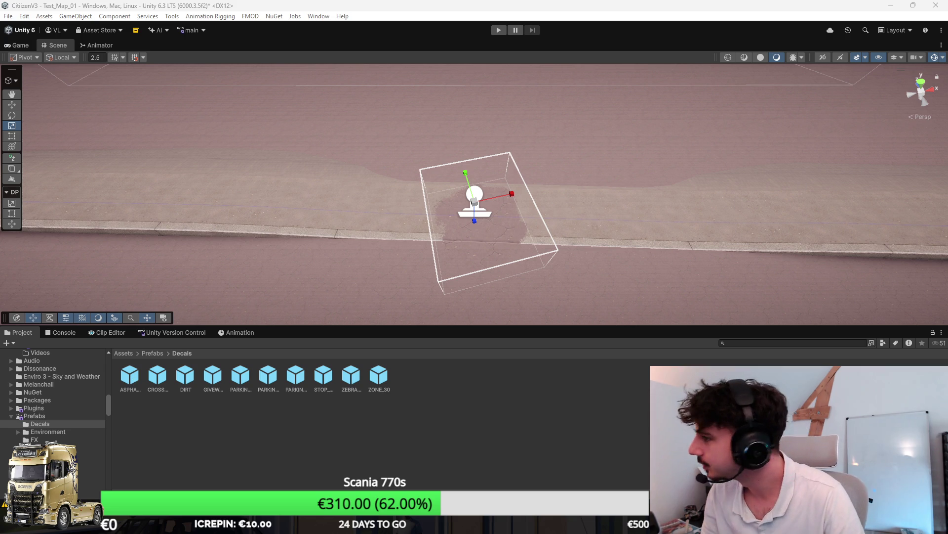
pyautogui.hotkey('alt', 'Tab')
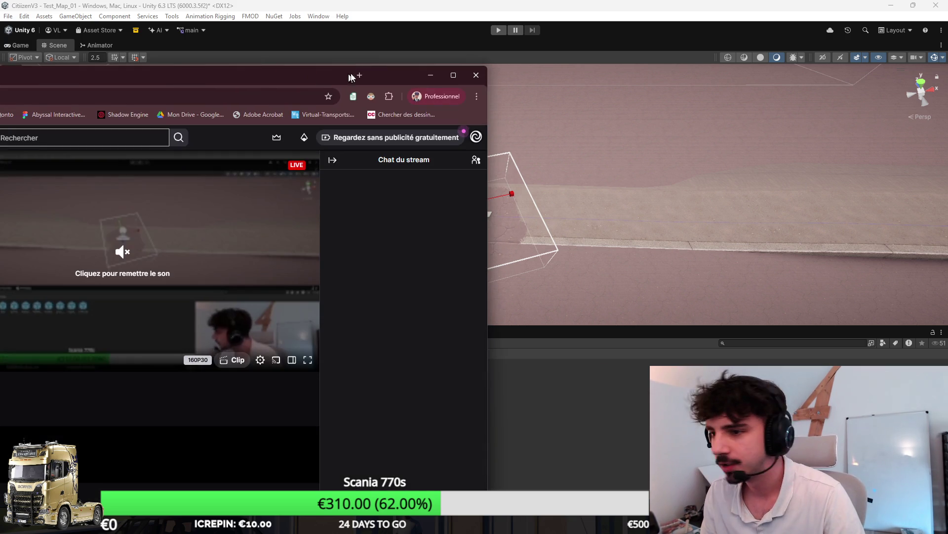
pyautogui.doubleClick(348, 75)
pyautogui.scroll(-5, 520, 354)
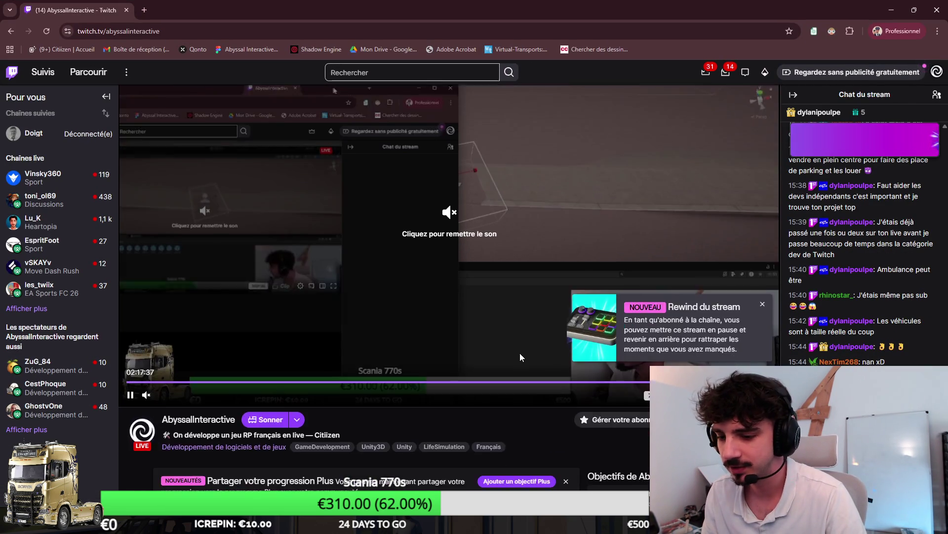
pyautogui.scroll(-2, 518, 358)
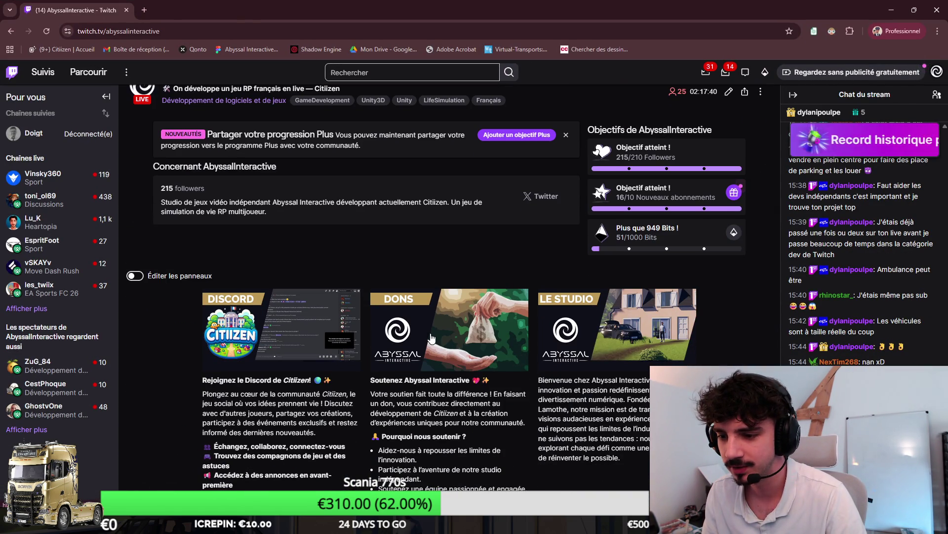
pyautogui.click(430, 334)
pyautogui.click(111, 4)
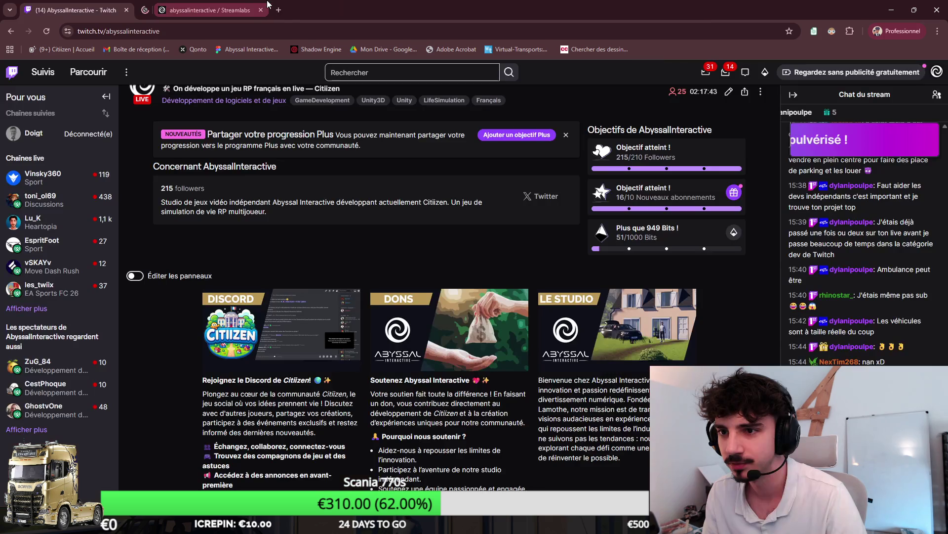
pyautogui.click(260, 10)
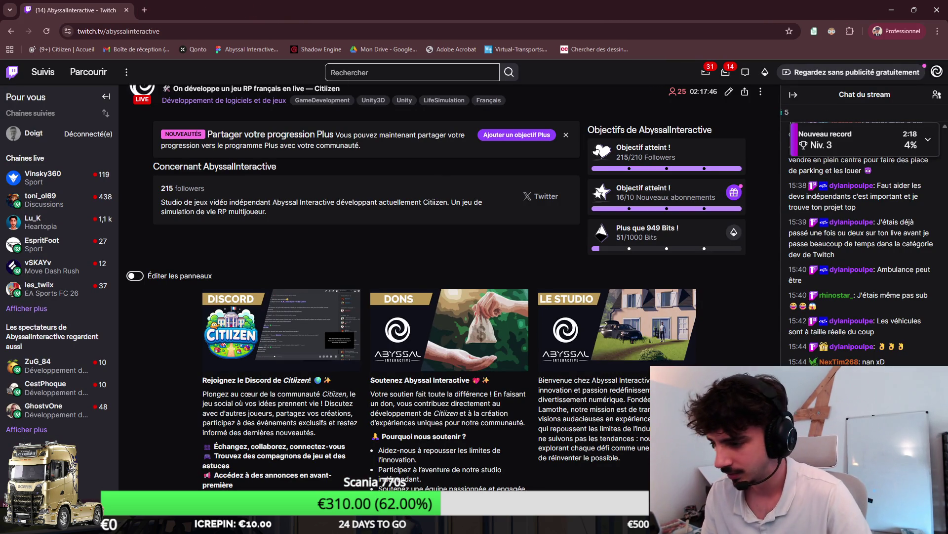
pyautogui.scroll(3, 581, 87)
pyautogui.scroll(-3, 582, 87)
pyautogui.scroll(4, 543, 366)
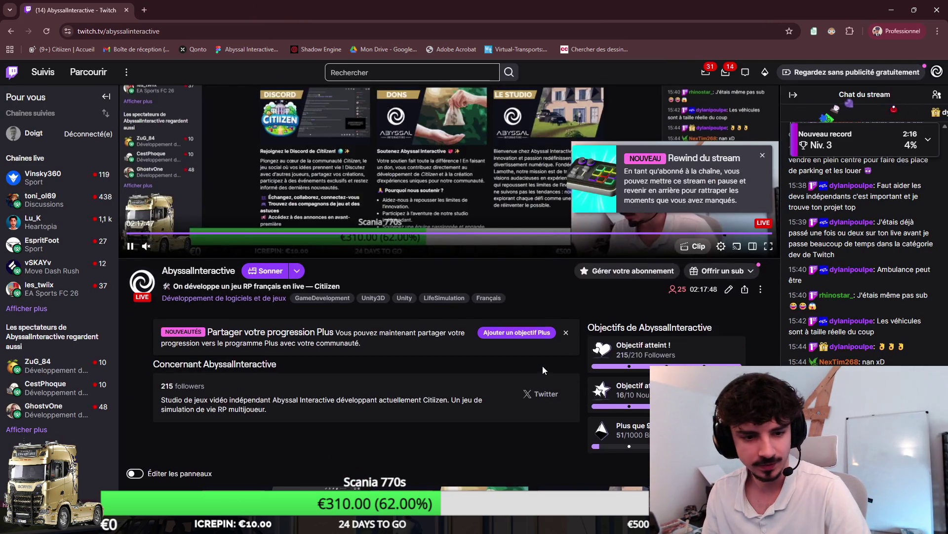
pyautogui.scroll(3, 543, 365)
pyautogui.scroll(-4, 571, 443)
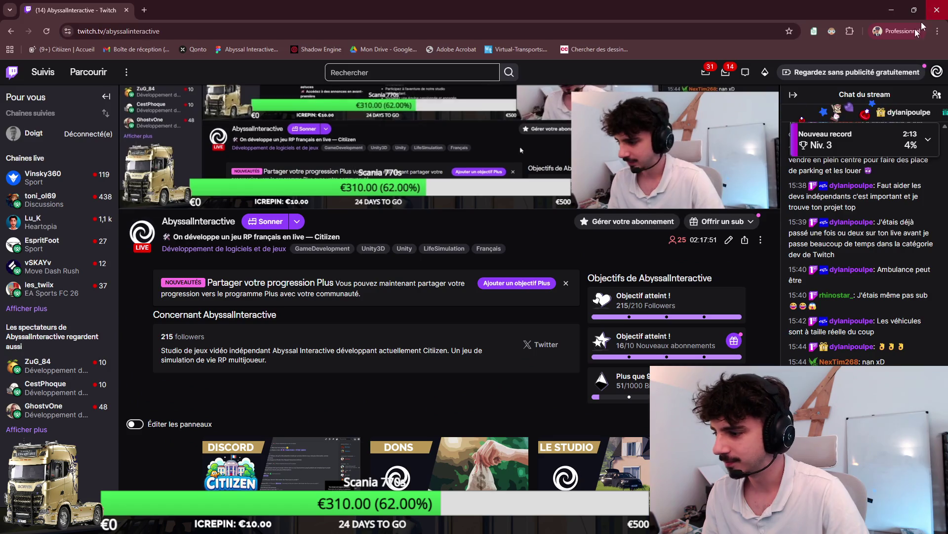
pyautogui.click(892, 10)
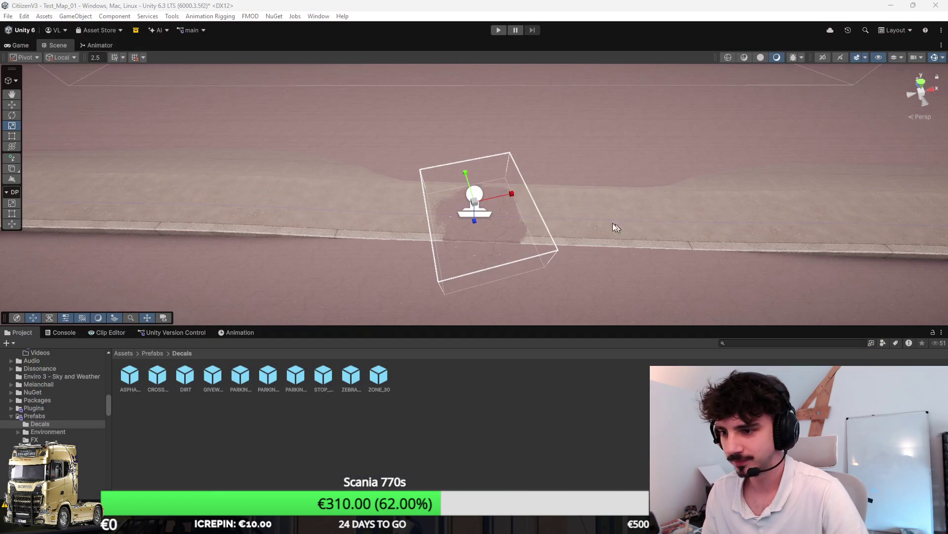
# Enlarge the dirt decal's projector box so it covers more of the sidewalk.
pyautogui.scroll(3, 522, 241)
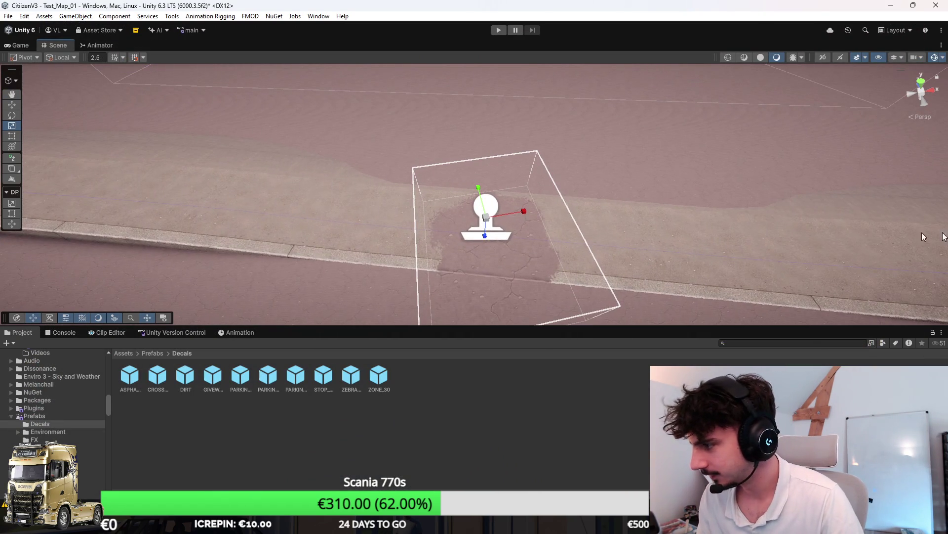
pyautogui.moveTo(489, 218); pyautogui.dragTo(514, 198)
pyautogui.press('w')
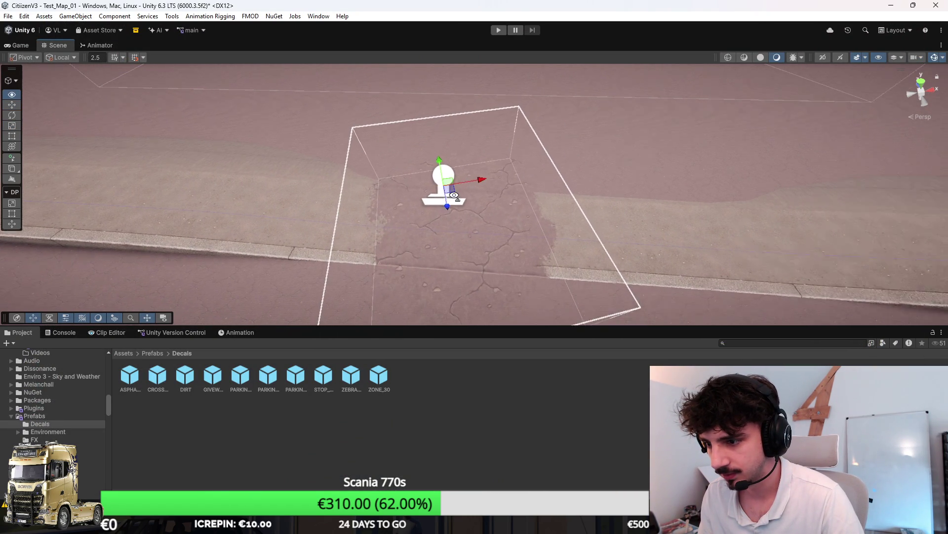
# Duplicate the dirt decal into copies spread right along the sidewalk, rotating one for variation.
pyautogui.hotkey('ctrl', 'd')
pyautogui.moveTo(446, 196)
pyautogui.mouseDown()
pyautogui.moveTo(560, 198)
pyautogui.moveTo(516, 216)
pyautogui.mouseUp()
pyautogui.press('e')
pyautogui.press('w')
pyautogui.moveTo(559, 192); pyautogui.dragTo(669, 200)
pyautogui.hotkey('ctrl', 'd')
pyautogui.scroll(-3, 669, 199)
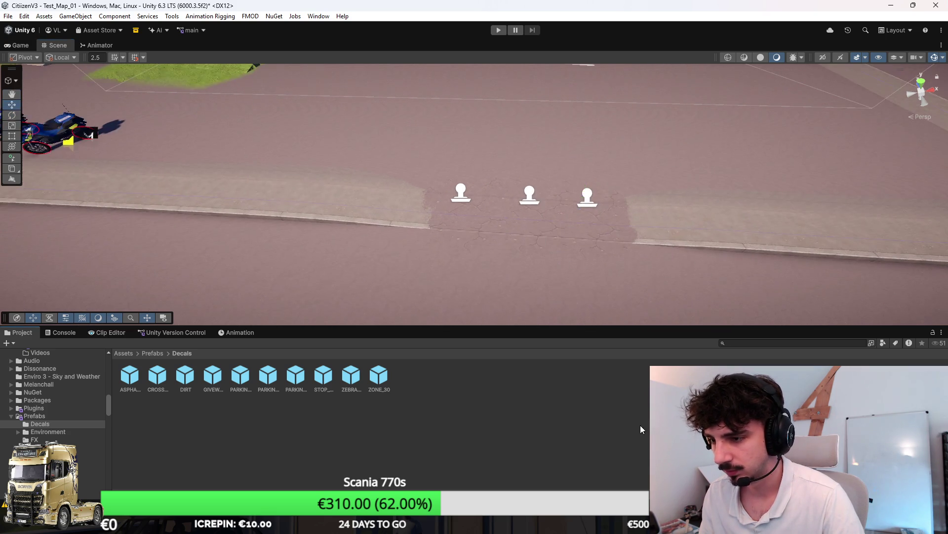
pyautogui.click(790, 148)
pyautogui.scroll(-10, 618, 242)
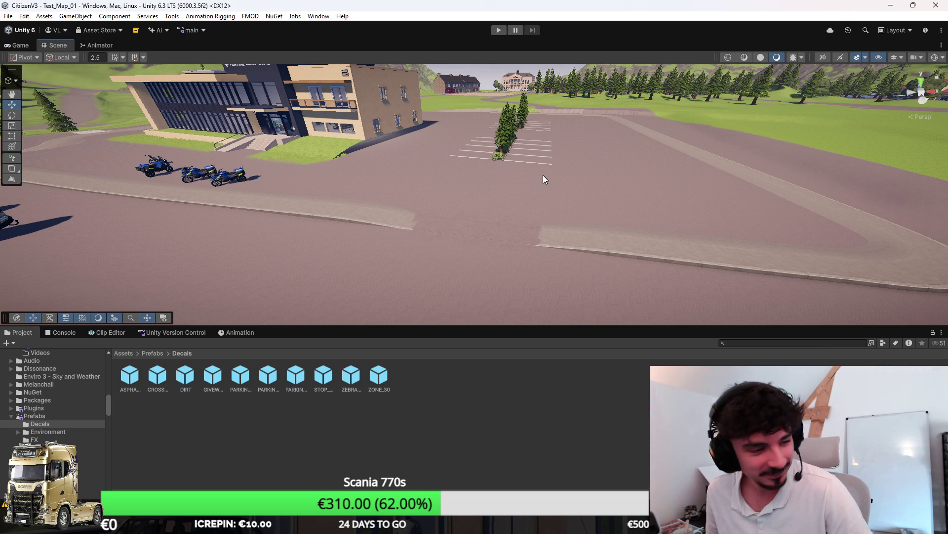
# Fly the view toward the hospital parking lot and start the game in the Game view.
pyautogui.moveTo(544, 179)
pyautogui.mouseDown()
pyautogui.moveTo(451, 283)
pyautogui.moveTo(484, 236)
pyautogui.moveTo(469, 235)
pyautogui.mouseUp()
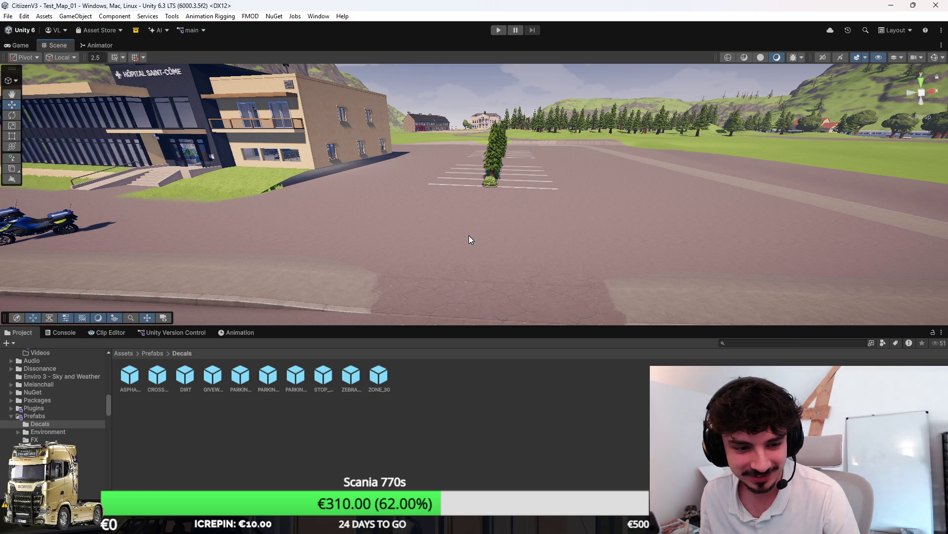
pyautogui.click(22, 45)
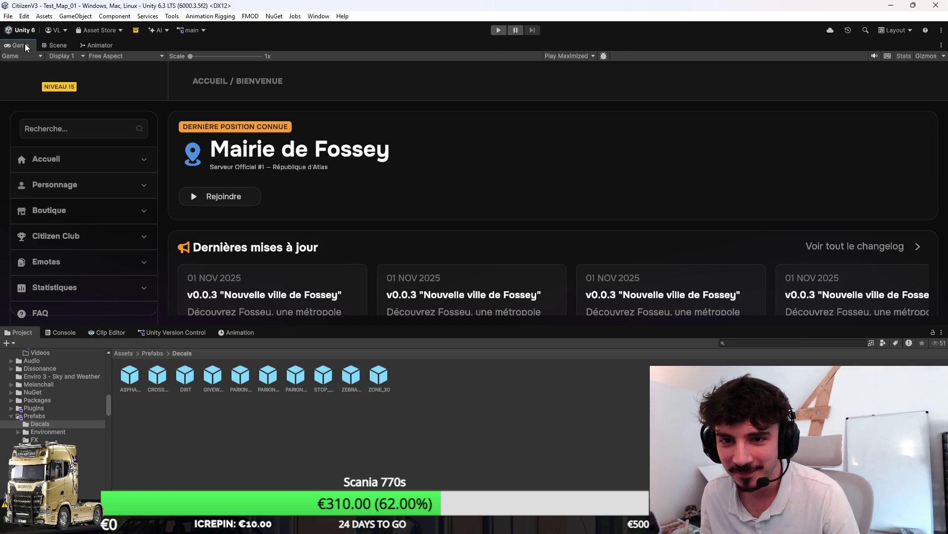
pyautogui.click(498, 30)
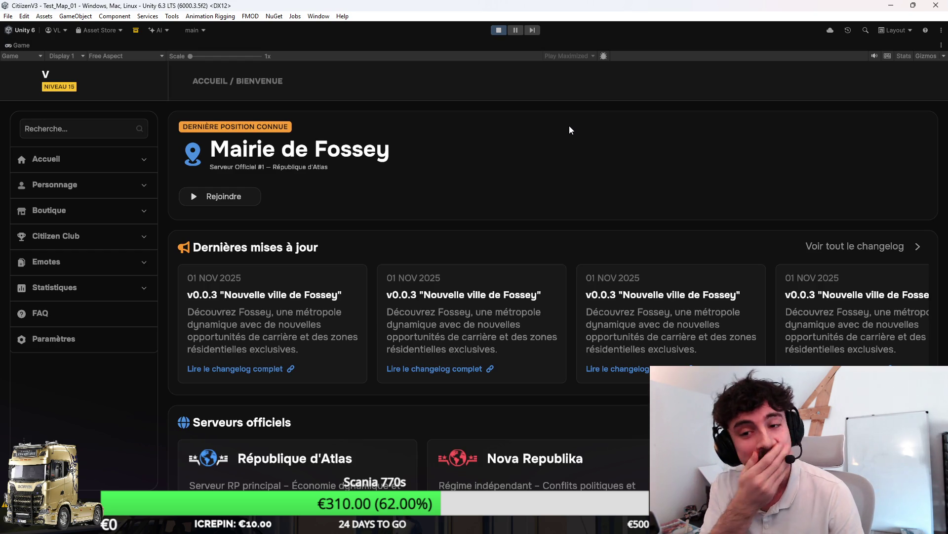
# Launch the Citizen RP server from Accueil > Mes serveurs in the game menu.
pyautogui.click(146, 162)
pyautogui.click(54, 254)
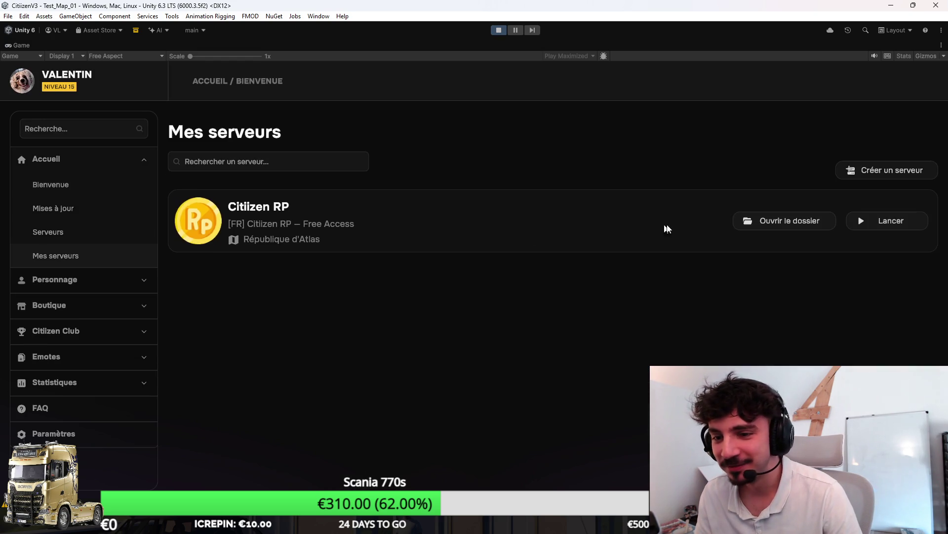
pyautogui.click(892, 216)
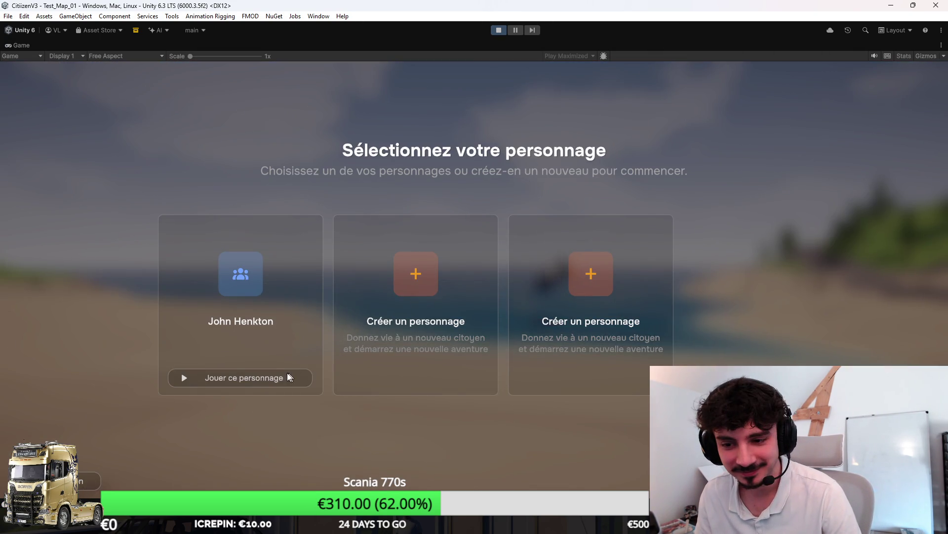
# Spawn in with Jouer ce personnage, then drive the Gendarmerie car around the lot into a parking bay.
pyautogui.click(289, 376)
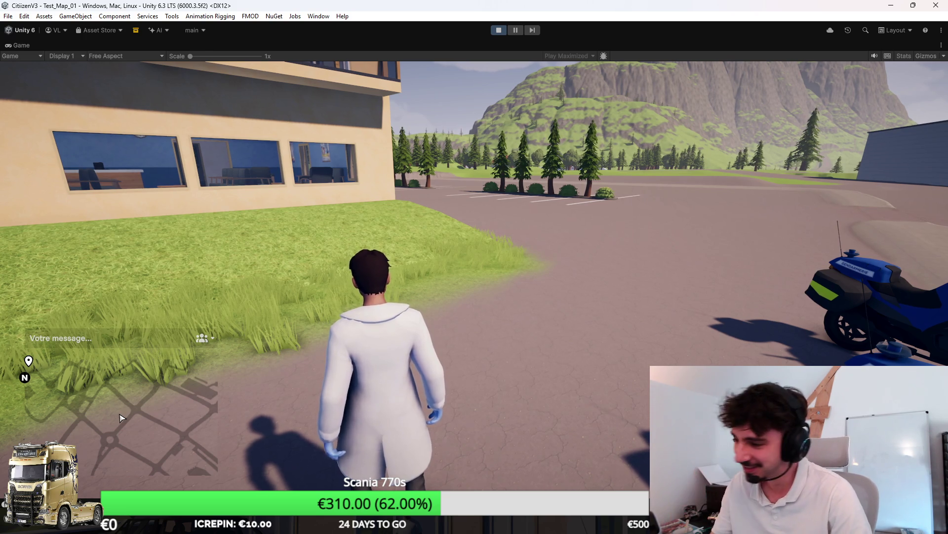
pyautogui.press('w')
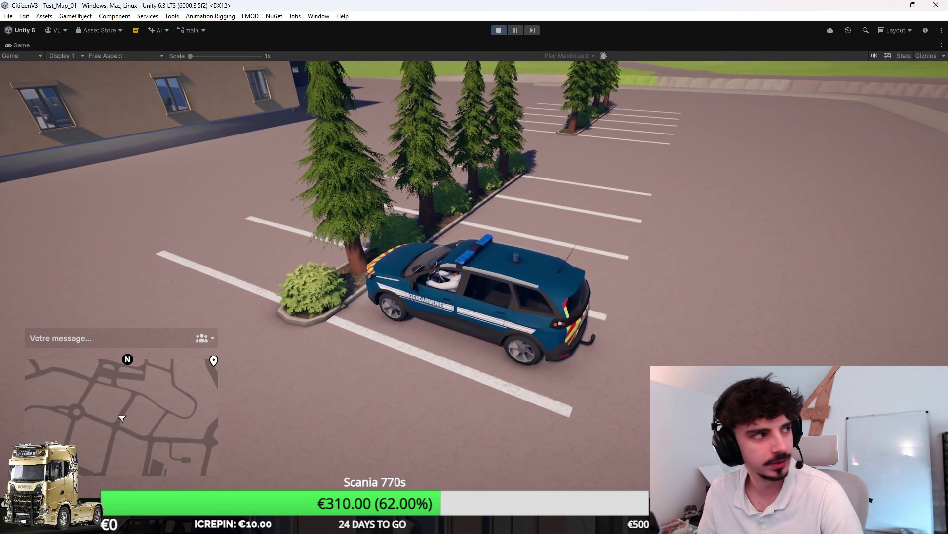
pyautogui.press('a')
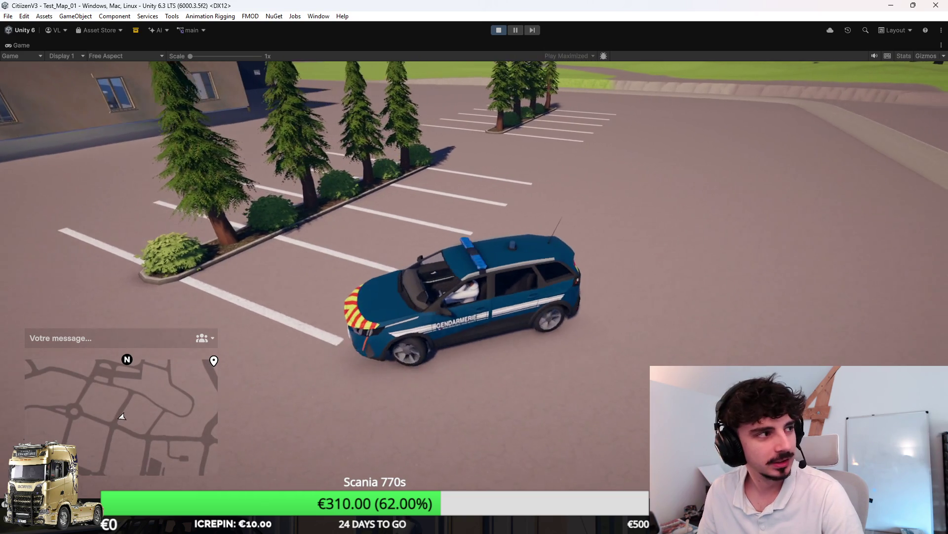
pyautogui.press('a')
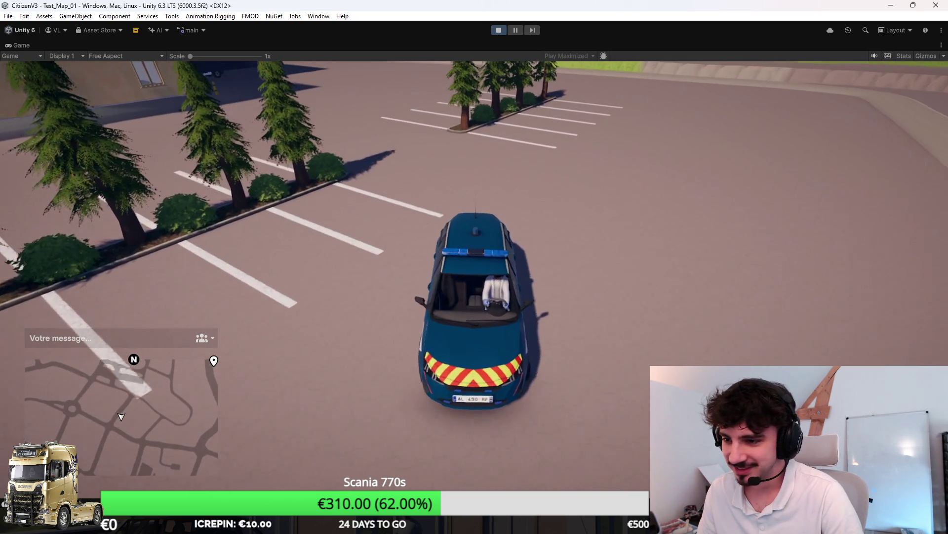
pyautogui.press('a')
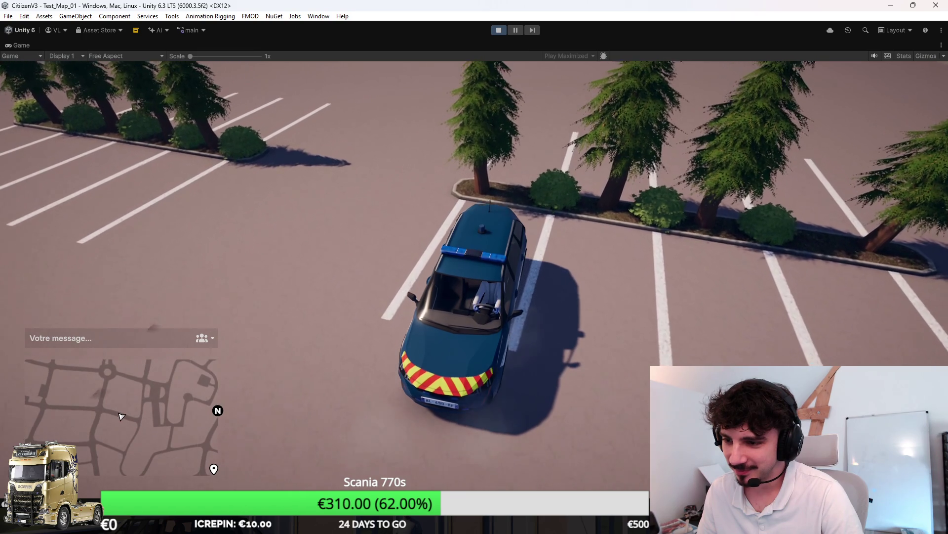
pyautogui.press('w')
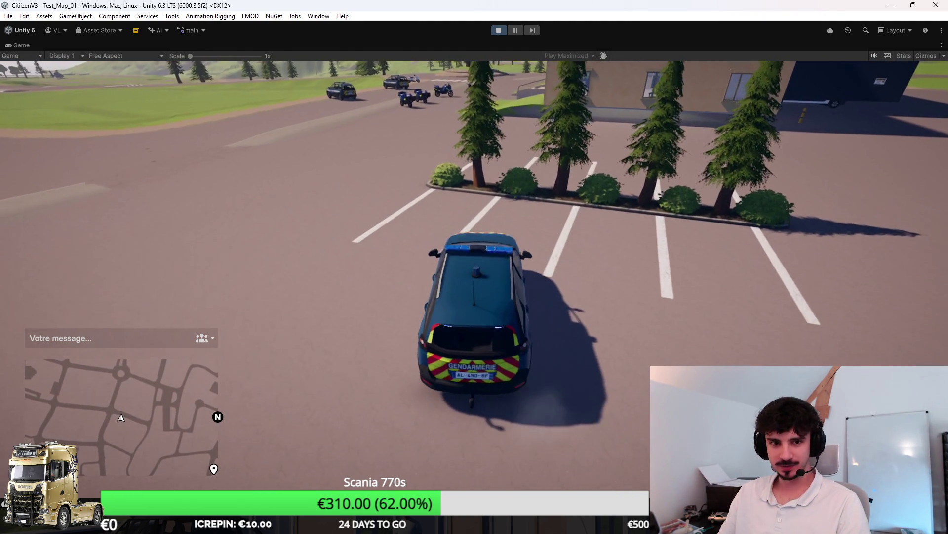
pyautogui.press('w')
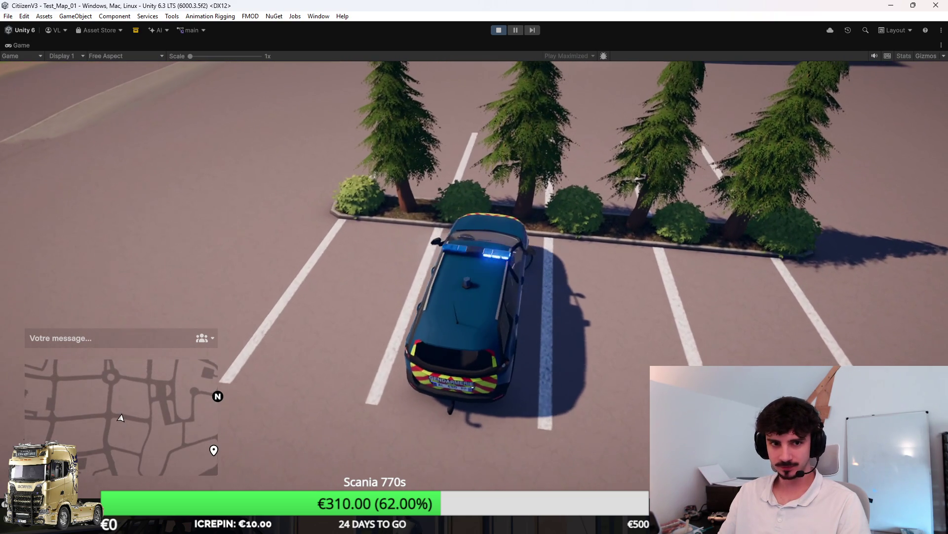
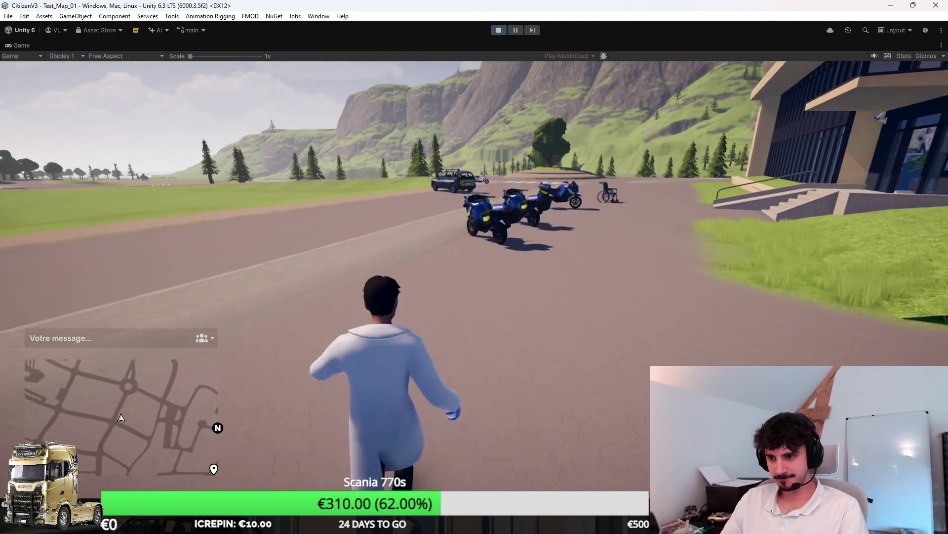
# Ride the gendarmerie motorcycle, then run up into the hospital lobby and back onto the grass.
pyautogui.press('f')
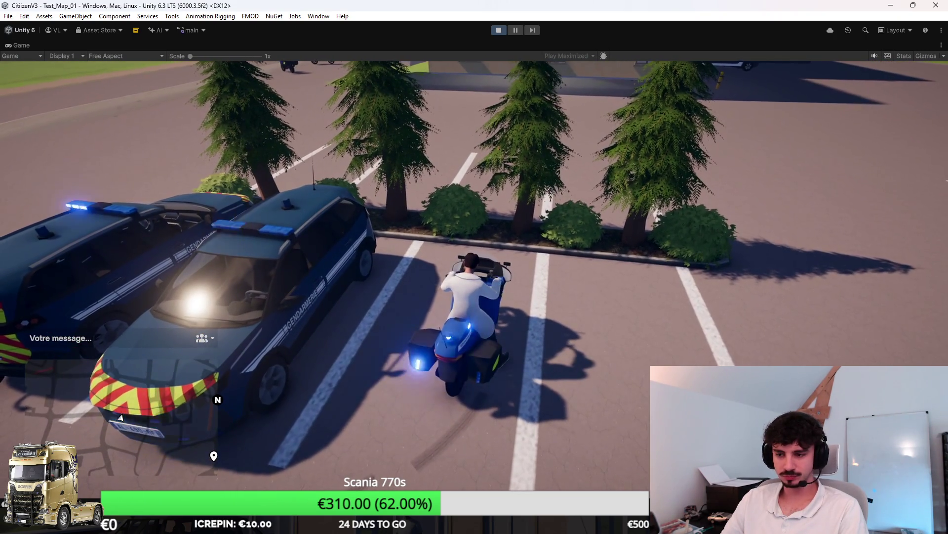
pyautogui.press('f')
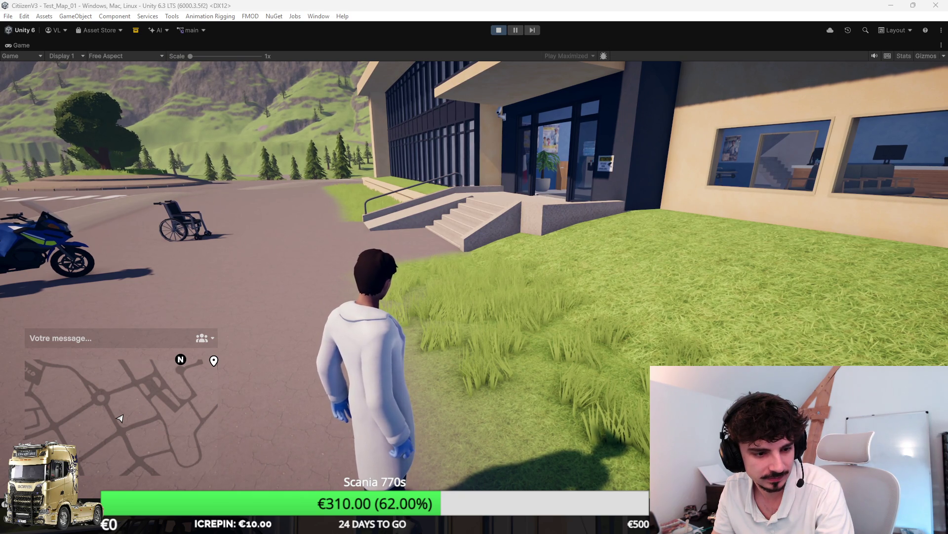
pyautogui.press('w')
pyautogui.press('w')
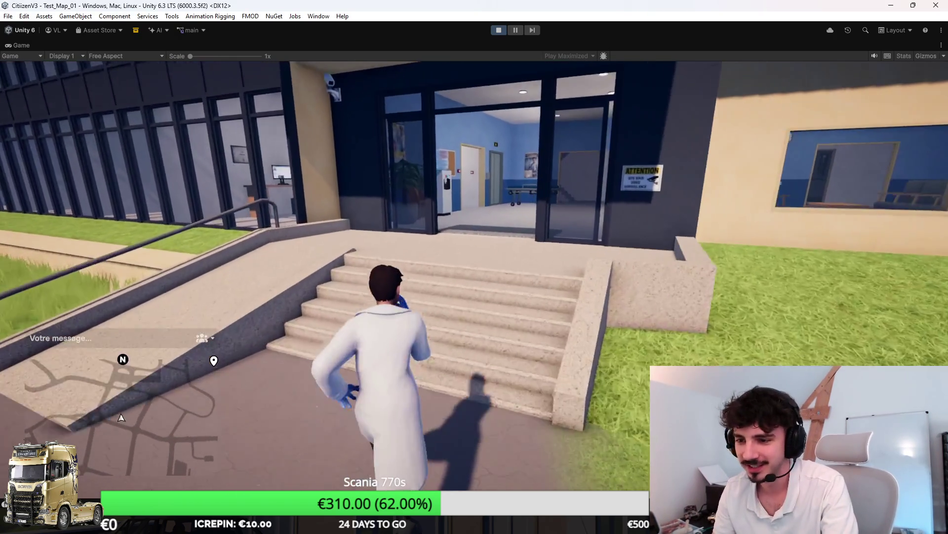
pyautogui.press('w')
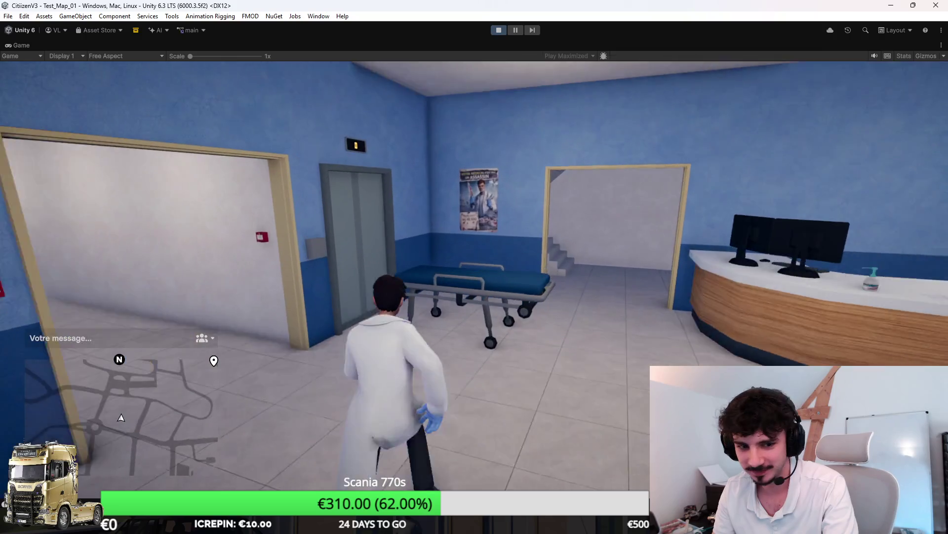
pyautogui.press('s')
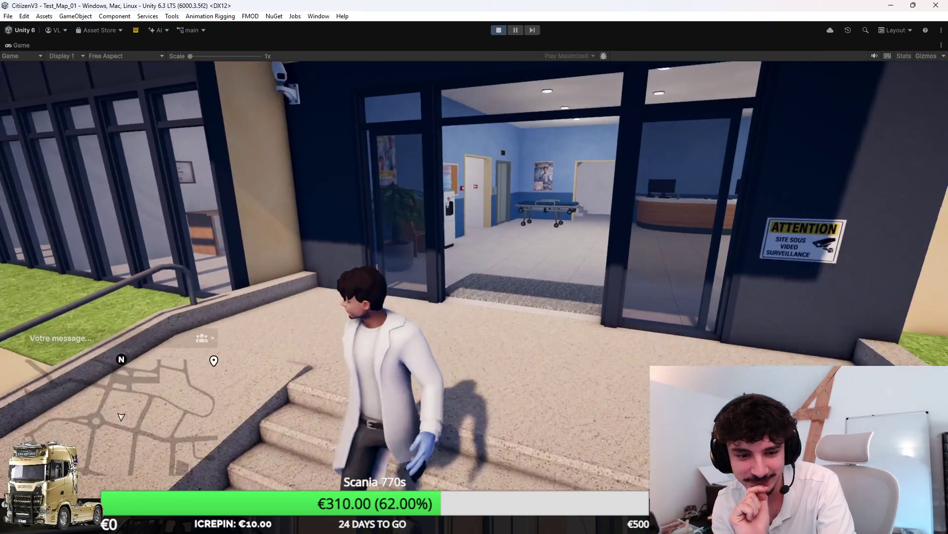
pyautogui.press('d')
pyautogui.press('d')
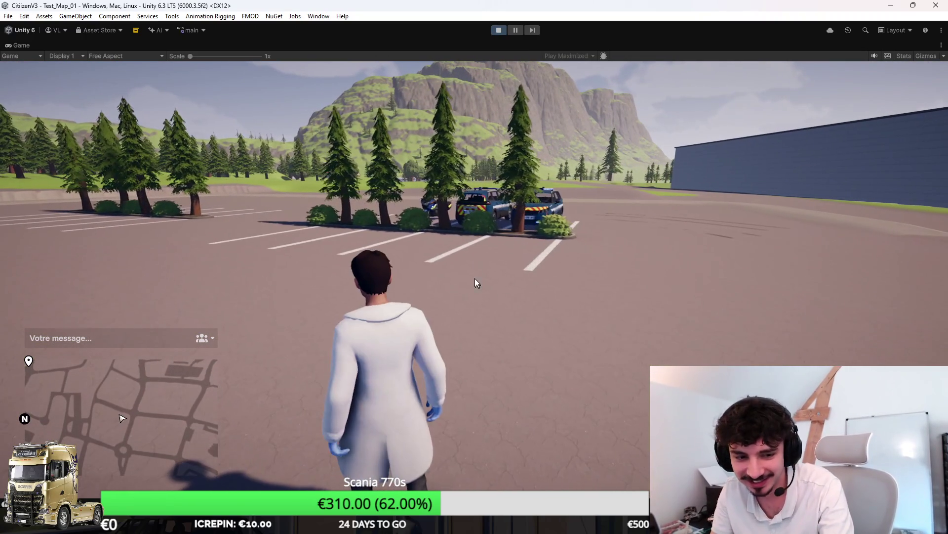
# Exit Play mode, view the hospital in the Scene editor, and return to Blender.
pyautogui.click(499, 30)
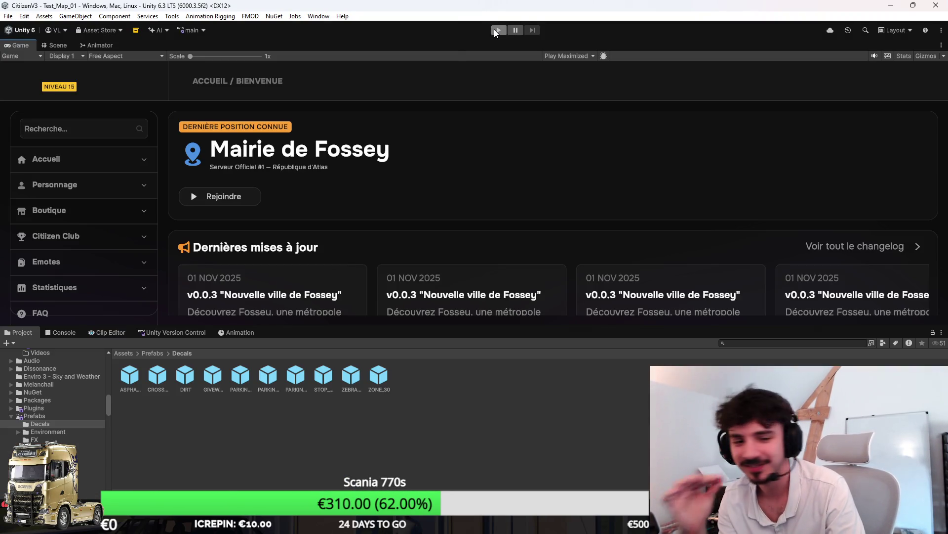
pyautogui.click(58, 45)
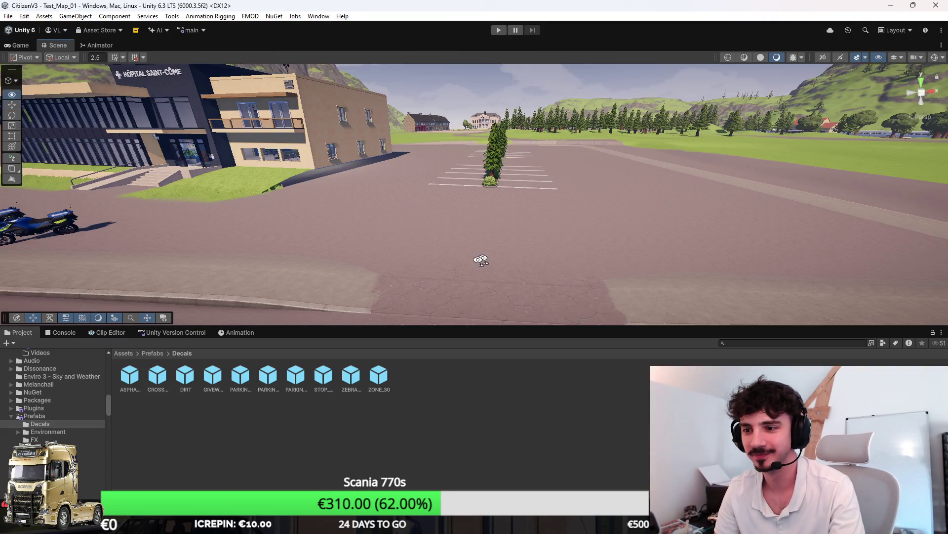
pyautogui.scroll(10, 401, 271)
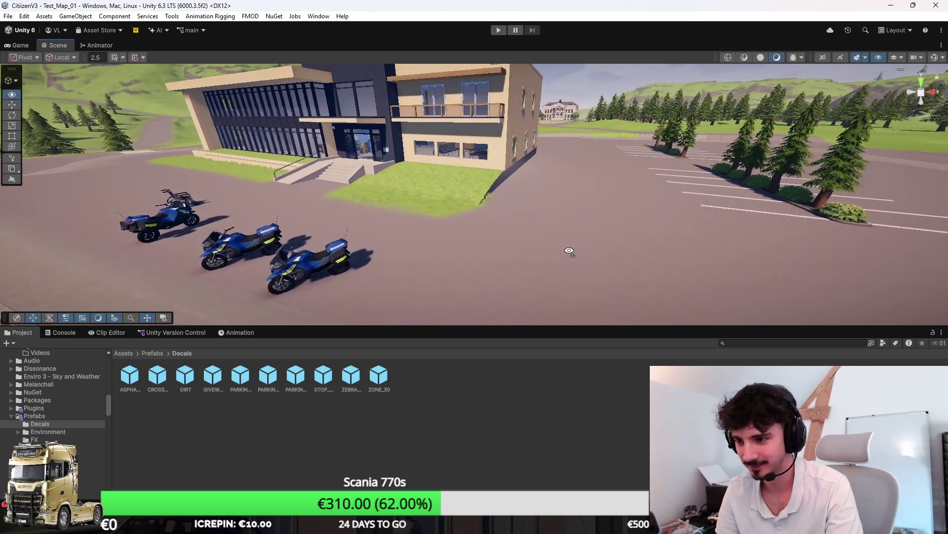
pyautogui.hotkey('alt', 'Tab')
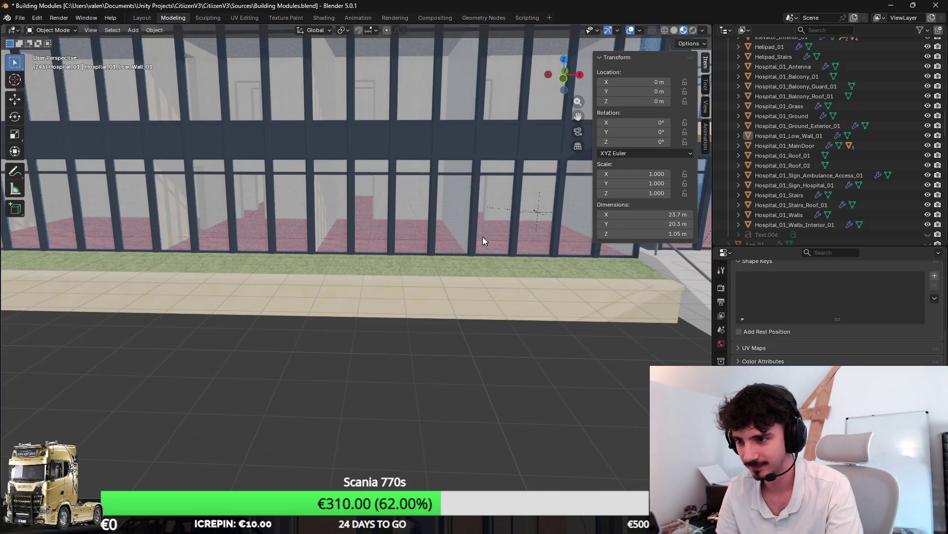
# Toggle Edit Mode on the low wall mesh while orbiting around the building's side.
pyautogui.scroll(-5, 496, 238)
pyautogui.scroll(6, 476, 271)
pyautogui.press('Tab')
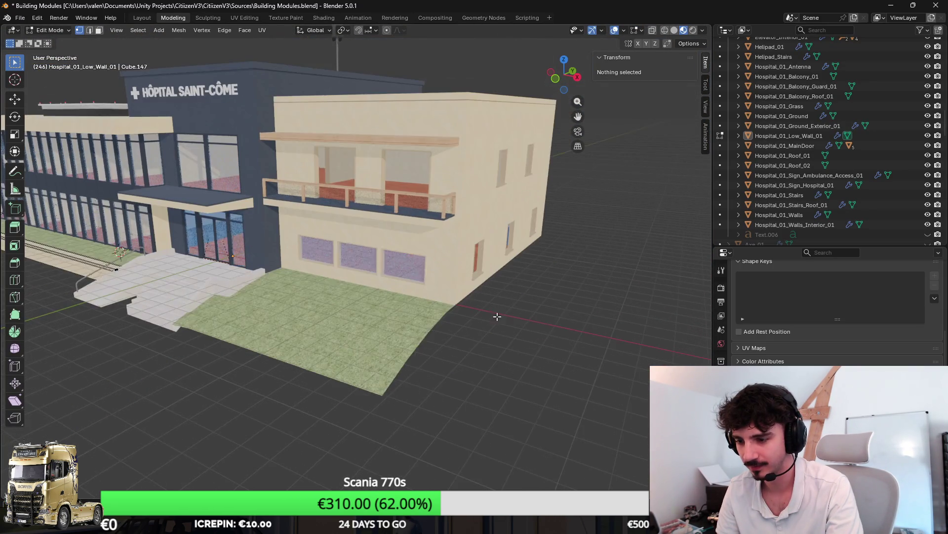
pyautogui.scroll(-5, 365, 303)
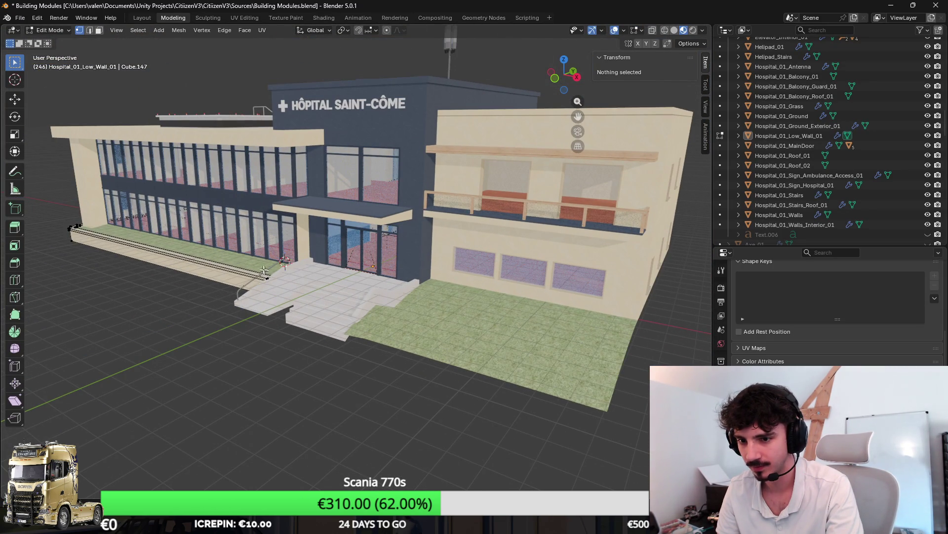
pyautogui.press('Tab')
pyautogui.moveTo(128, 260)
pyautogui.mouseDown()
pyautogui.moveTo(240, 259)
pyautogui.moveTo(408, 295)
pyautogui.mouseUp()
pyautogui.press('Tab')
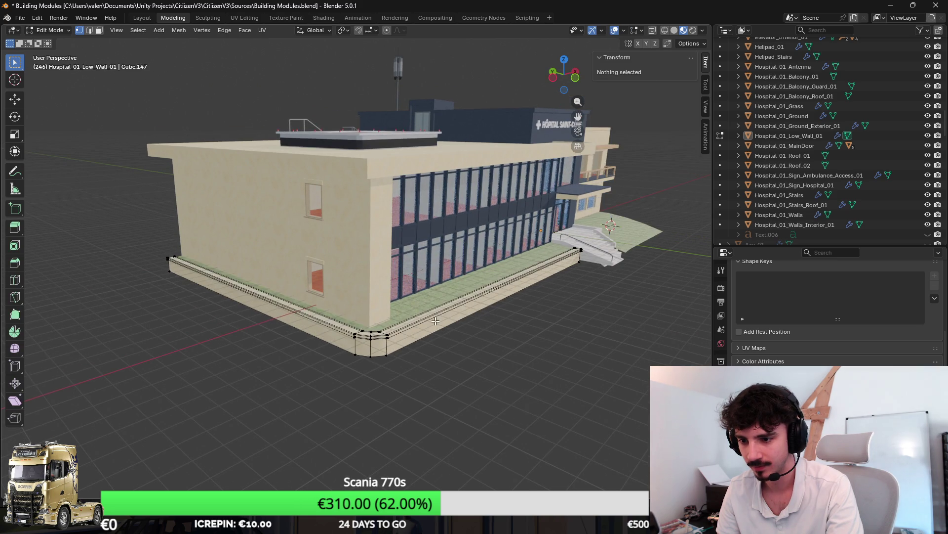
# Switch editing to the Hospital_01_Grass mesh near the building corner, in Face select mode.
pyautogui.moveTo(494, 301); pyautogui.dragTo(567, 306)
pyautogui.scroll(3, 507, 302)
pyautogui.moveTo(414, 298); pyautogui.dragTo(307, 286)
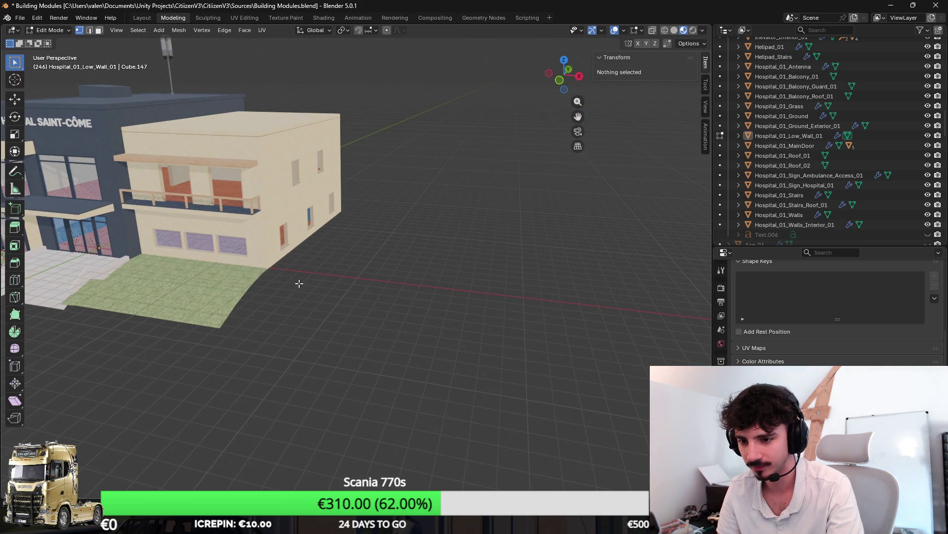
pyautogui.moveTo(248, 281)
pyautogui.mouseDown()
pyautogui.moveTo(469, 280)
pyautogui.moveTo(389, 280)
pyautogui.mouseUp()
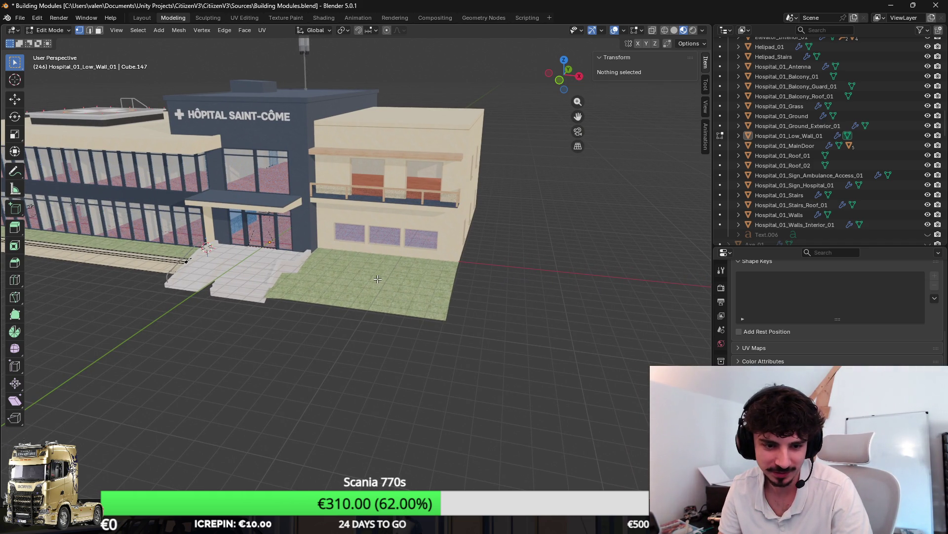
pyautogui.moveTo(379, 279); pyautogui.dragTo(395, 245)
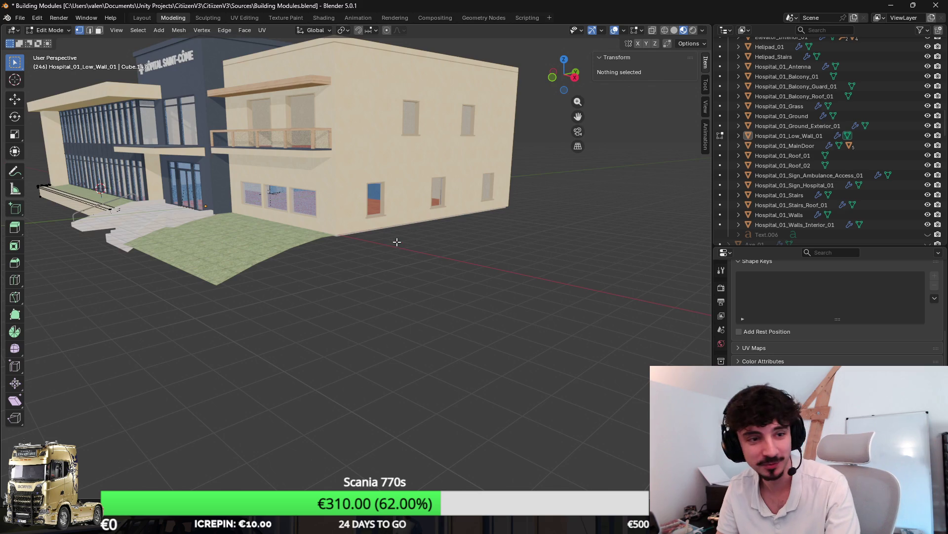
pyautogui.scroll(5, 394, 243)
pyautogui.scroll(-4, 392, 241)
pyautogui.hotkey('alt', 'q')
pyautogui.moveTo(268, 228); pyautogui.dragTo(272, 244)
pyautogui.scroll(3, 274, 258)
pyautogui.click(99, 31)
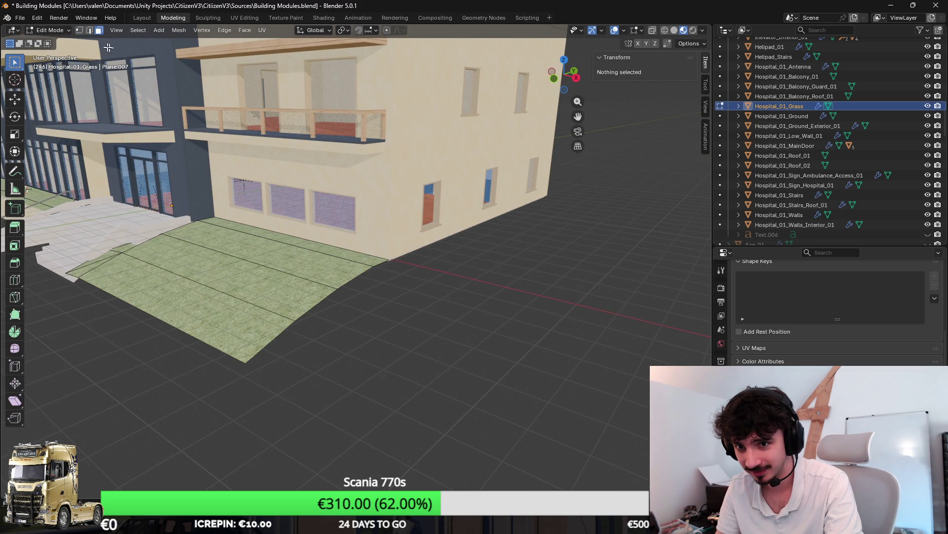
# Extrude the grass plane's outer edge into a strip about 1.17 m along X.
pyautogui.click(363, 274)
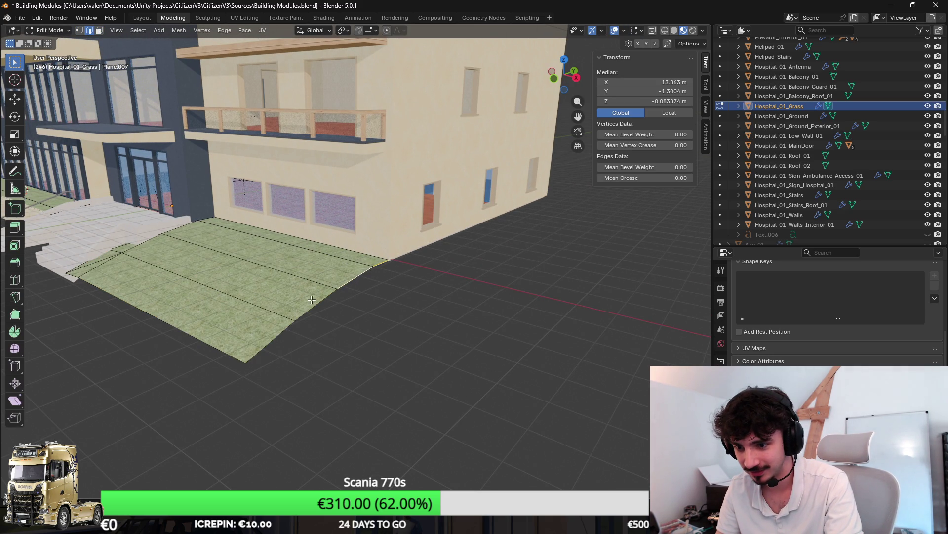
pyautogui.scroll(-2, 279, 334)
pyautogui.scroll(3, 509, 284)
pyautogui.press('e')
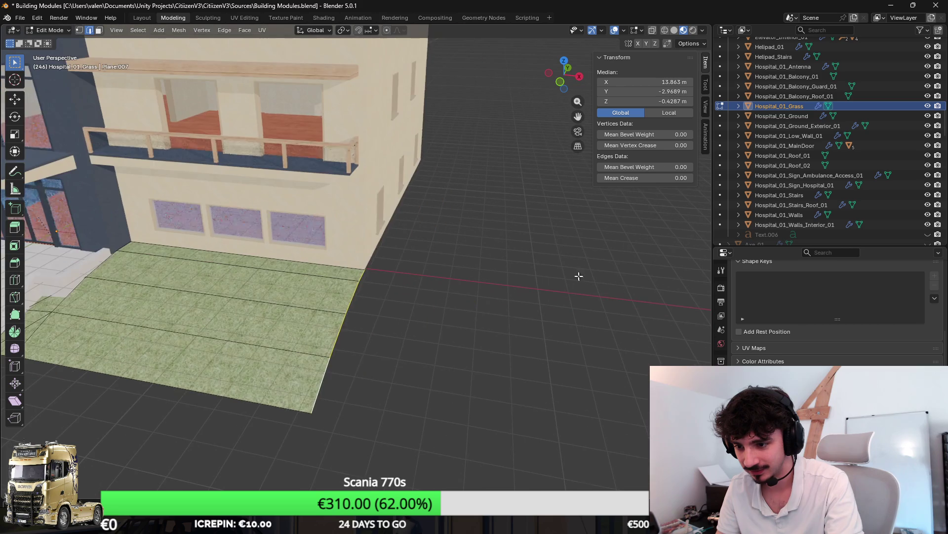
pyautogui.rightClick(605, 279)
pyautogui.press('g')
pyautogui.press('x')
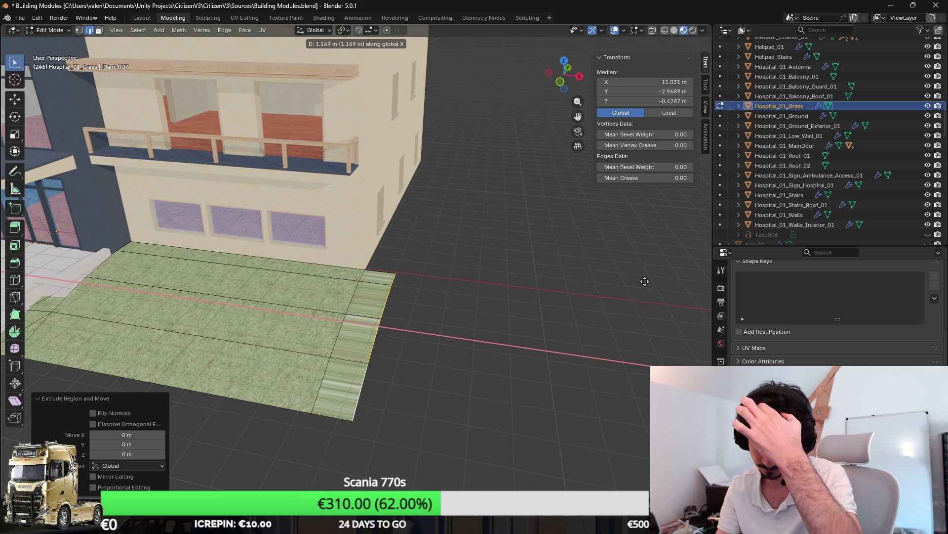
pyautogui.click(645, 281)
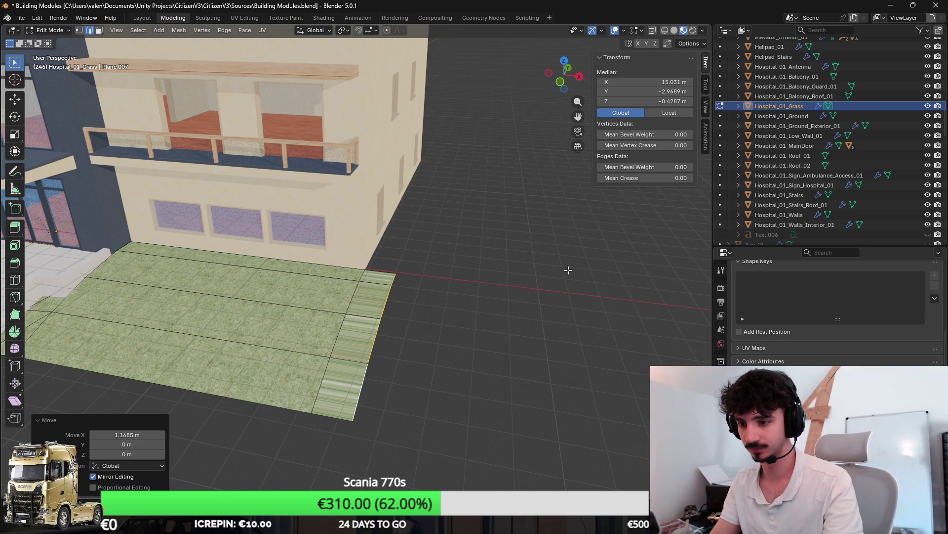
# Duplicate the grass edge and rotate the copy 90° around Z.
pyautogui.press('g')
pyautogui.press('Escape')
pyautogui.hotkey('shift', 'd')
pyautogui.press('r')
pyautogui.press('z')
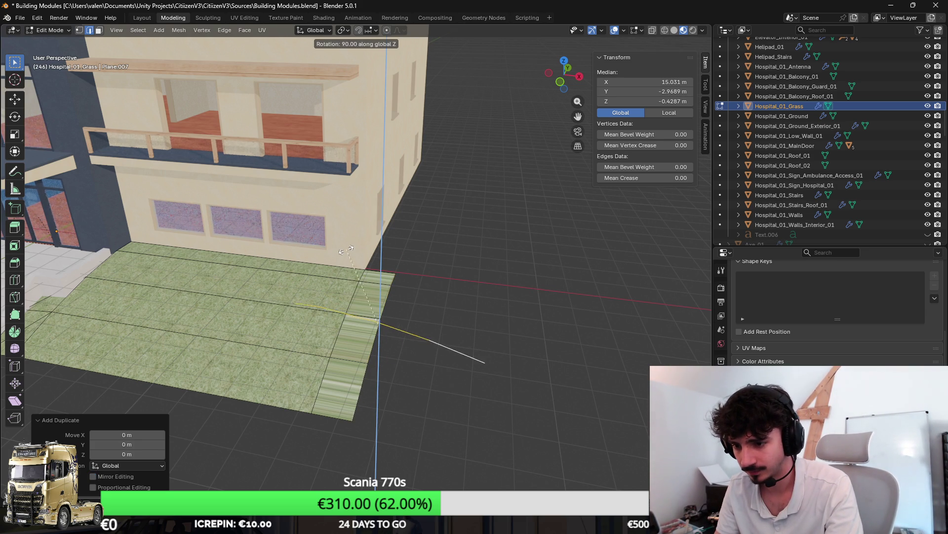
pyautogui.click(353, 246)
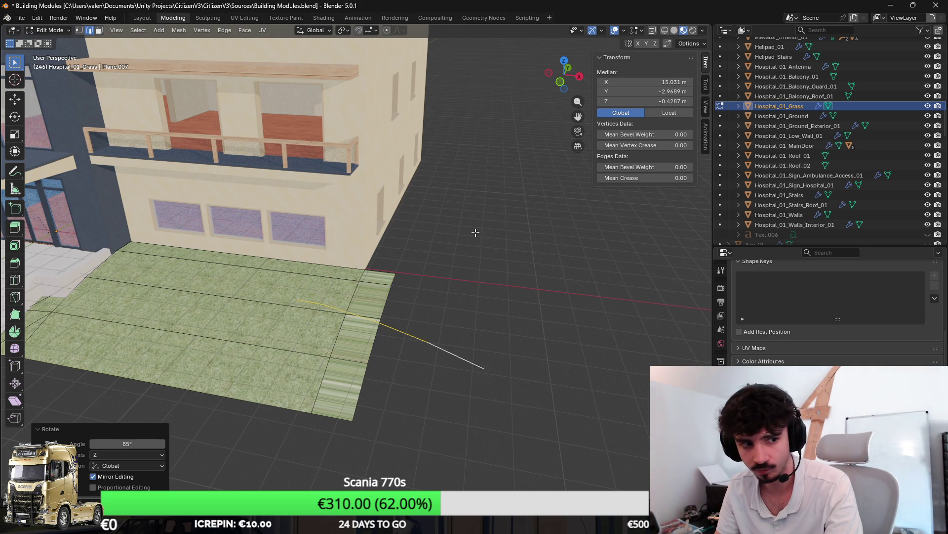
pyautogui.press('r')
pyautogui.press('z')
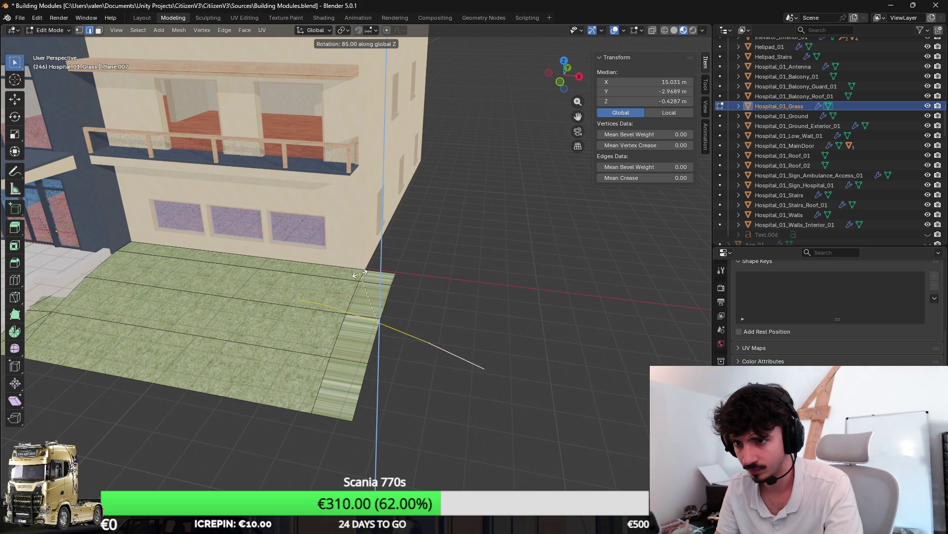
pyautogui.click(368, 275)
# Switch to top view and begin moving the rotated edge toward the building's side.
pyautogui.press('KP_7')
pyautogui.scroll(4, 440, 287)
pyautogui.scroll(2, 435, 341)
pyautogui.press('g')
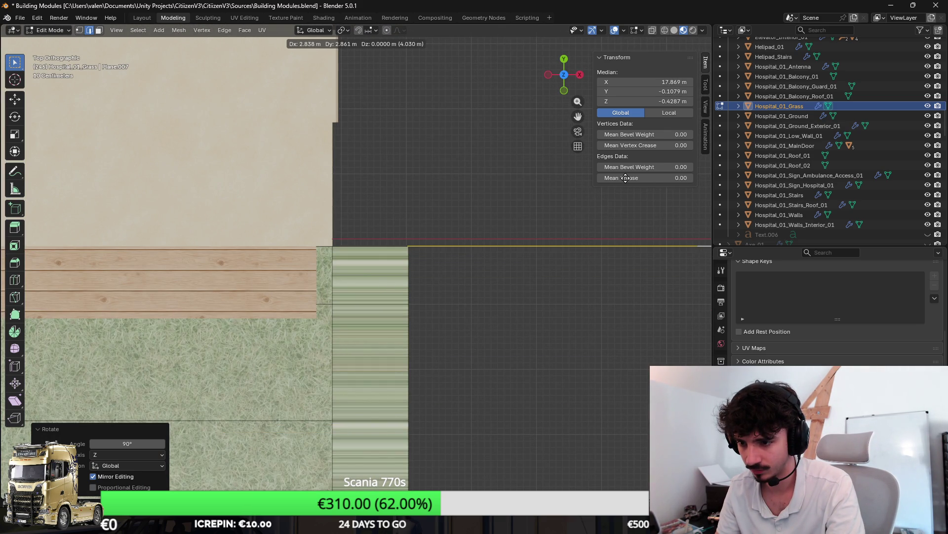
# Place the rotated edge at the building corner and extrude it into a strip along Y.
pyautogui.click(625, 179)
pyautogui.moveTo(534, 300)
pyautogui.mouseDown()
pyautogui.moveTo(495, 228)
pyautogui.moveTo(436, 311)
pyautogui.mouseUp()
pyautogui.scroll(-2, 496, 231)
pyautogui.scroll(3, 349, 271)
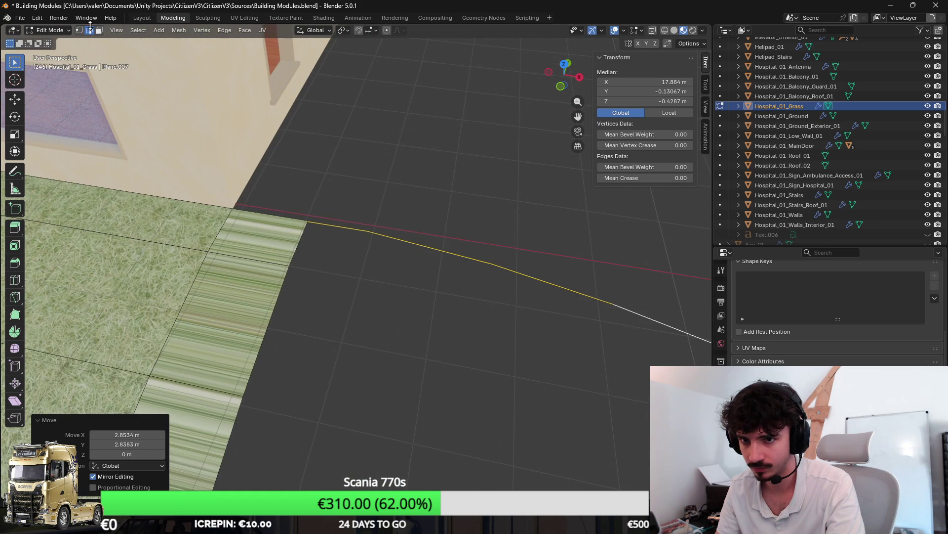
pyautogui.press('e')
pyautogui.press('y')
pyautogui.click(478, 46)
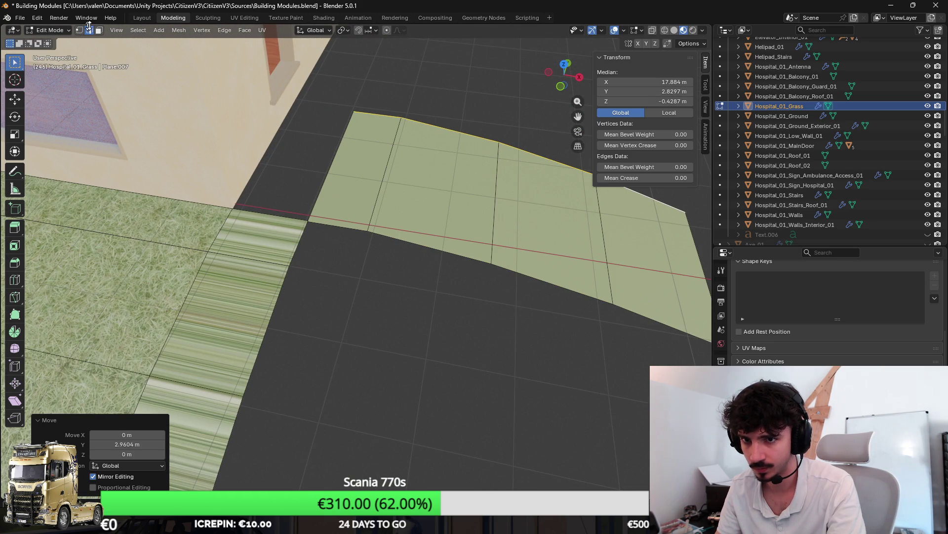
# In Edge select, try filling faces between the strip and sheet, then undo the fills.
pyautogui.click(89, 30)
pyautogui.click(331, 223)
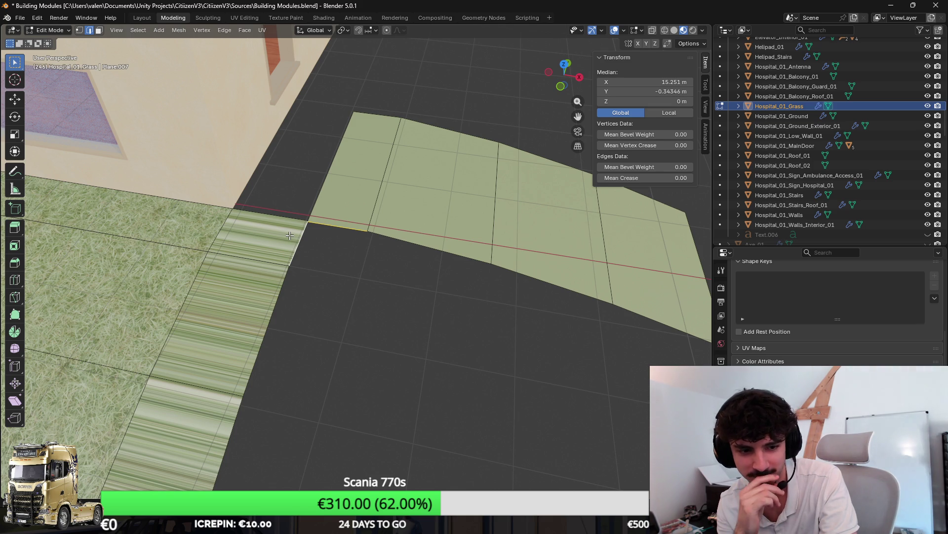
pyautogui.press('f')
pyautogui.hotkey('ctrl', 'z')
pyautogui.press('f')
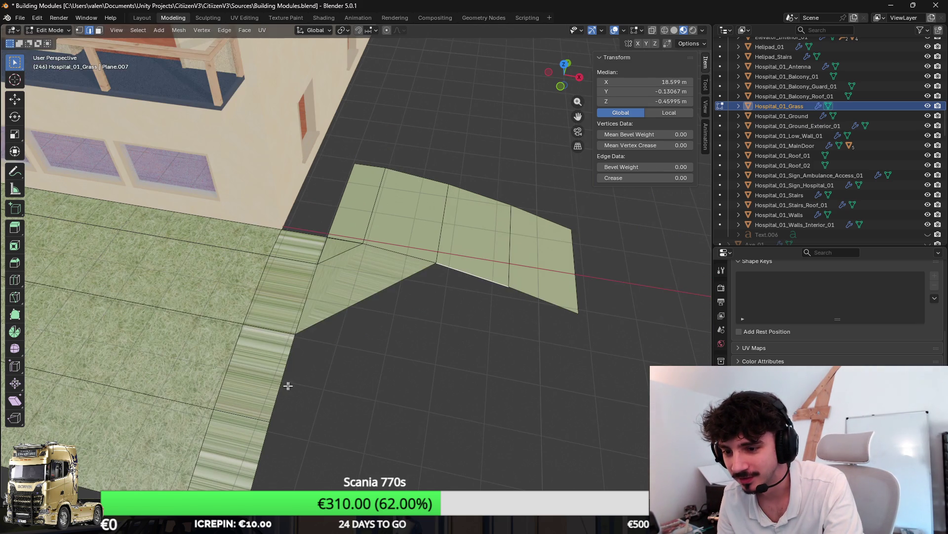
pyautogui.press('f')
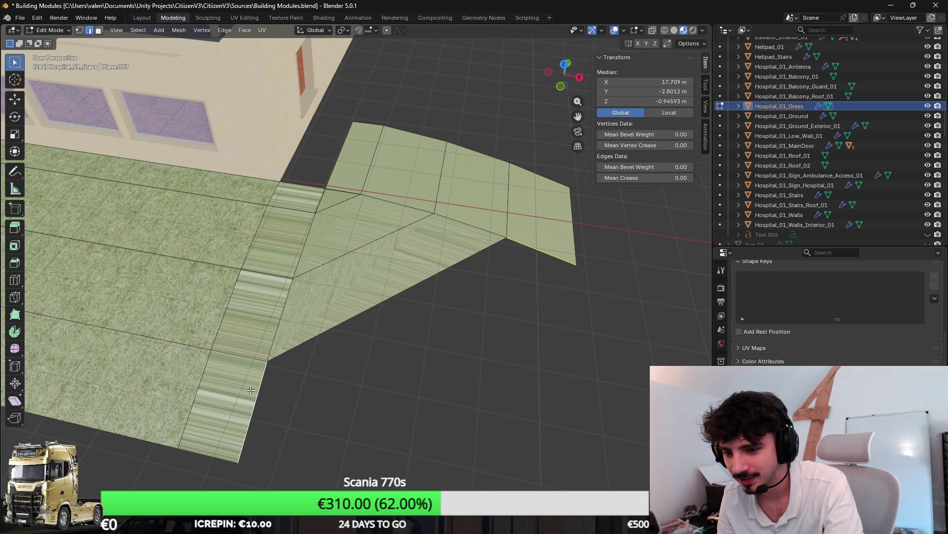
pyautogui.press('f')
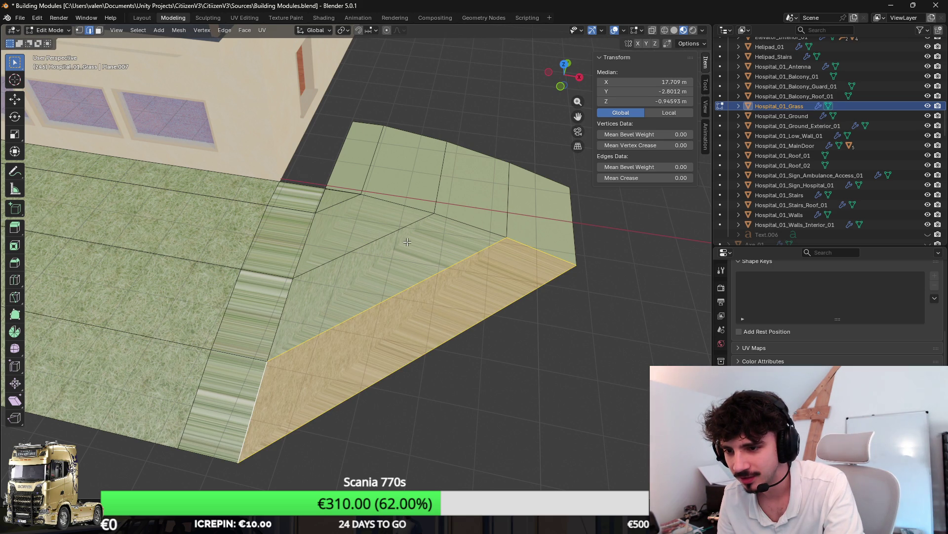
pyautogui.hotkey('ctrl', 'z')
pyautogui.hotkey('ctrl', 'z')
pyautogui.hotkey('ctrl', 'z')
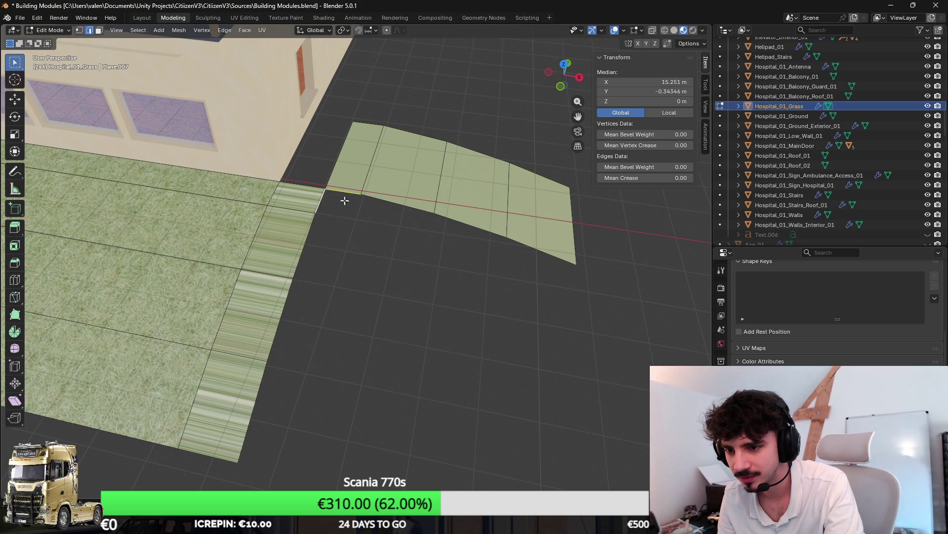
# Add two more of the strip's lower border edges to the selection.
pyautogui.keyDown('shift'); pyautogui.click(393, 203); pyautogui.keyUp('shift')
pyautogui.keyDown('shift'); pyautogui.click(472, 218); pyautogui.keyUp('shift')
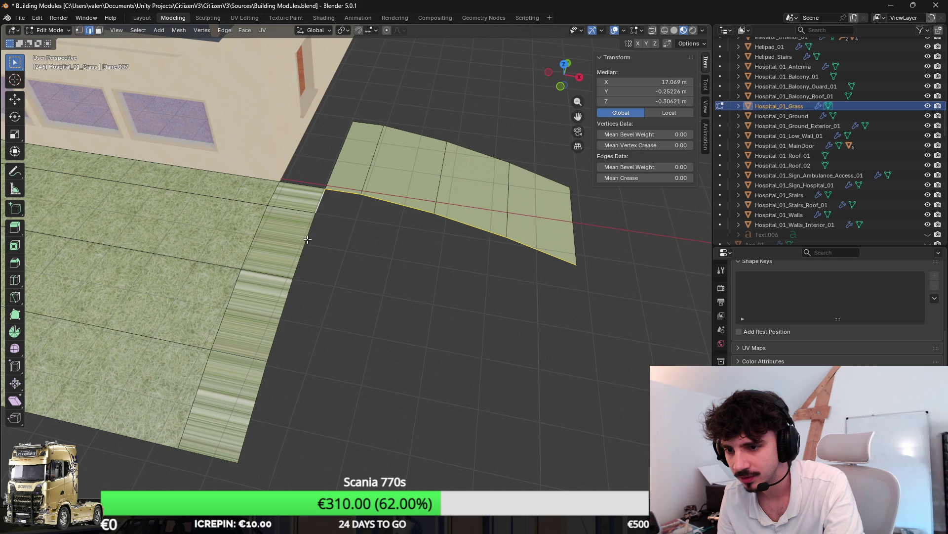
pyautogui.press('F3')
# Try Bridge Edge Loops with one cut and a 0.400 merge factor, then undo it.
pyautogui.write('bridge')
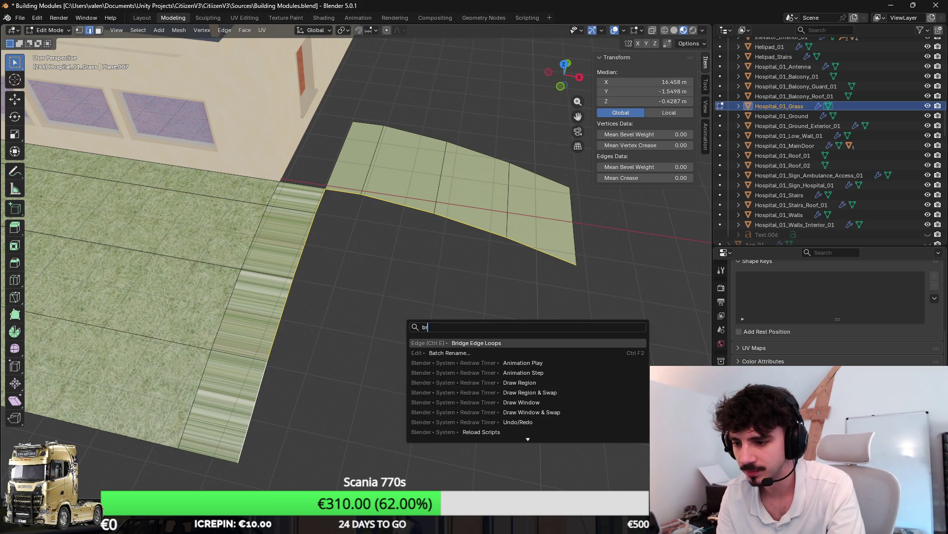
pyautogui.press('Return')
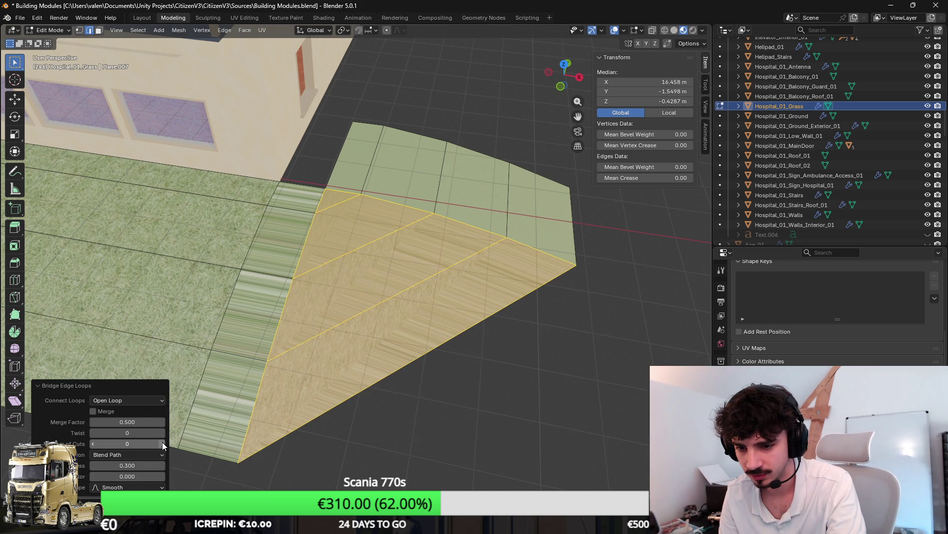
pyautogui.click(162, 443)
pyautogui.scroll(3, 412, 359)
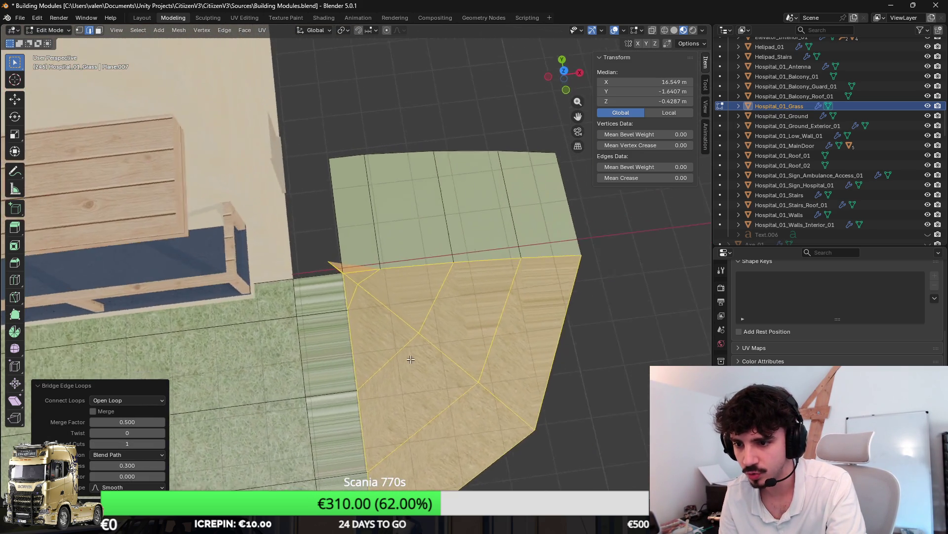
pyautogui.scroll(5, 412, 359)
pyautogui.click(93, 421)
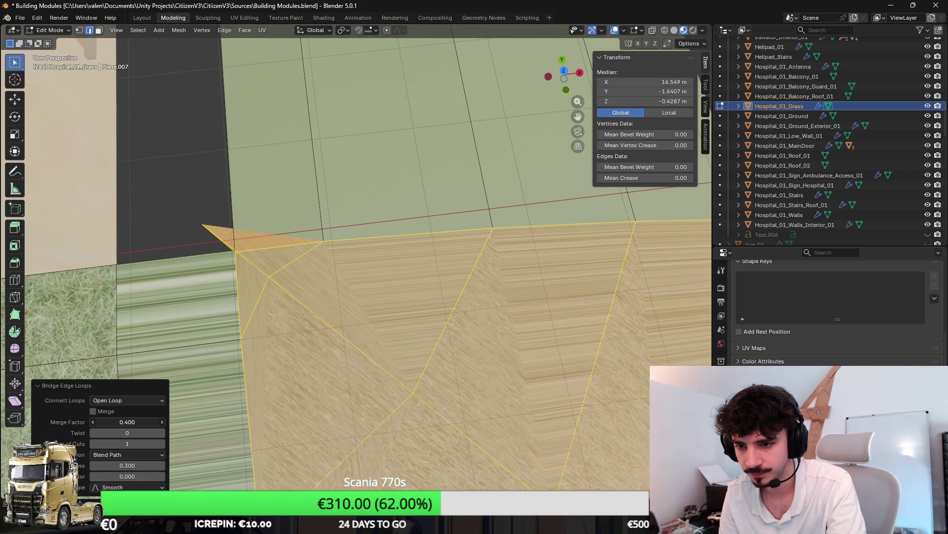
pyautogui.hotkey('ctrl', 'z')
# Reselect the bottom edges and striped strip edges, and slide the strip edges left along X.
pyautogui.scroll(-2, 349, 279)
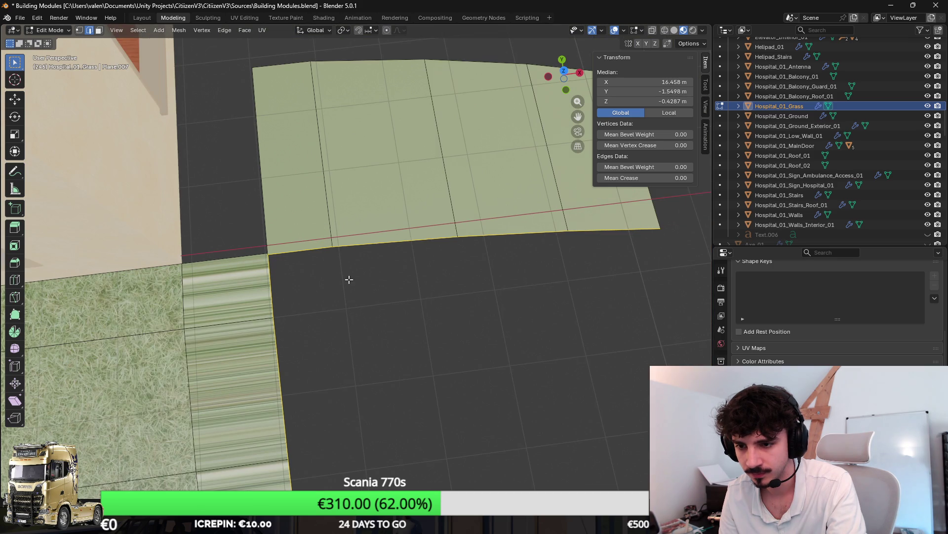
pyautogui.click(330, 231)
pyautogui.click(296, 250)
pyautogui.keyDown('shift'); pyautogui.click(395, 241); pyautogui.keyUp('shift')
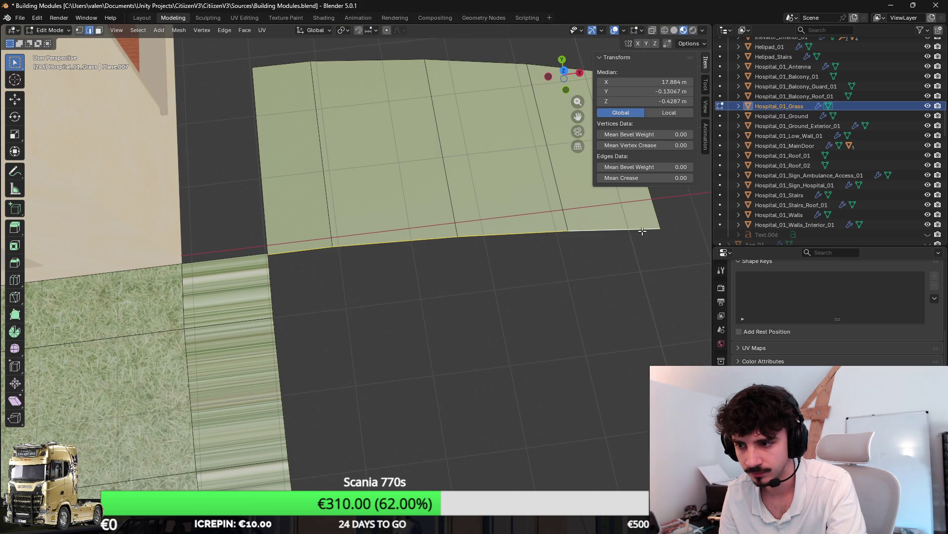
pyautogui.scroll(-2, 455, 257)
pyautogui.click(289, 303)
pyautogui.keyDown('shift'); pyautogui.click(291, 347); pyautogui.keyUp('shift')
pyautogui.keyDown('shift'); pyautogui.click(306, 445); pyautogui.keyUp('shift')
pyautogui.scroll(-2, 349, 387)
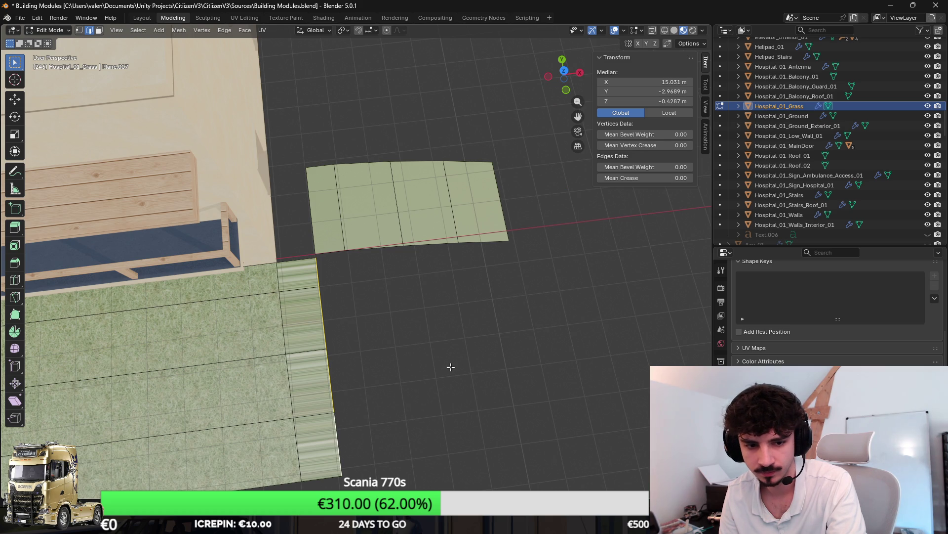
pyautogui.press('g')
pyautogui.press('x')
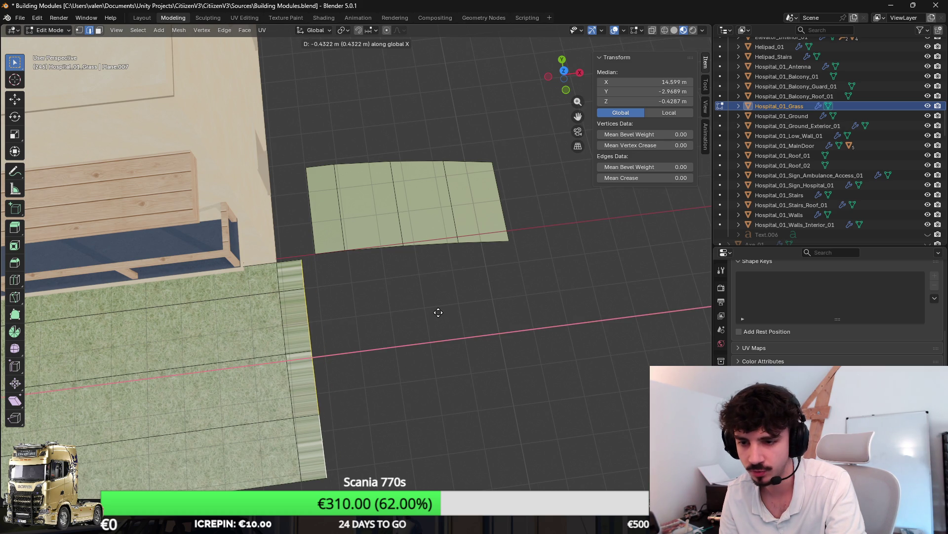
pyautogui.click(437, 311)
# Bridge a grass sheet edge and the lower strip edge with 2 cuts and 0.59 smoothness.
pyautogui.click(317, 252)
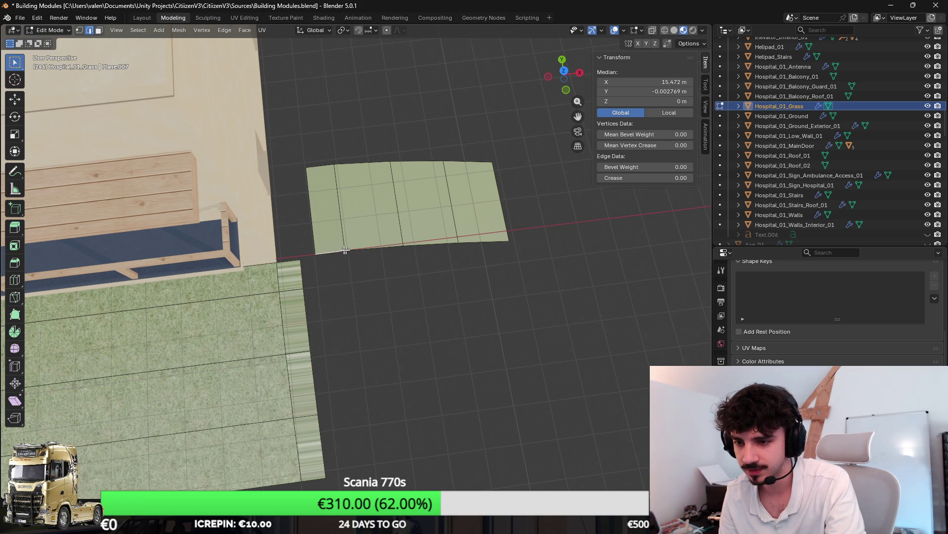
pyautogui.click(404, 232)
pyautogui.press('l')
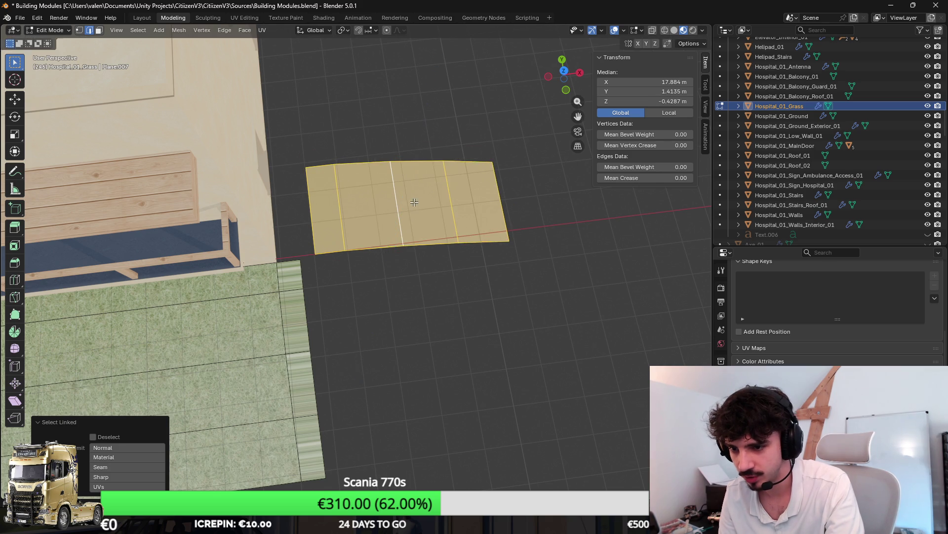
pyautogui.click(307, 263)
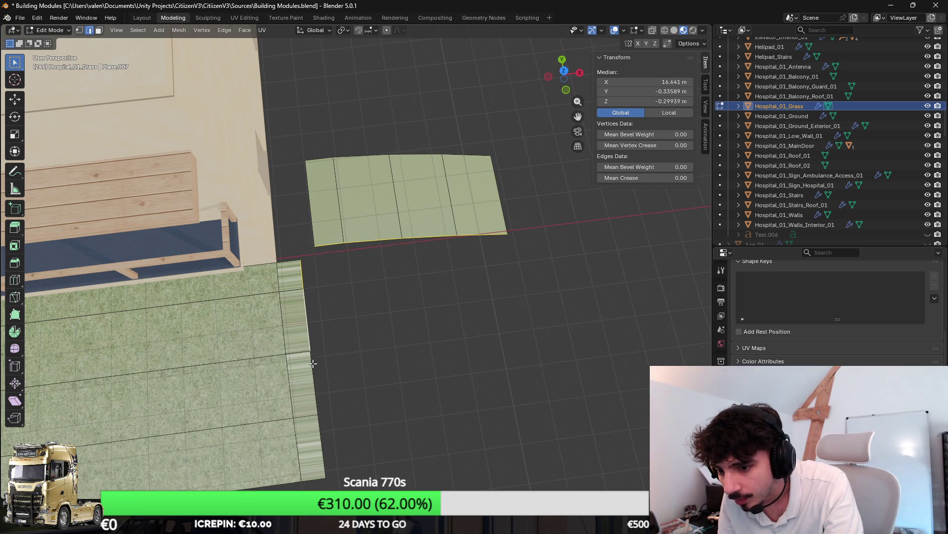
pyautogui.keyDown('shift'); pyautogui.click(320, 439); pyautogui.keyUp('shift')
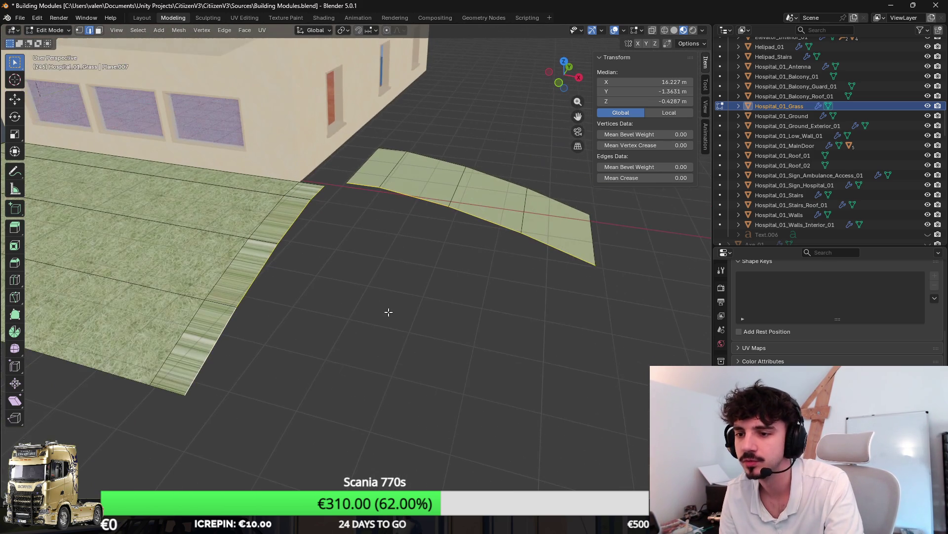
pyautogui.press('F3')
pyautogui.click(466, 331)
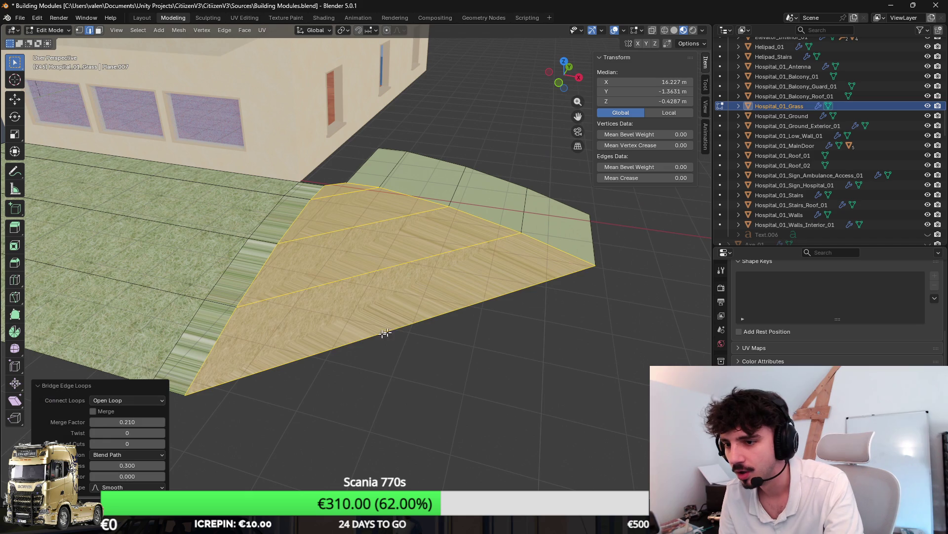
pyautogui.click(162, 443)
pyautogui.scroll(3, 314, 255)
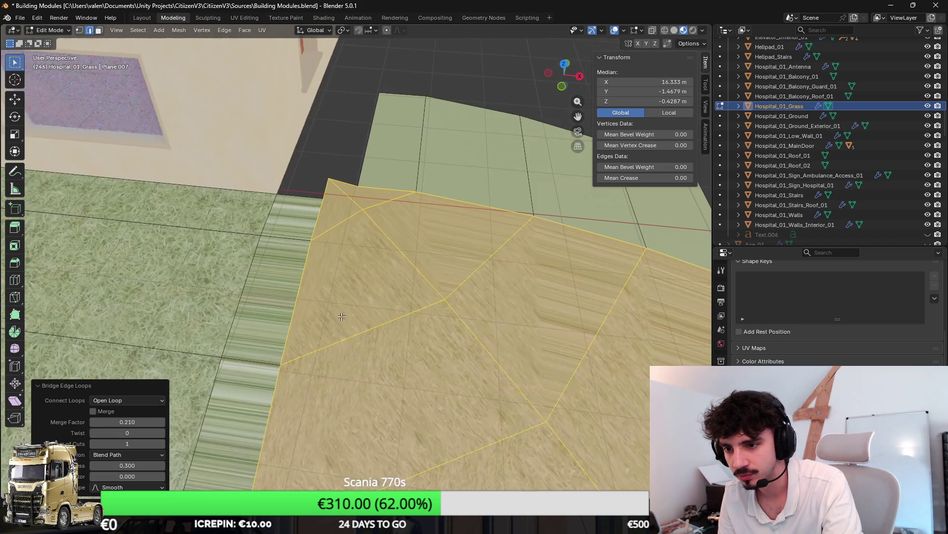
pyautogui.moveTo(144, 459); pyautogui.dragTo(178, 459)
pyautogui.scroll(-2, 387, 374)
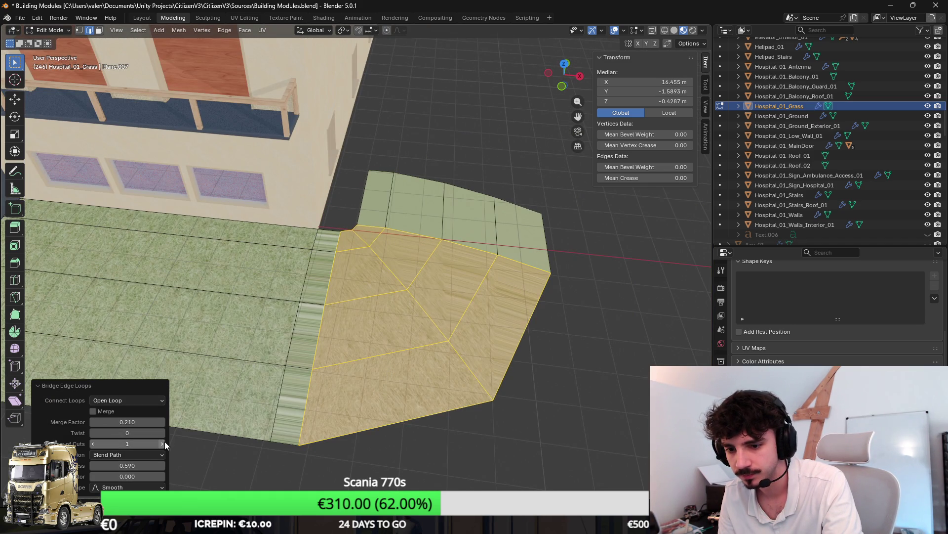
pyautogui.click(162, 443)
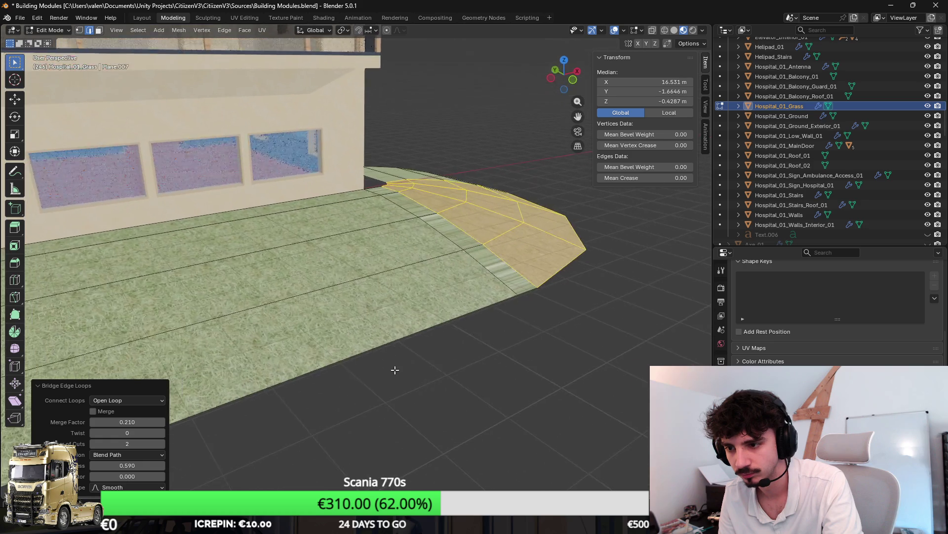
# Select the new grass edges and the grass sheet's right-side edges.
pyautogui.click(446, 225)
pyautogui.keyDown('shift'); pyautogui.click(408, 267); pyautogui.keyUp('shift')
pyautogui.click(416, 374)
pyautogui.keyDown('ctrl'); pyautogui.click(406, 241); pyautogui.keyUp('ctrl')
pyautogui.hscroll(3, 412, 265)
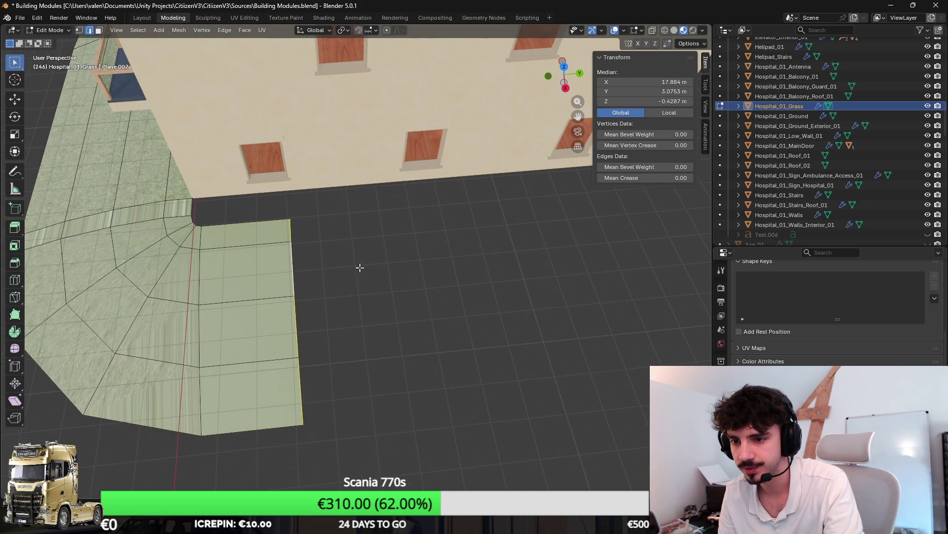
# Move the right-side grass edges along Y to widen the side strip about 5.32 m.
pyautogui.press('g')
pyautogui.press('y')
pyautogui.click(660, 265)
pyautogui.scroll(-3, 661, 264)
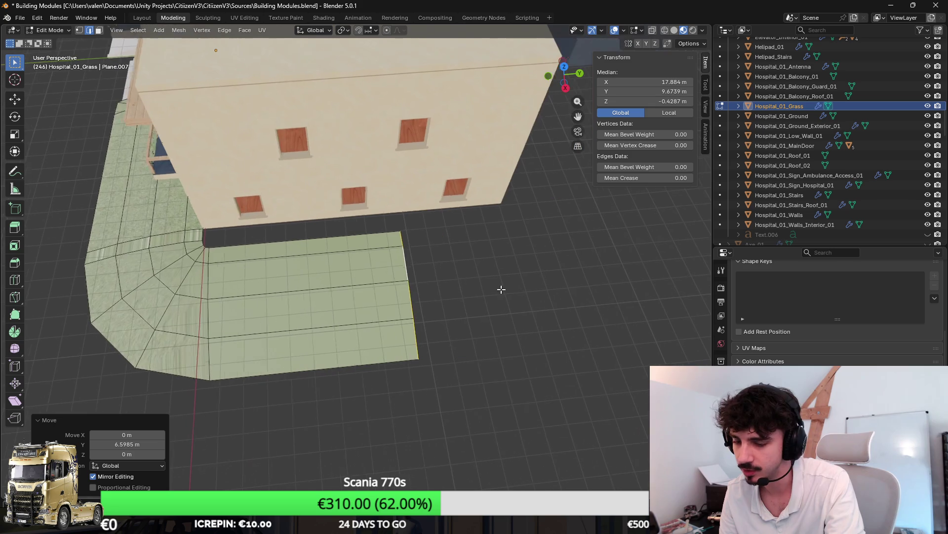
pyautogui.press('g')
pyautogui.press('y')
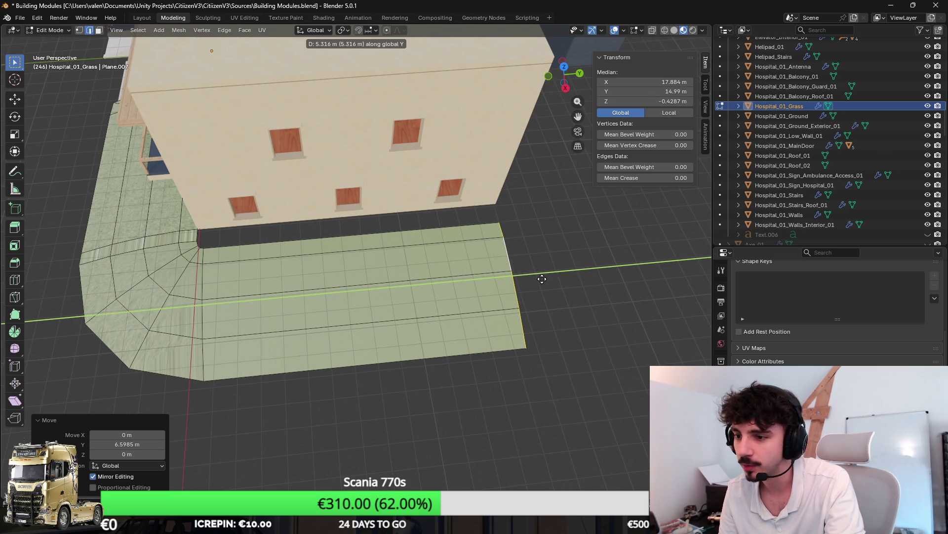
pyautogui.click(542, 275)
pyautogui.scroll(3, 356, 261)
# In wireframe, circle-select the corner vertex column and move it about -1.16 m along X.
pyautogui.moveTo(357, 261)
pyautogui.mouseDown()
pyautogui.moveTo(387, 328)
pyautogui.moveTo(390, 276)
pyautogui.mouseUp()
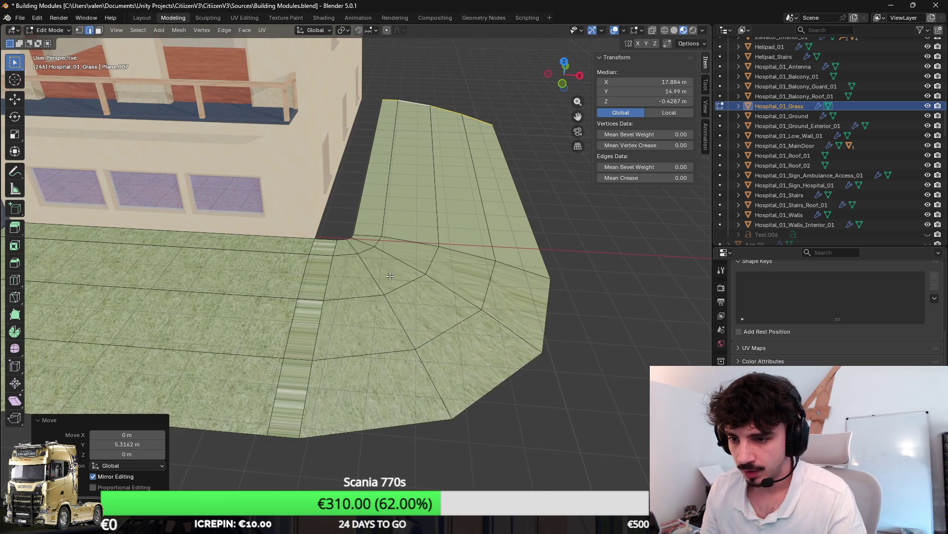
pyautogui.press('z')
pyautogui.click(254, 161)
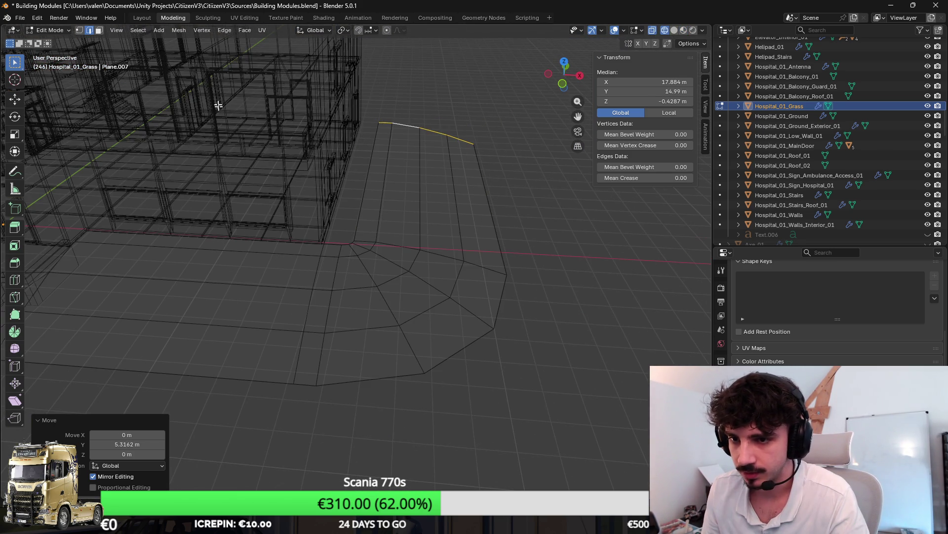
pyautogui.click(78, 33)
pyautogui.press('c')
pyautogui.moveTo(404, 239)
pyautogui.mouseDown()
pyautogui.moveTo(362, 275)
pyautogui.moveTo(342, 382)
pyautogui.moveTo(455, 292)
pyautogui.moveTo(364, 402)
pyautogui.moveTo(307, 301)
pyautogui.moveTo(276, 401)
pyautogui.mouseUp()
pyautogui.press('Escape')
pyautogui.scroll(3, 402, 305)
pyautogui.press('g')
pyautogui.press('x')
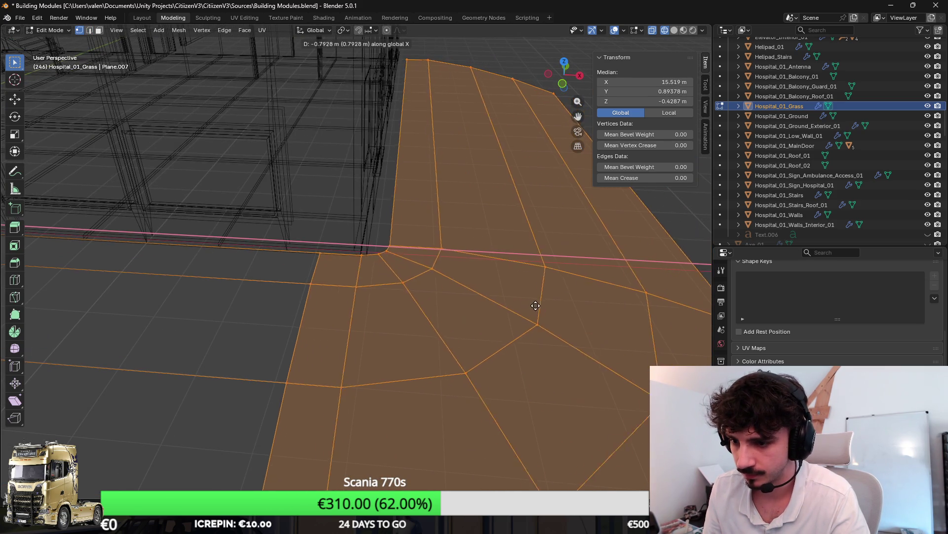
pyautogui.click(516, 307)
# Switch to Material Preview and cube-project the grass UVs at size 2.
pyautogui.press('z')
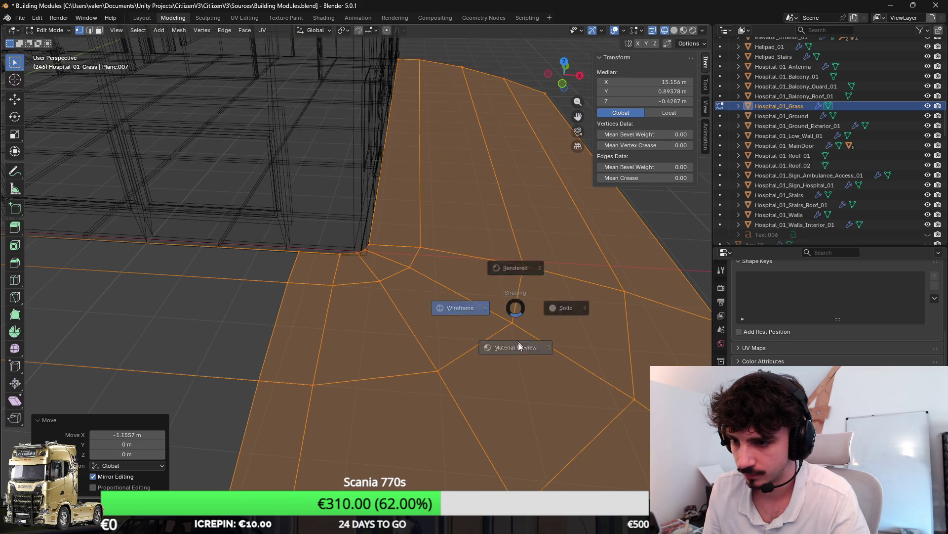
pyautogui.click(519, 330)
pyautogui.scroll(-2, 484, 269)
pyautogui.press('u')
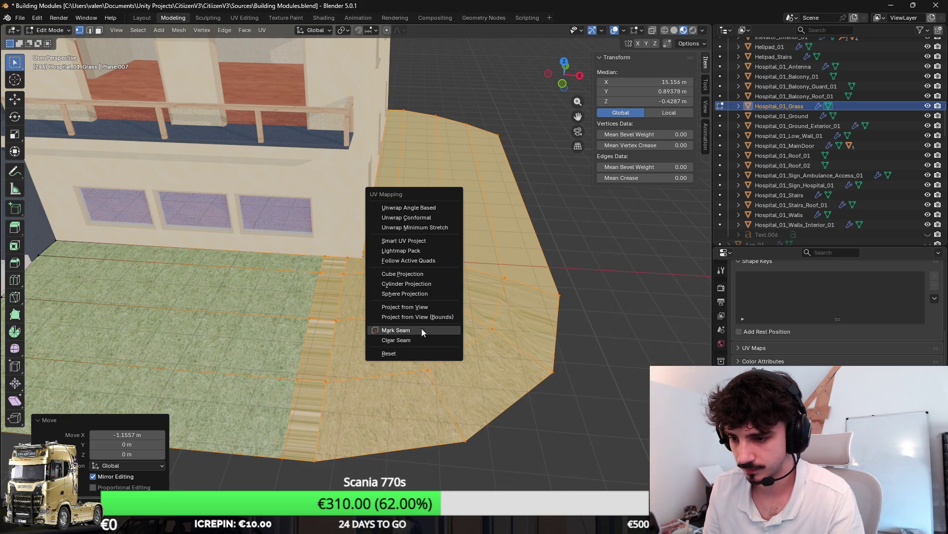
pyautogui.click(422, 271)
pyautogui.click(129, 454)
pyautogui.write('2')
pyautogui.press('Return')
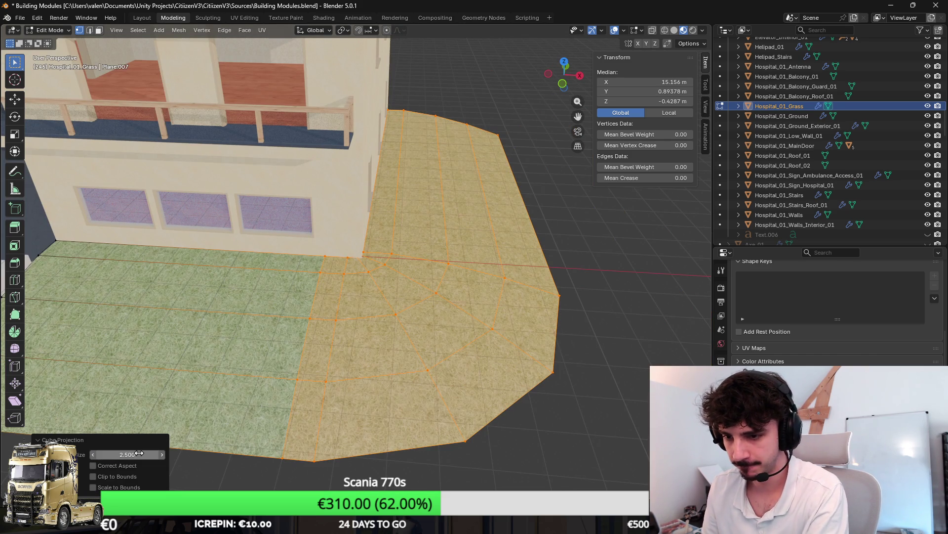
# Reselect the whole grass mesh and redo the cube projection at size 2.5.
pyautogui.press('Tab')
pyautogui.press('Tab')
pyautogui.click(414, 316)
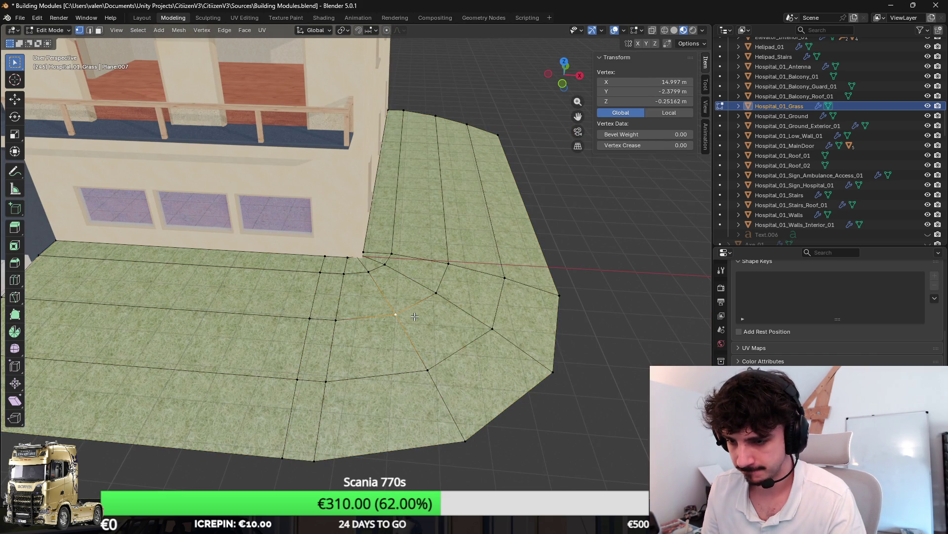
pyautogui.press('a')
pyautogui.press('u')
pyautogui.click(415, 317)
pyautogui.click(124, 454)
pyautogui.write('2.5')
pyautogui.press('Return')
# Back in Object Mode, apply Shade Auto Smooth to the grass object.
pyautogui.press('Tab')
pyautogui.moveTo(456, 212)
pyautogui.mouseDown()
pyautogui.moveTo(378, 213)
pyautogui.moveTo(330, 297)
pyautogui.mouseUp()
pyautogui.rightClick(330, 301)
pyautogui.click(323, 321)
pyautogui.moveTo(375, 327)
pyautogui.mouseDown()
pyautogui.moveTo(413, 316)
pyautogui.moveTo(376, 297)
pyautogui.mouseUp()
# Save the blend file and start an FBX export.
pyautogui.hotkey('ctrl', 's')
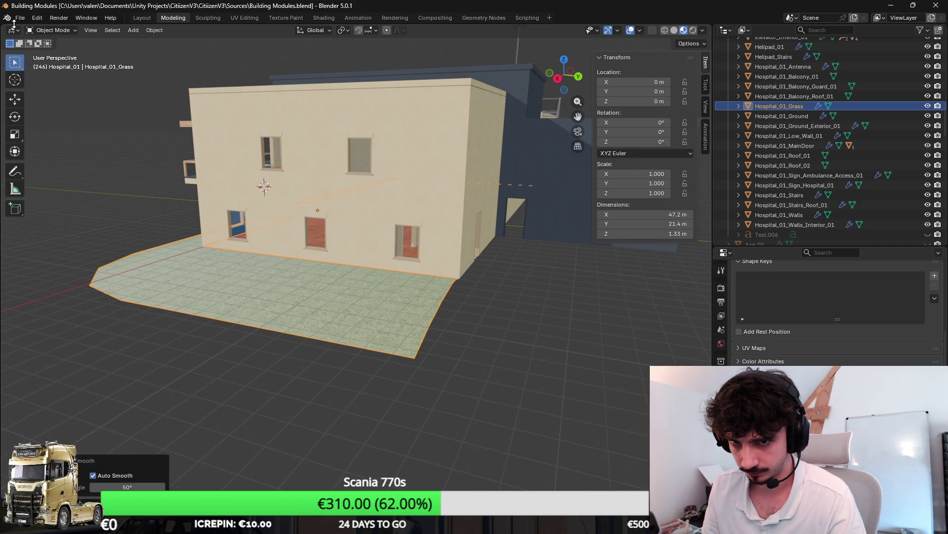
pyautogui.click(14, 20)
pyautogui.moveTo(58, 150)
pyautogui.click(179, 244)
# Export the FBX and fly Unity's Scene camera toward the building corner.
pyautogui.click(477, 353)
pyautogui.hotkey('alt', 'Tab')
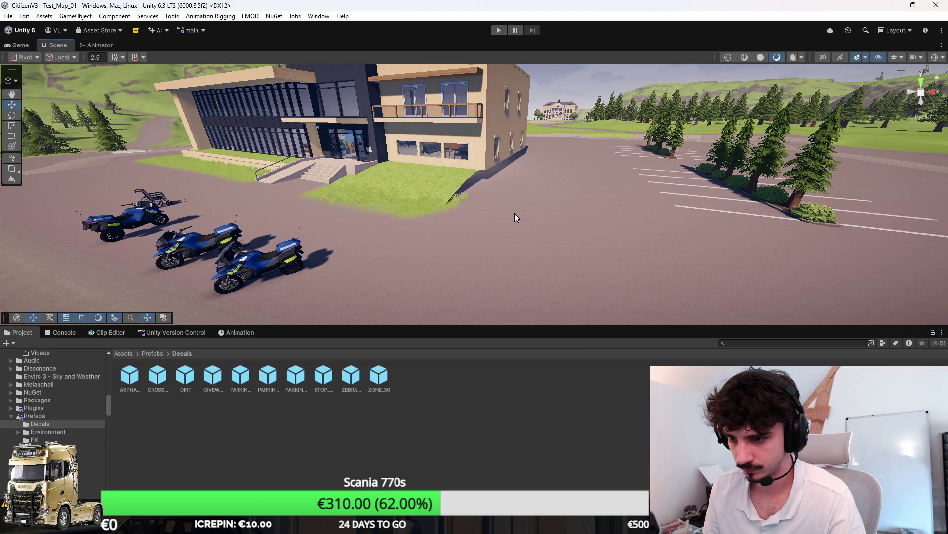
pyautogui.press('w')
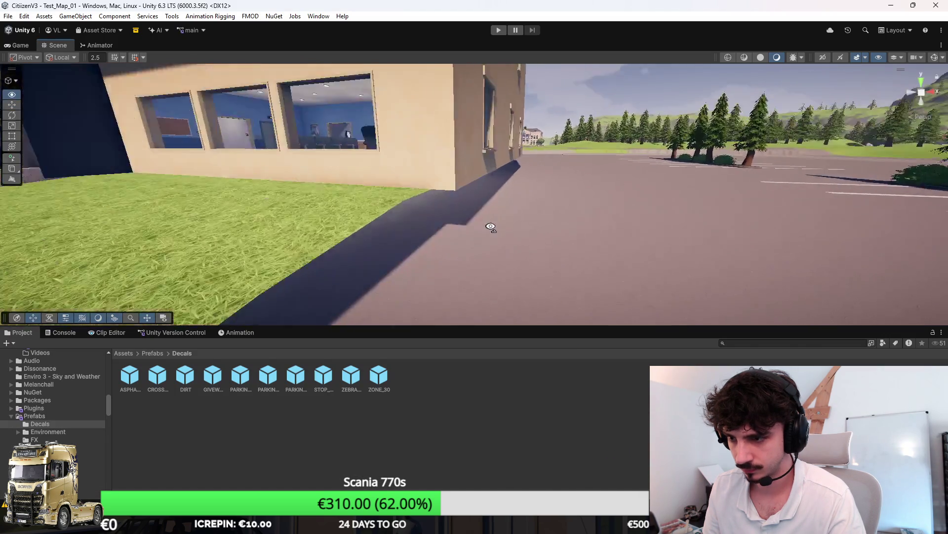
# Compare the lawn between Unity and Blender, ending in Edit Mode on the grass mesh.
pyautogui.hotkey('alt', 'Tab')
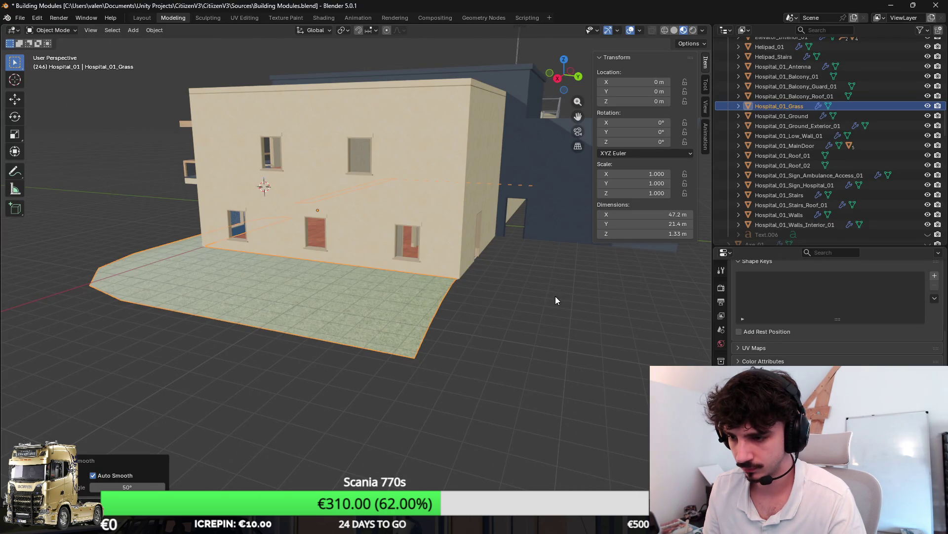
pyautogui.hotkey('alt', 'Tab')
pyautogui.hotkey('alt', 'Tab')
pyautogui.press('Tab')
pyautogui.press('Tab')
pyautogui.hotkey('alt', 'Tab')
pyautogui.press('w')
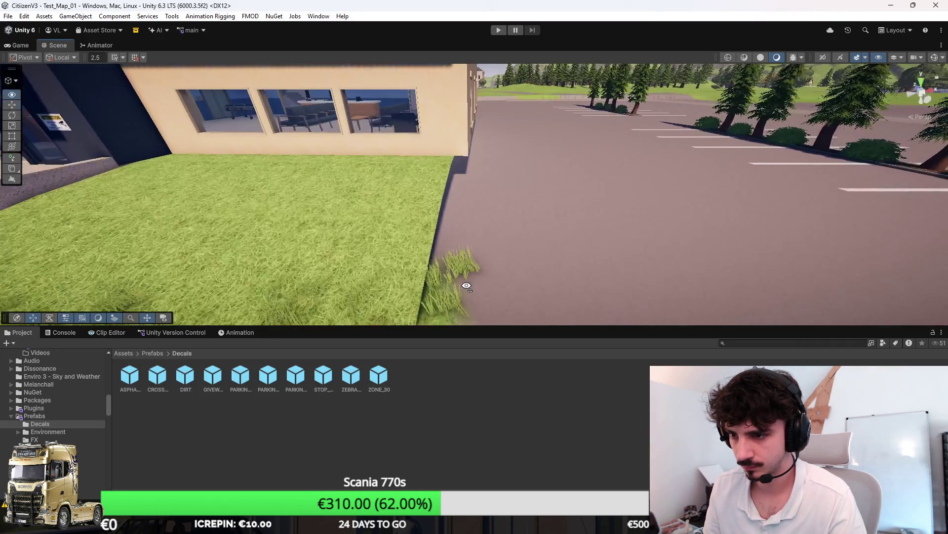
pyautogui.hotkey('alt', 'Tab')
pyautogui.press('Tab')
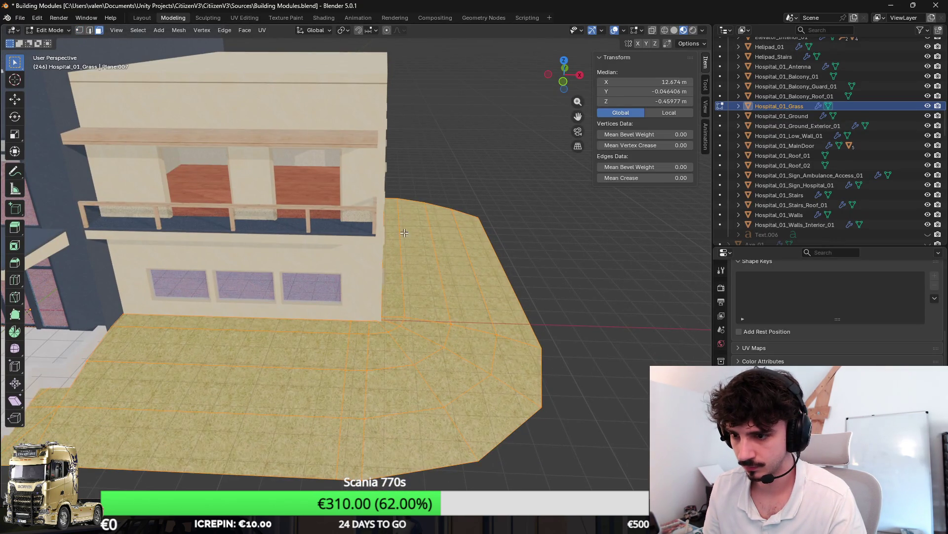
# Circle-select the grass faces at the corner and recalculate their normals.
pyautogui.hotkey('alt', 'a')
pyautogui.press('c')
pyautogui.moveTo(386, 187)
pyautogui.mouseDown()
pyautogui.moveTo(366, 360)
pyautogui.moveTo(400, 362)
pyautogui.moveTo(472, 242)
pyautogui.mouseUp()
pyautogui.hotkey('shift', 'n')
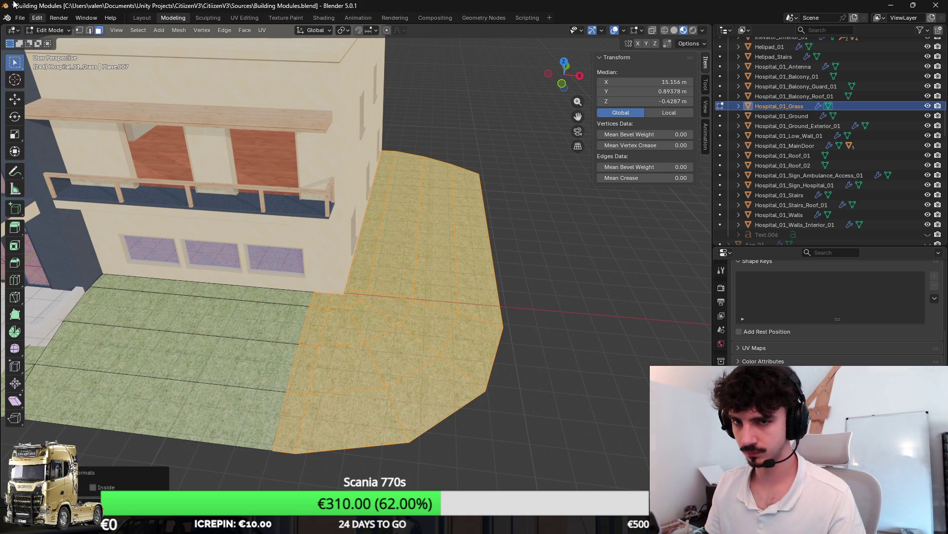
# Export the hospital again as FBX and switch to Unity.
pyautogui.click(21, 17)
pyautogui.moveTo(53, 169)
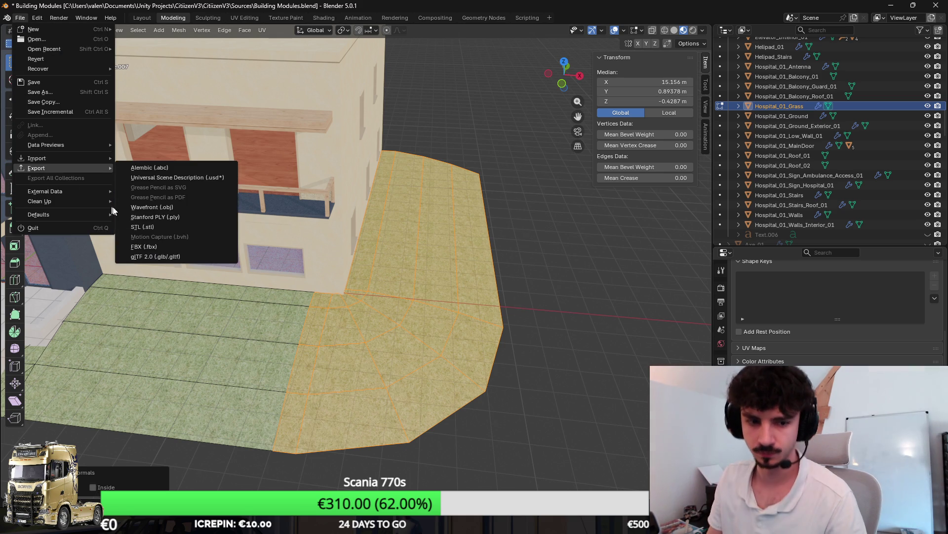
pyautogui.click(173, 246)
pyautogui.click(459, 354)
pyautogui.hotkey('alt', 'Tab')
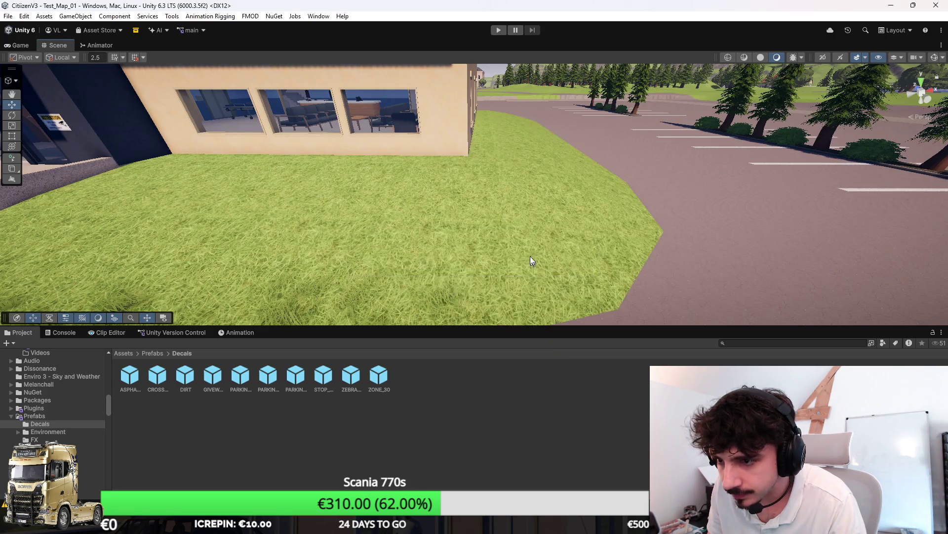
pyautogui.press('s')
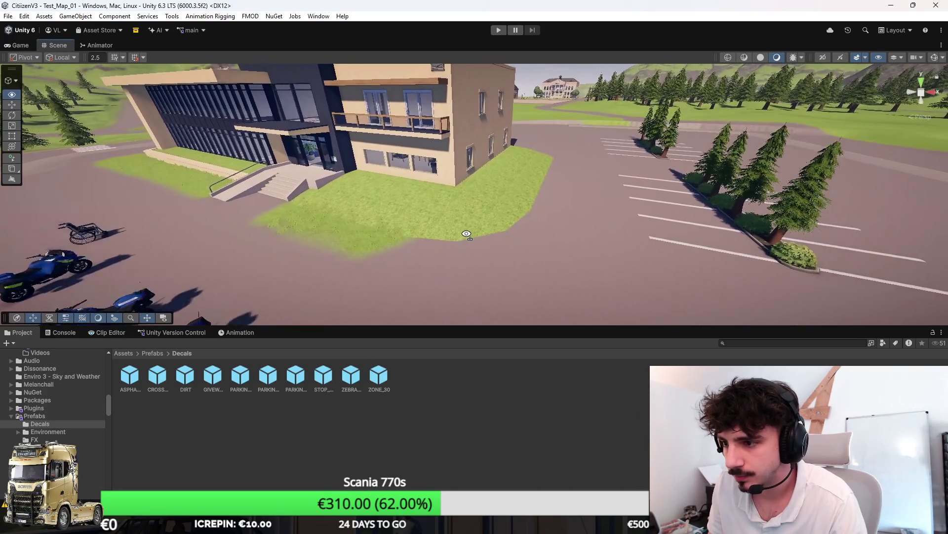
pyautogui.press('w')
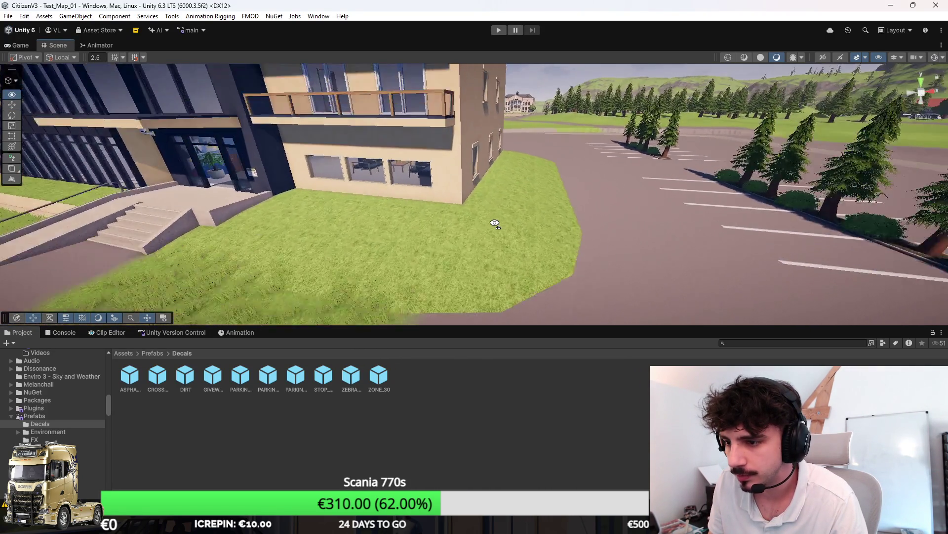
pyautogui.press('s')
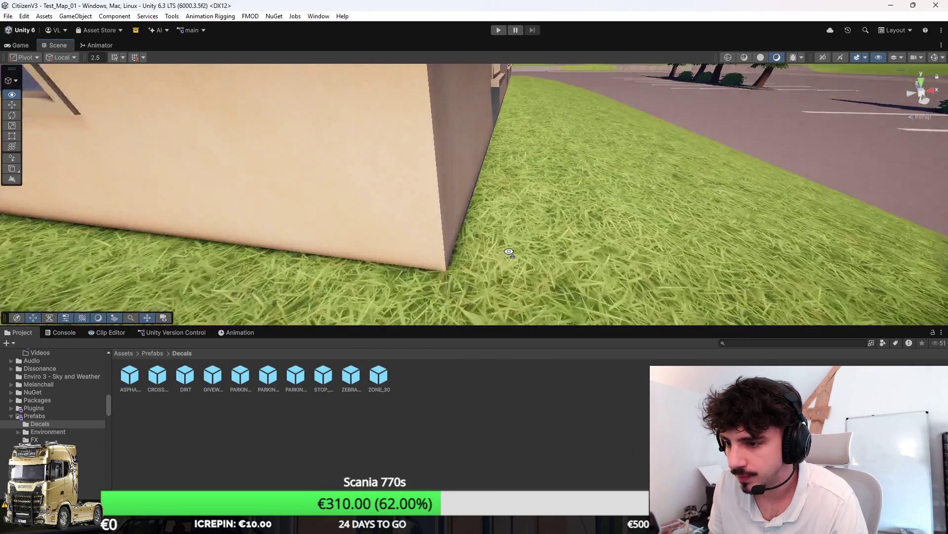
pyautogui.press('s')
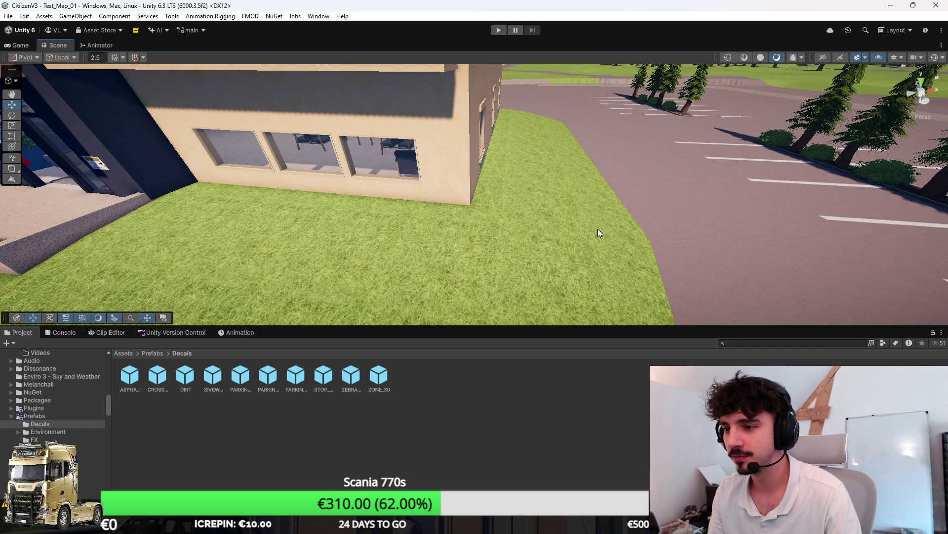
pyautogui.moveTo(571, 198)
pyautogui.mouseDown()
pyautogui.moveTo(513, 191)
pyautogui.moveTo(460, 230)
pyautogui.moveTo(491, 237)
pyautogui.moveTo(474, 232)
pyautogui.mouseUp()
# In Blender, clear the selection and select the strip of grass faces along the side wall.
pyautogui.hotkey('alt', 'Tab')
pyautogui.scroll(5, 451, 225)
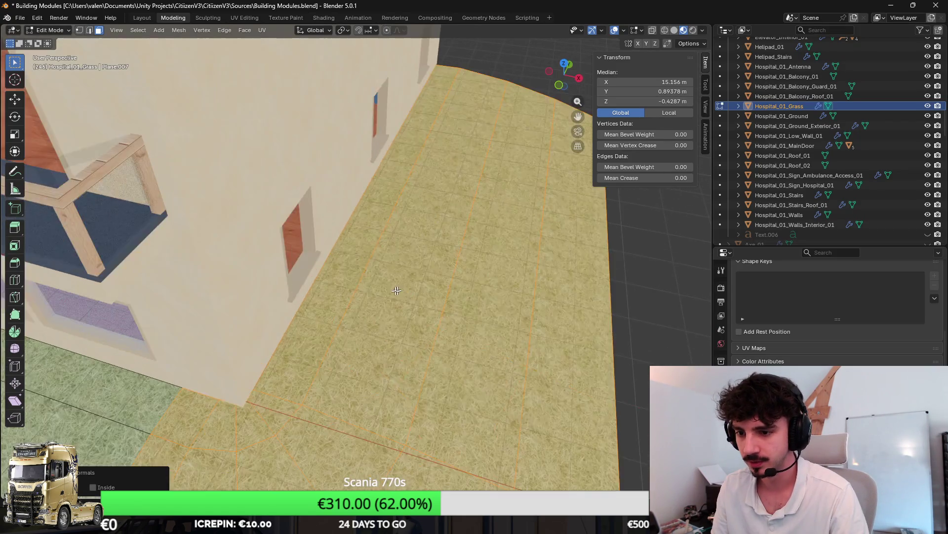
pyautogui.hotkey('alt', 'a')
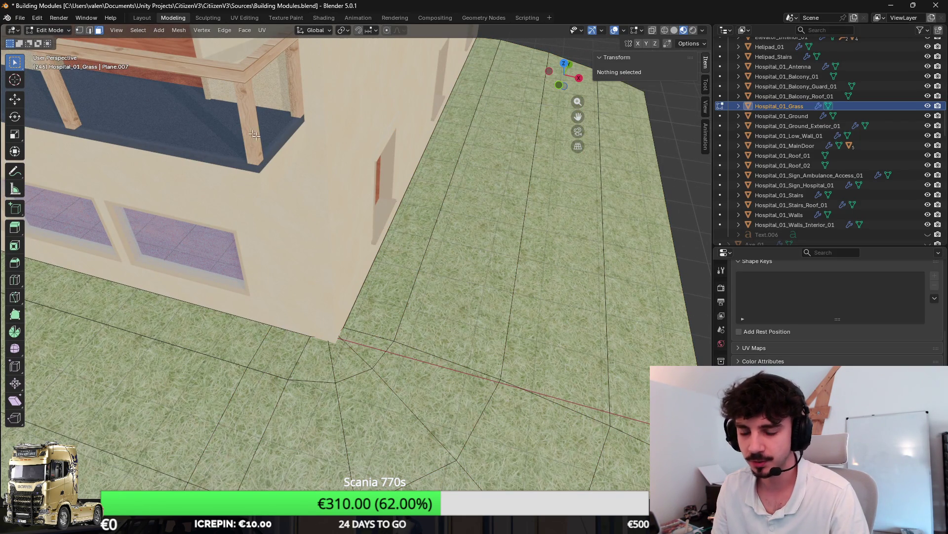
pyautogui.keyDown('alt'); pyautogui.click(407, 267); pyautogui.keyUp('alt')
pyautogui.keyDown('alt'); pyautogui.keyDown('shift'); pyautogui.click(659, 309); pyautogui.keyUp('shift'); pyautogui.keyUp('alt')
pyautogui.moveTo(387, 335)
pyautogui.mouseDown()
pyautogui.moveTo(376, 351)
pyautogui.moveTo(474, 435)
pyautogui.mouseUp()
pyautogui.scroll(-3, 432, 353)
pyautogui.scroll(3, 431, 353)
# Move the strip -0.094 along X, save, and start an FBX export.
pyautogui.press('g')
pyautogui.press('x')
pyautogui.click(561, 307)
pyautogui.hotkey('ctrl', 's')
pyautogui.click(25, 19)
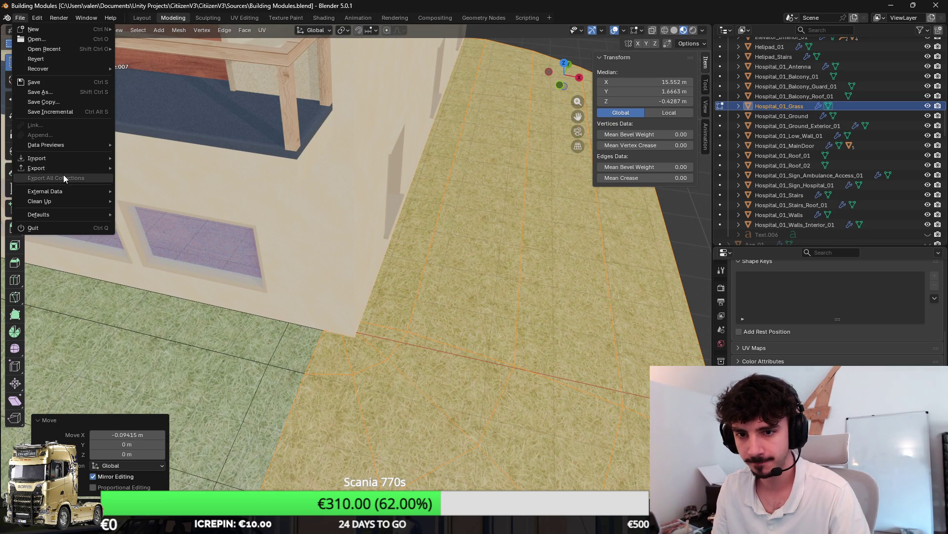
pyautogui.moveTo(59, 158)
pyautogui.click(177, 247)
# In Unity, orbit down the parking lot past the lawn and select the tree row.
pyautogui.hotkey('alt', 'Tab')
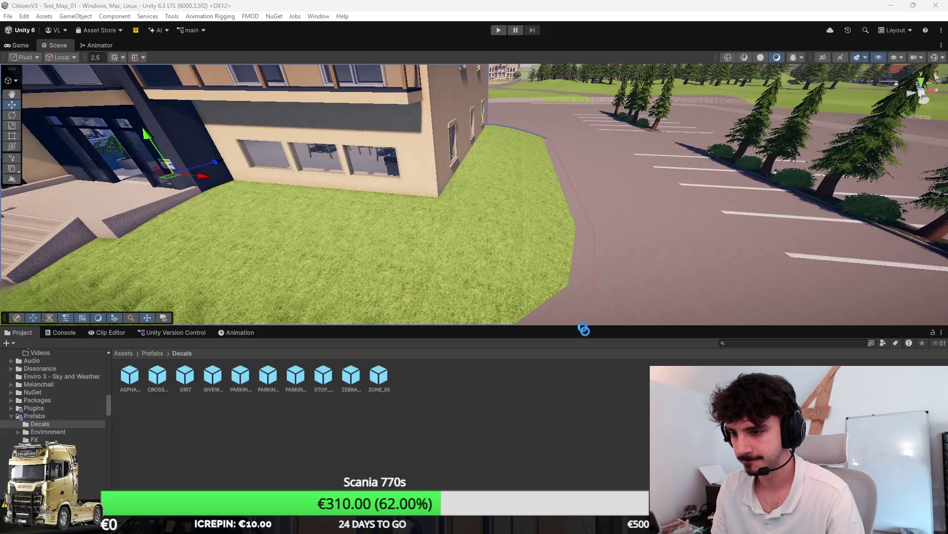
pyautogui.moveTo(551, 261)
pyautogui.mouseDown()
pyautogui.moveTo(387, 271)
pyautogui.moveTo(368, 295)
pyautogui.moveTo(547, 302)
pyautogui.moveTo(526, 239)
pyautogui.moveTo(572, 228)
pyautogui.moveTo(532, 240)
pyautogui.mouseUp()
pyautogui.click(527, 238)
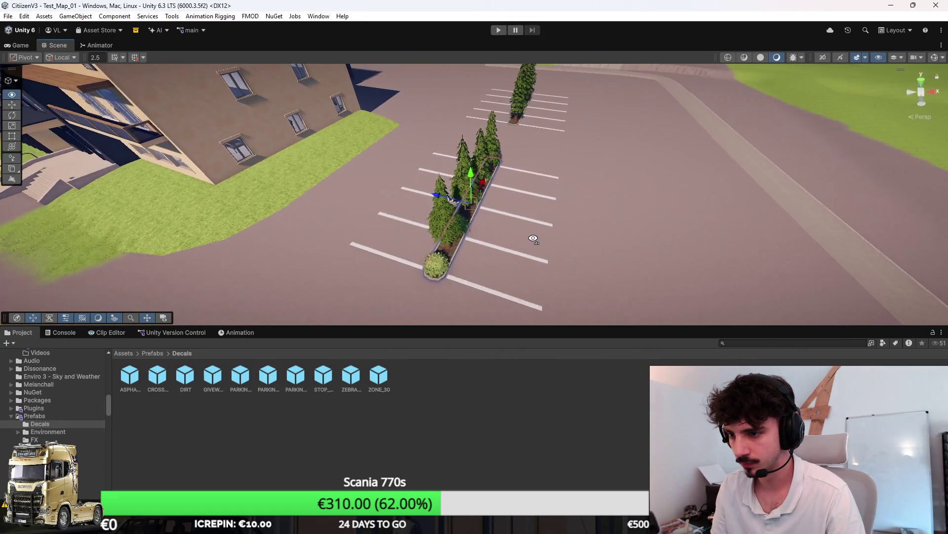